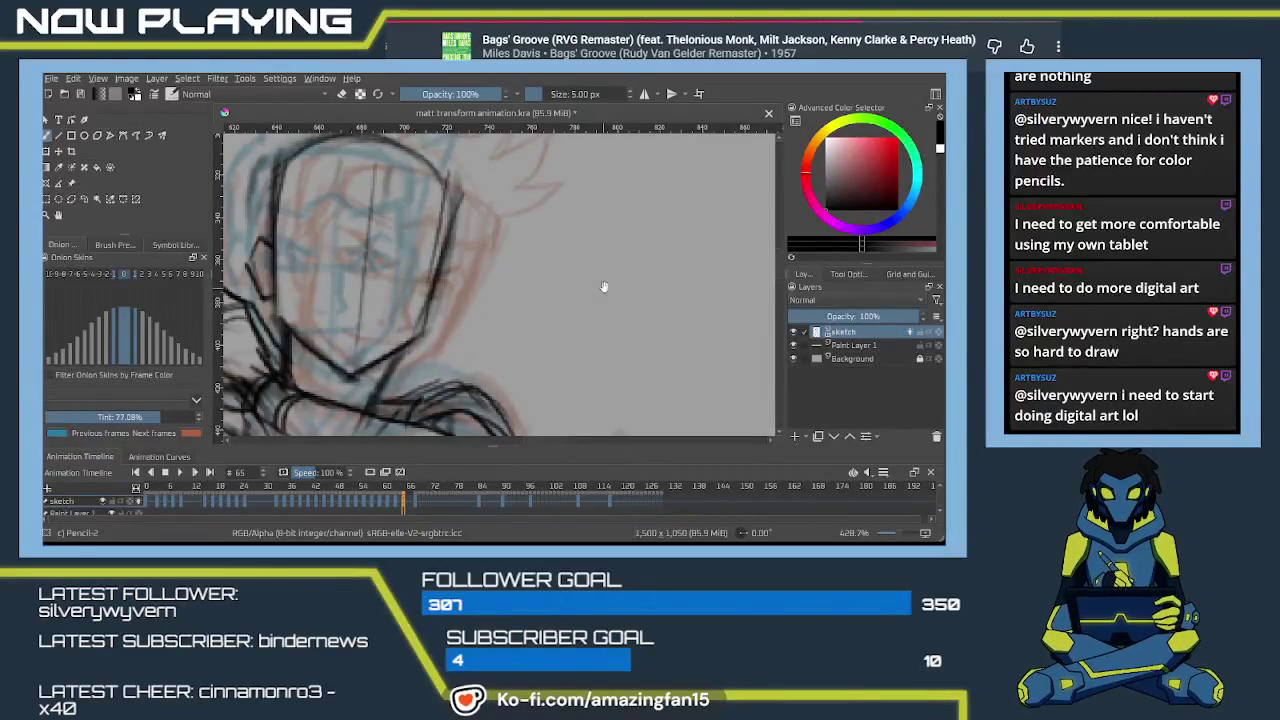
Zoom in on the face and redraw the horizontal guide line across it.
{"action": "mouse_move", "coordinate": [604, 287]}
{"action": "left_mouse_down"}
{"action": "mouse_move", "coordinate": [561, 223]}
{"action": "mouse_move", "coordinate": [582, 137]}
{"action": "left_mouse_up"}
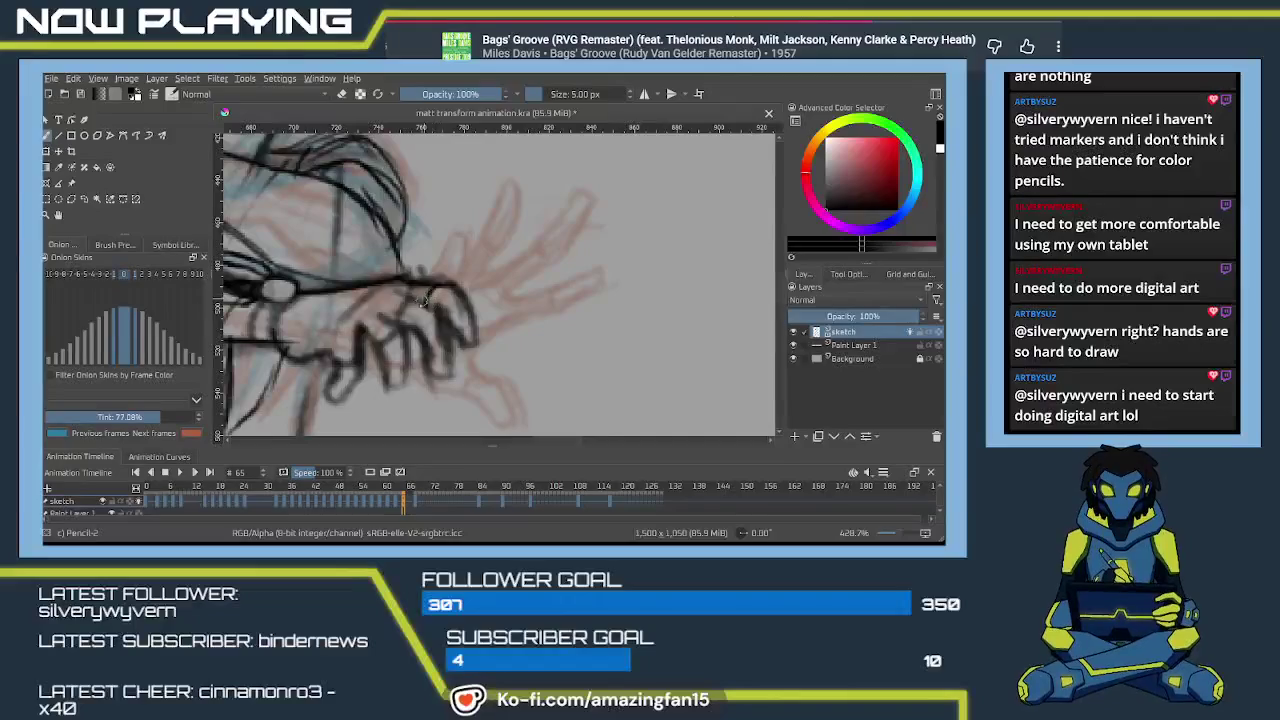
{"action": "left_click_drag", "start_coordinate": [531, 257], "coordinate": [516, 295]}
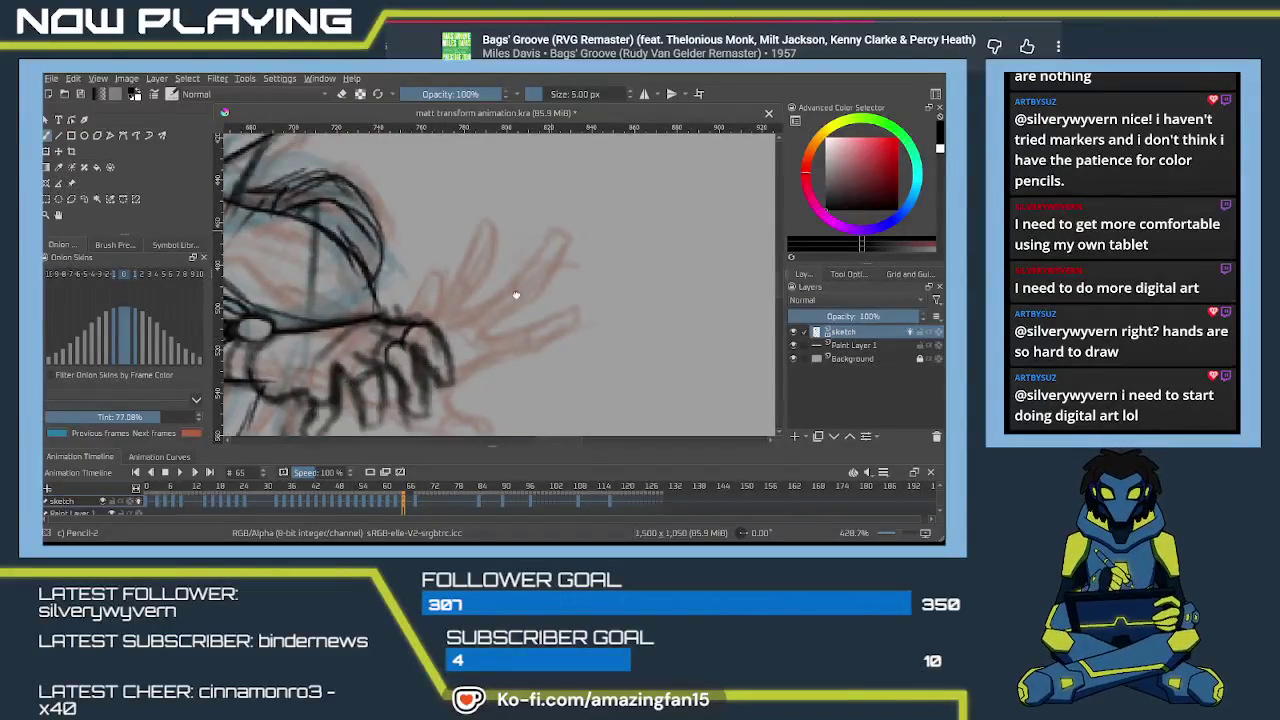
{"action": "scroll", "coordinate": [516, 295], "scroll_direction": "up", "scroll_amount": 2}
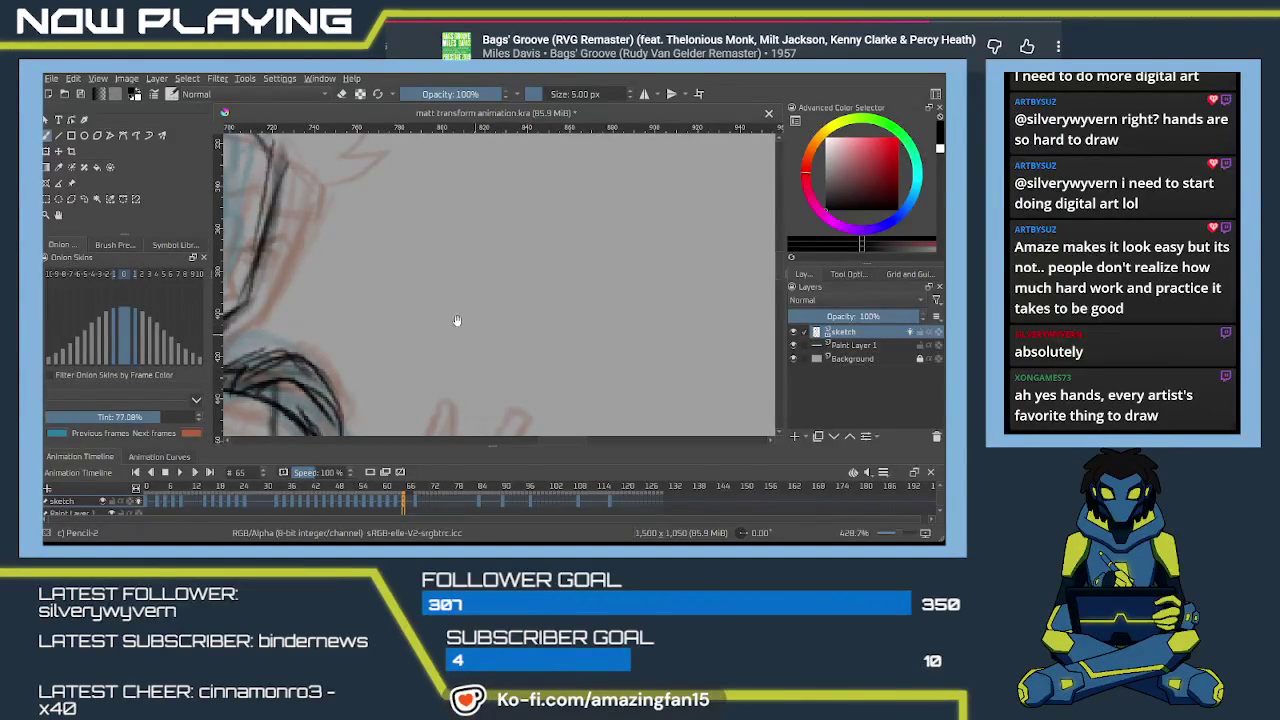
{"action": "mouse_move", "coordinate": [456, 320]}
{"action": "left_mouse_down"}
{"action": "mouse_move", "coordinate": [558, 287]}
{"action": "mouse_move", "coordinate": [535, 299]}
{"action": "left_mouse_up"}
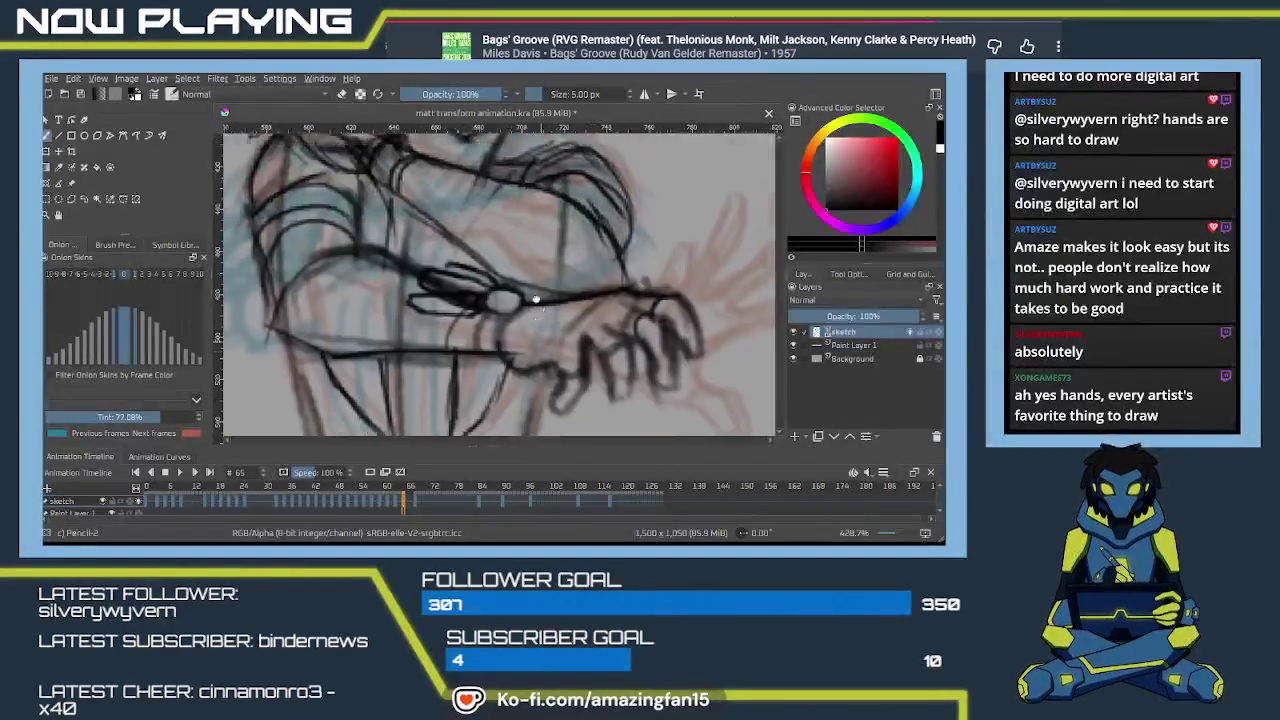
{"action": "scroll", "coordinate": [535, 299], "scroll_direction": "down", "scroll_amount": 3}
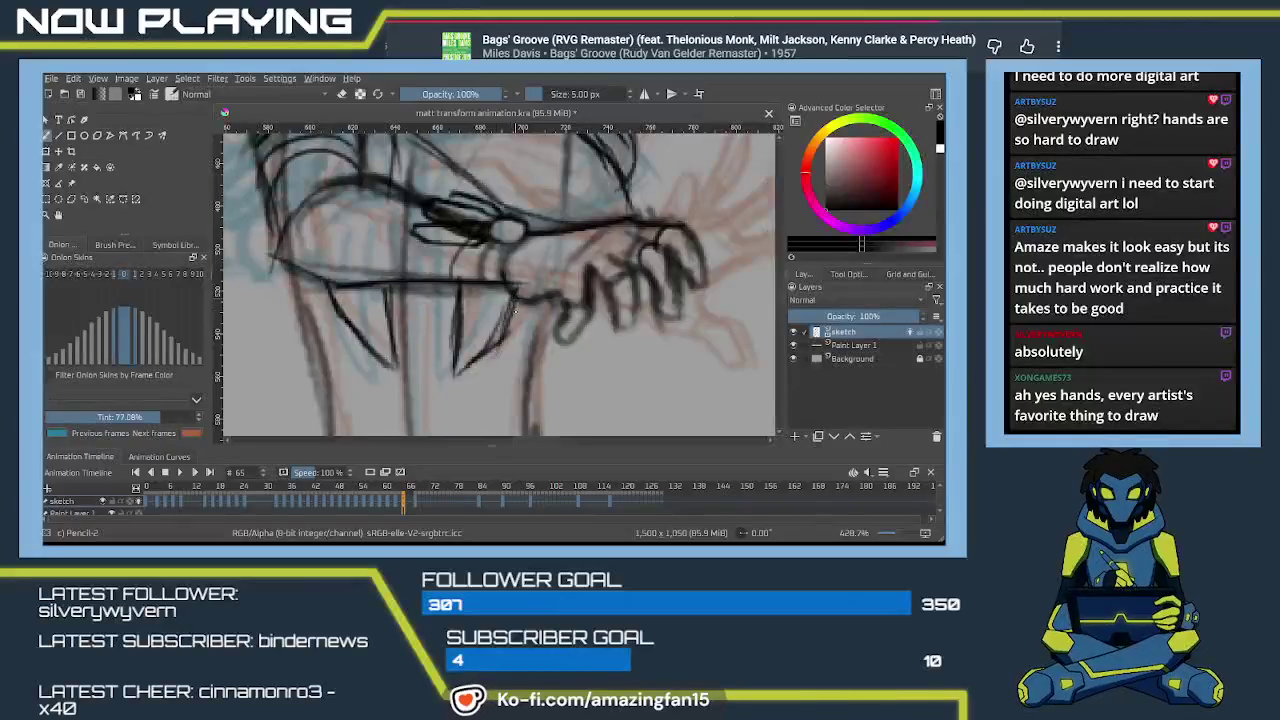
{"action": "scroll", "coordinate": [514, 310], "scroll_direction": "up", "scroll_amount": 5}
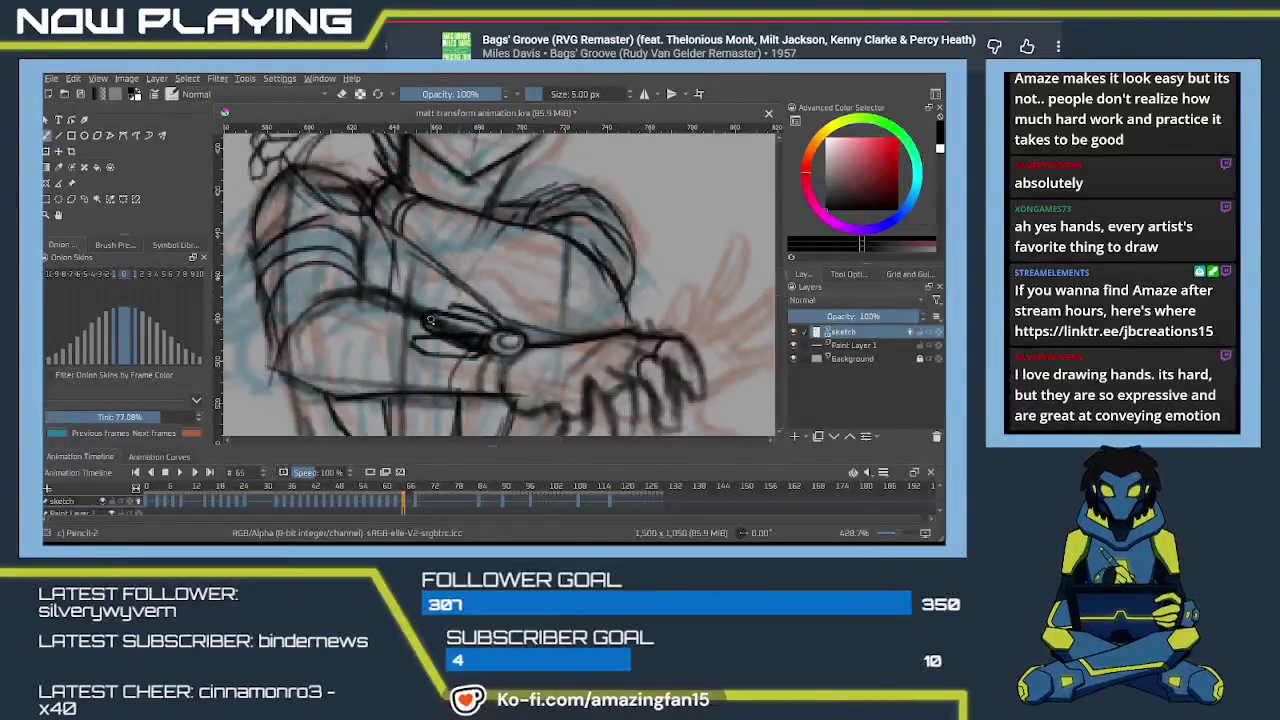
{"action": "scroll", "coordinate": [430, 320], "scroll_direction": "up", "scroll_amount": 5}
{"action": "scroll", "coordinate": [498, 287], "scroll_direction": "up", "scroll_amount": 4}
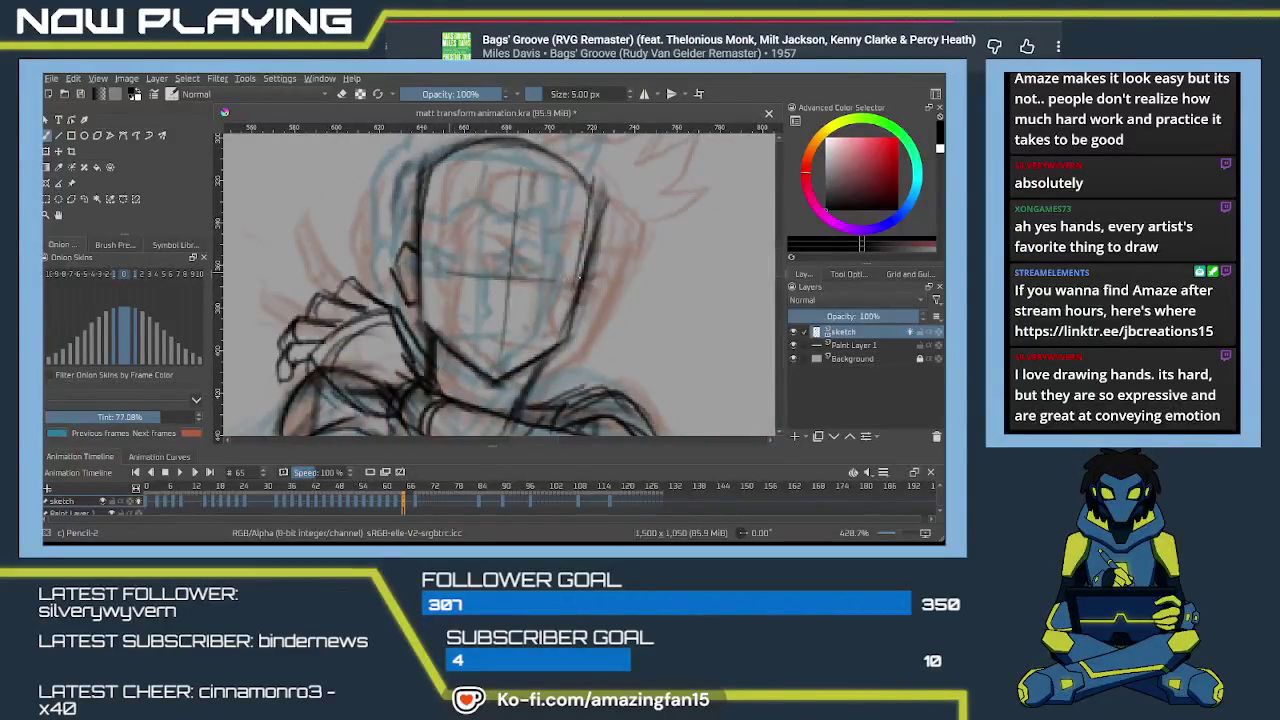
{"action": "key", "text": "ctrl+z"}
{"action": "mouse_move", "coordinate": [550, 279]}
{"action": "left_mouse_down"}
{"action": "mouse_move", "coordinate": [442, 277]}
{"action": "mouse_move", "coordinate": [474, 288]}
{"action": "left_mouse_up"}
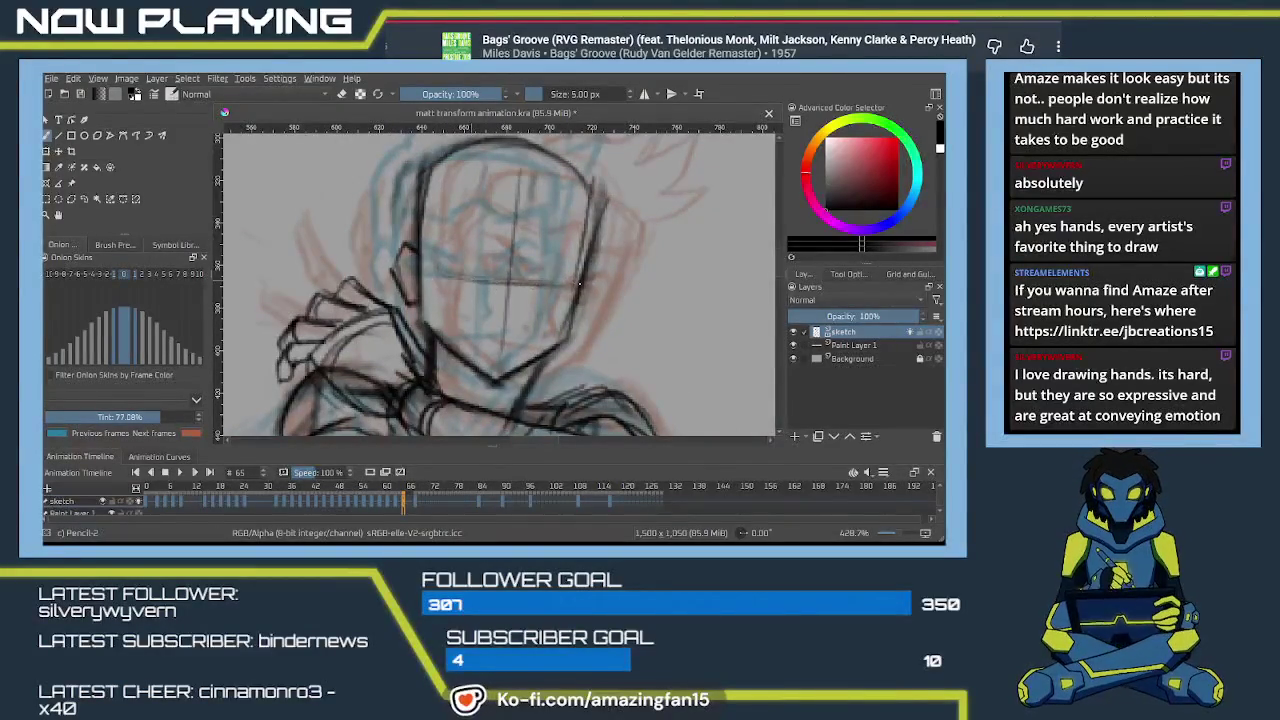
{"action": "key", "text": "ctrl+z"}
{"action": "key", "text": "ctrl+z"}
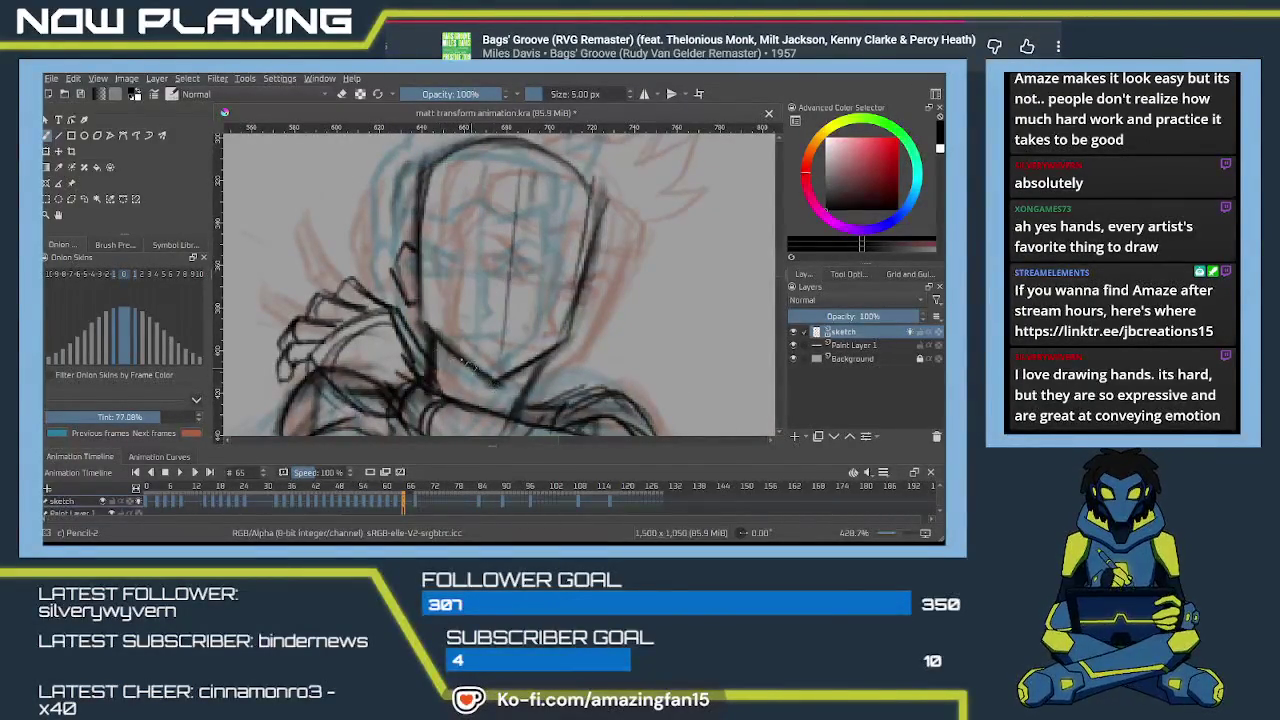
{"action": "left_click_drag", "start_coordinate": [522, 264], "coordinate": [532, 309]}
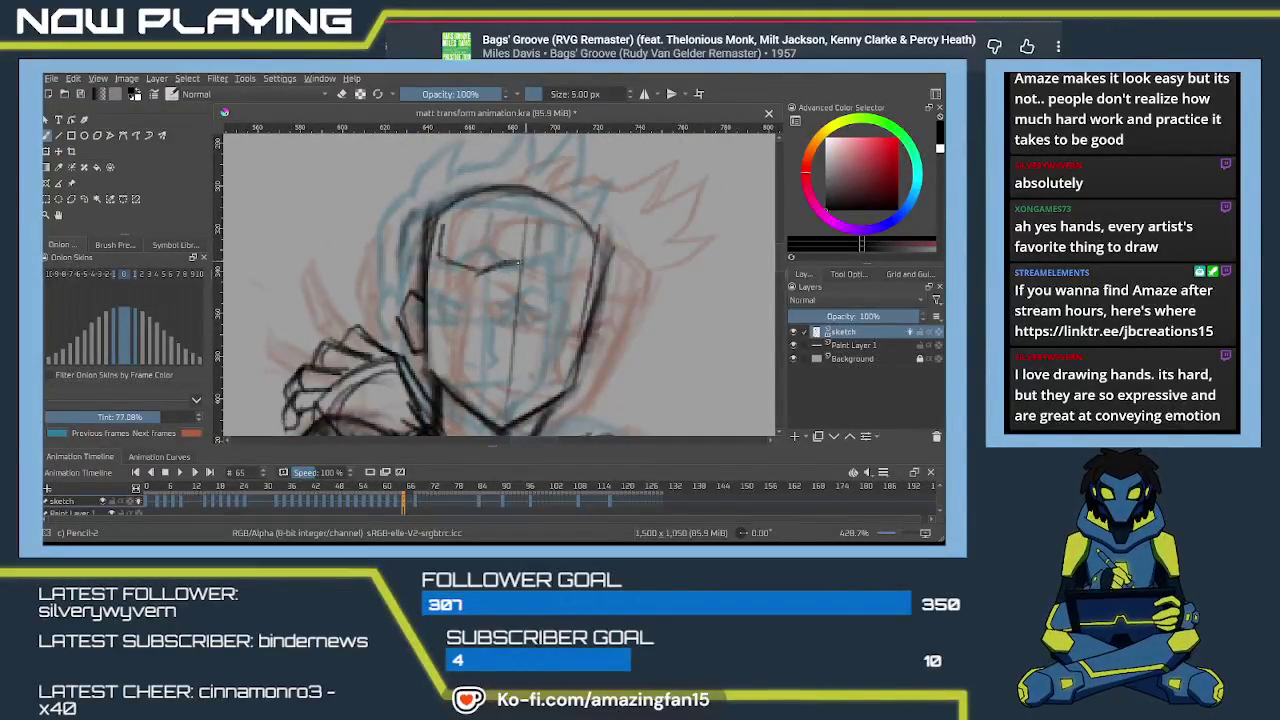
{"action": "left_click_drag", "start_coordinate": [517, 263], "coordinate": [602, 271]}
Draw and reinforce the brow line across the forehead, then the eye line below.
{"action": "left_click_drag", "start_coordinate": [448, 226], "coordinate": [578, 222]}
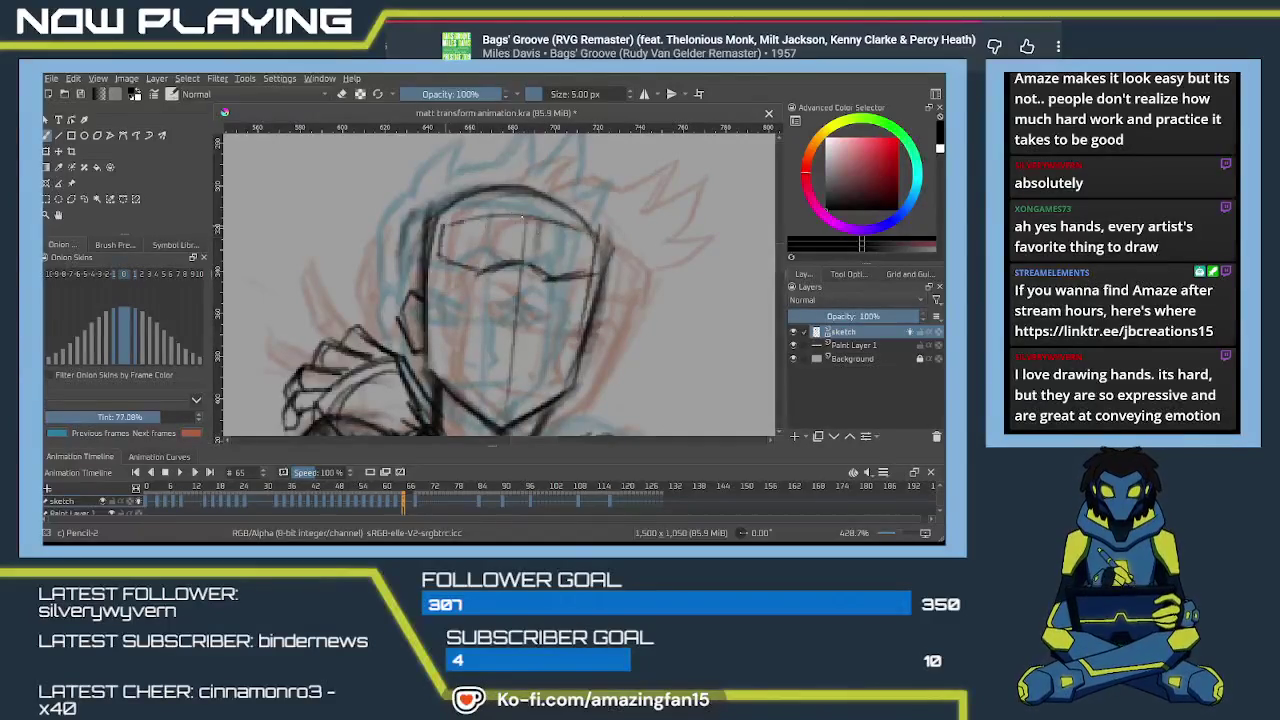
{"action": "left_click_drag", "start_coordinate": [464, 230], "coordinate": [588, 229]}
{"action": "left_click_drag", "start_coordinate": [594, 273], "coordinate": [637, 223]}
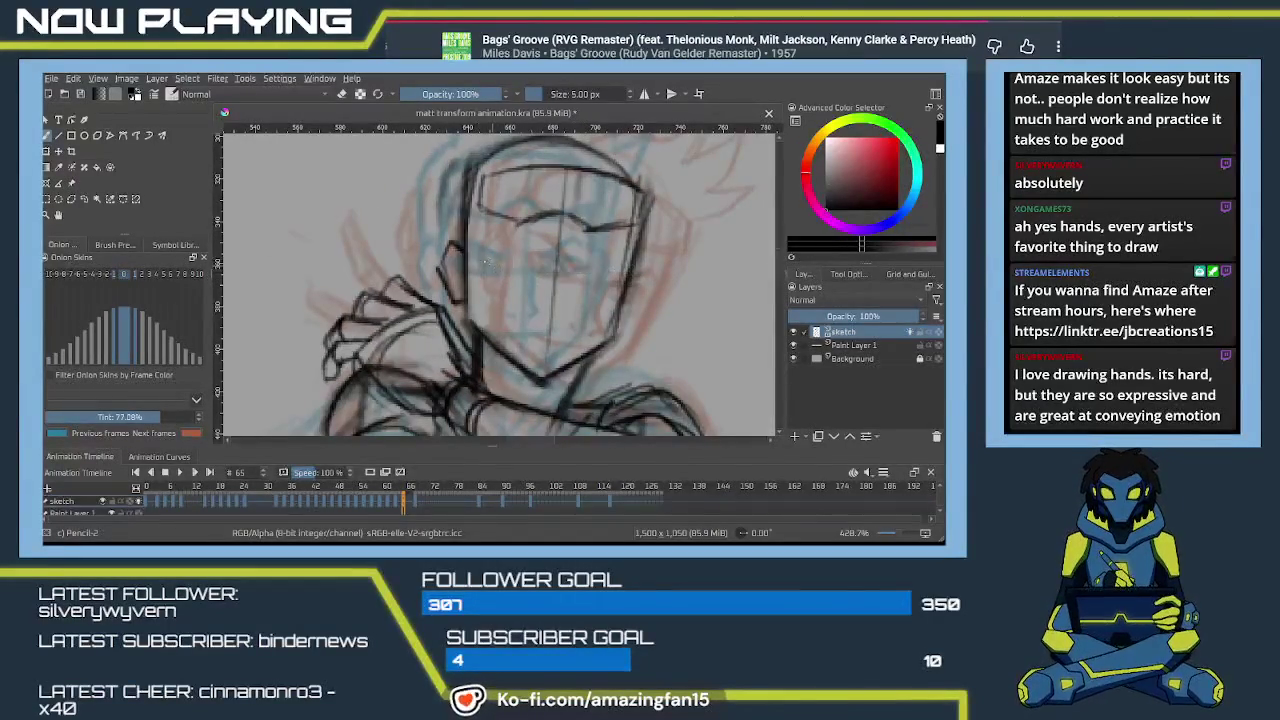
{"action": "left_click_drag", "start_coordinate": [484, 263], "coordinate": [612, 279]}
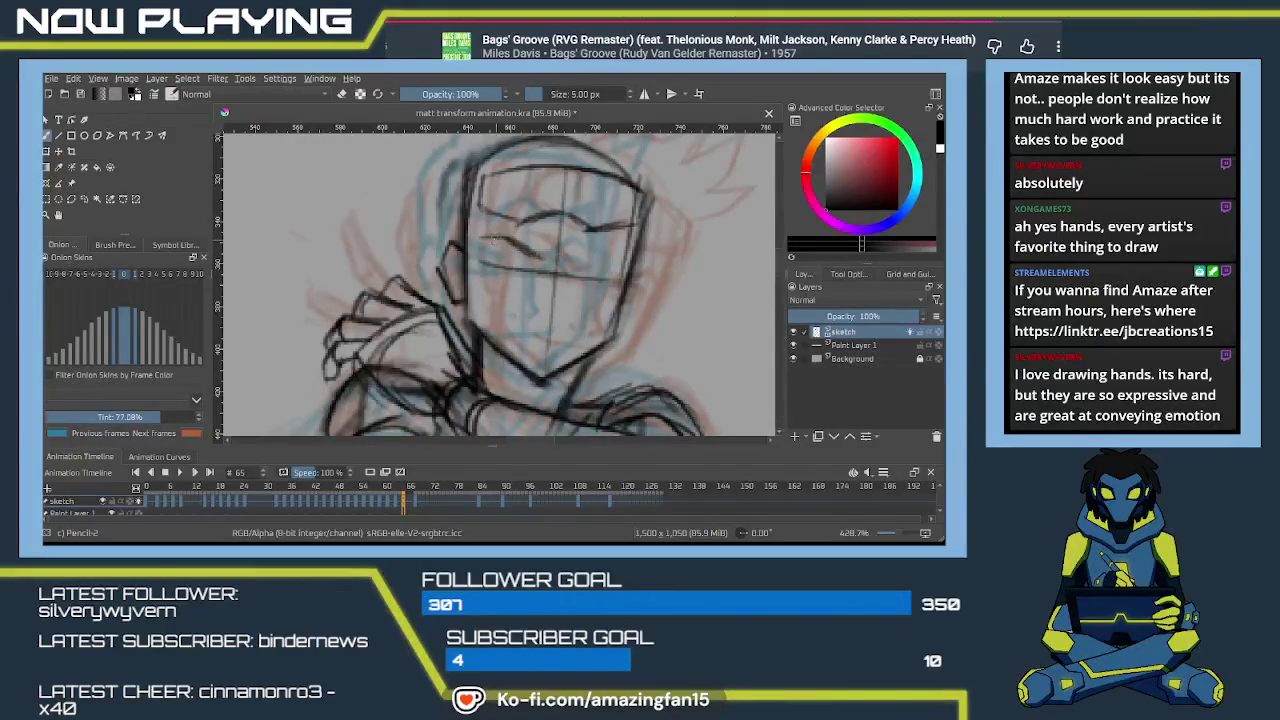
Shape and darken both eyes, then draw the nose curve below them.
{"action": "left_click_drag", "start_coordinate": [486, 236], "coordinate": [538, 257]}
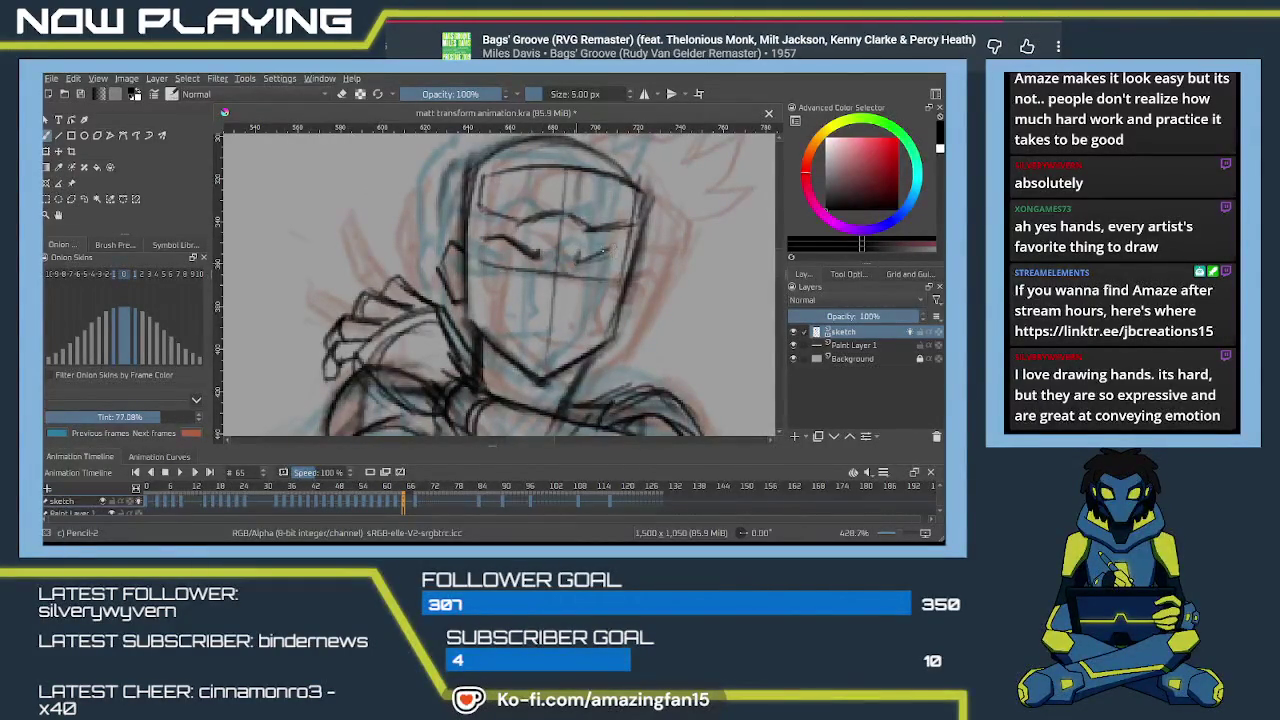
{"action": "left_click_drag", "start_coordinate": [584, 258], "coordinate": [616, 250]}
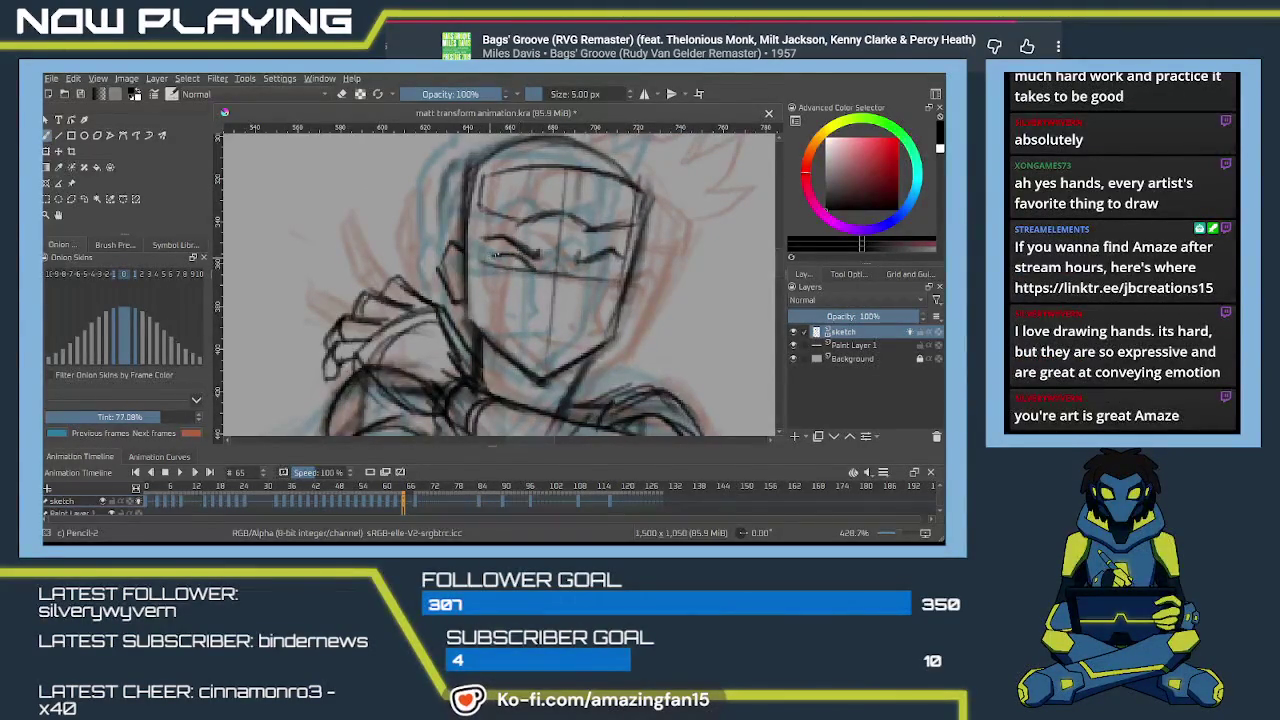
{"action": "left_click_drag", "start_coordinate": [524, 258], "coordinate": [488, 258]}
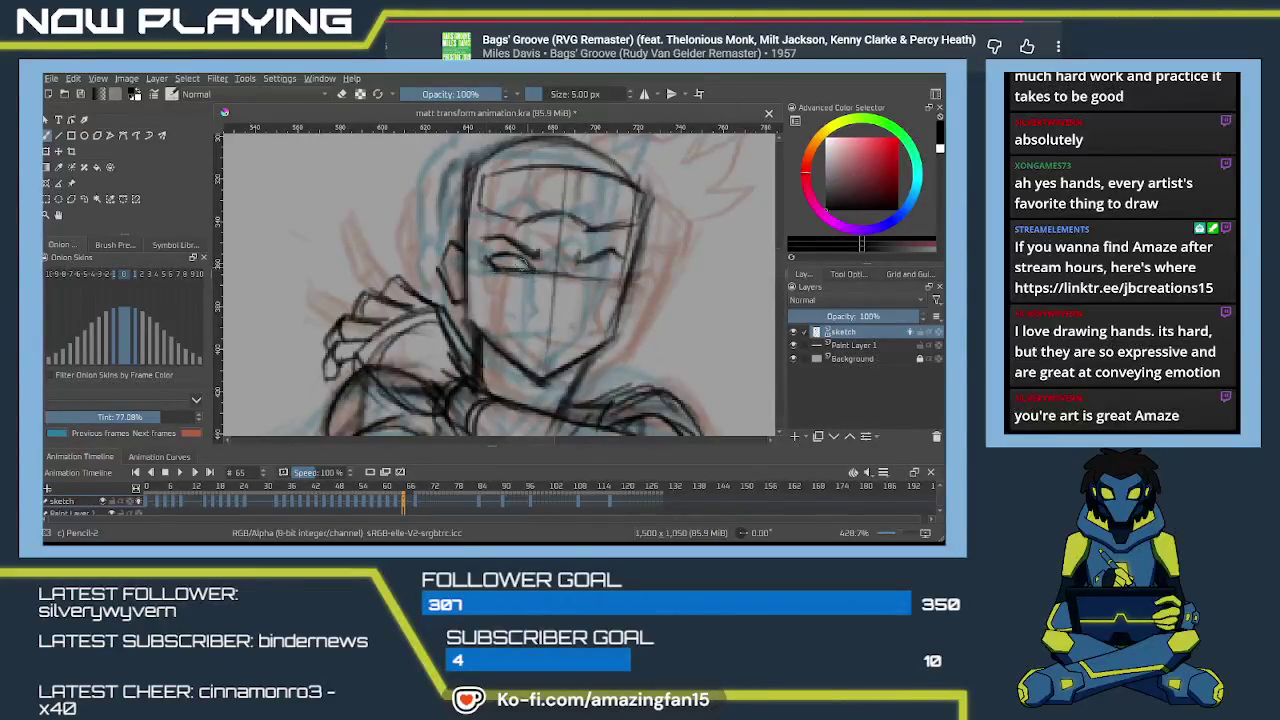
{"action": "left_click_drag", "start_coordinate": [516, 262], "coordinate": [526, 268]}
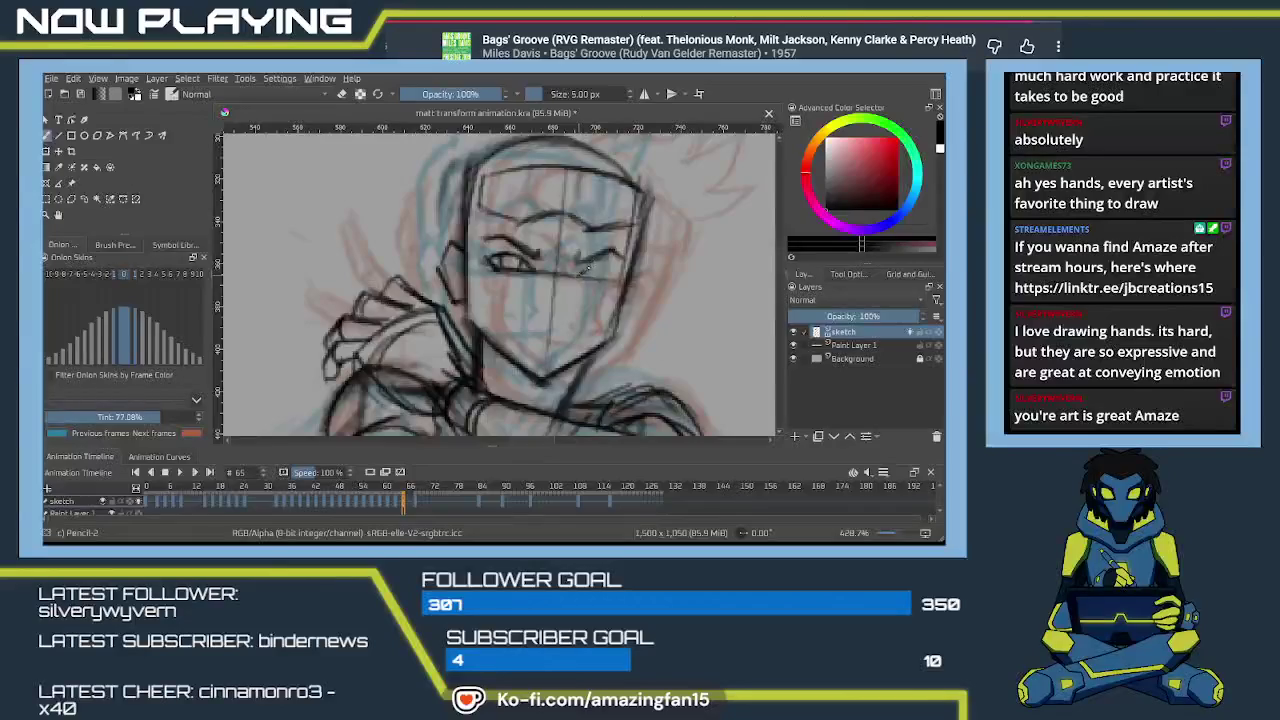
{"action": "mouse_move", "coordinate": [588, 266]}
{"action": "left_mouse_down"}
{"action": "mouse_move", "coordinate": [614, 272]}
{"action": "mouse_move", "coordinate": [606, 280]}
{"action": "left_mouse_up"}
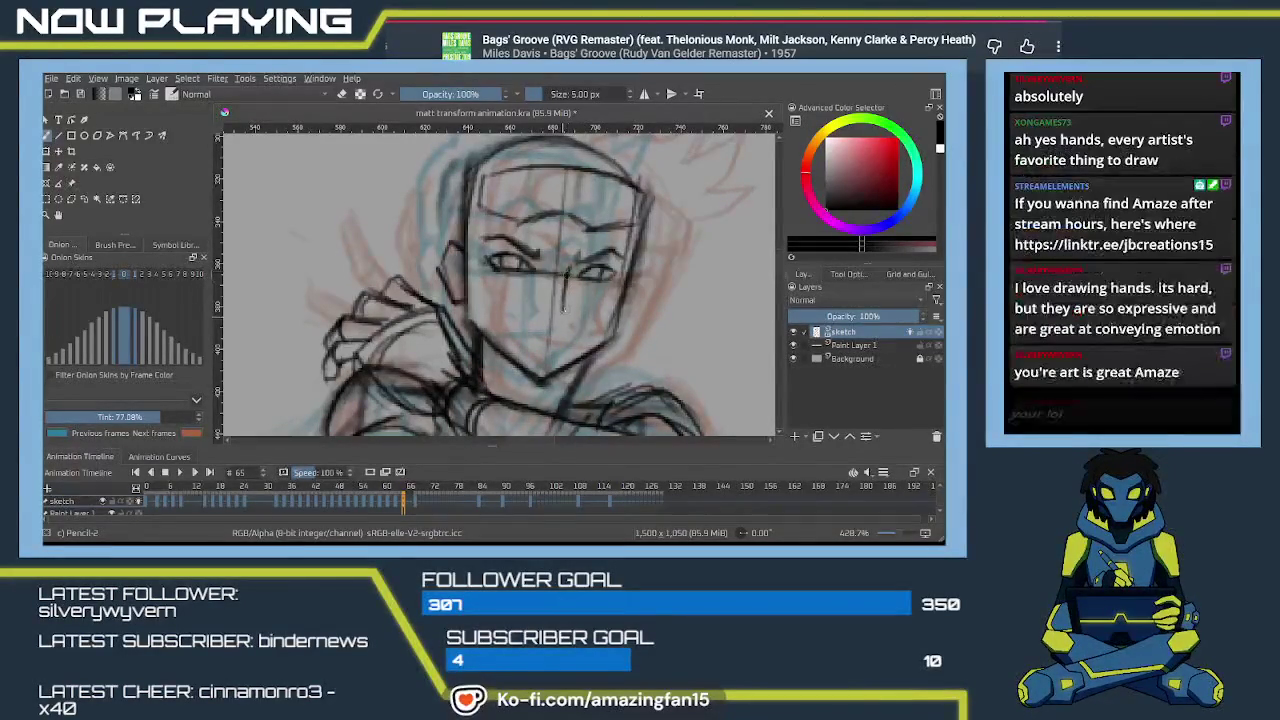
{"action": "mouse_move", "coordinate": [562, 286]}
{"action": "left_mouse_down"}
{"action": "mouse_move", "coordinate": [568, 322]}
{"action": "mouse_move", "coordinate": [542, 336]}
{"action": "left_mouse_up"}
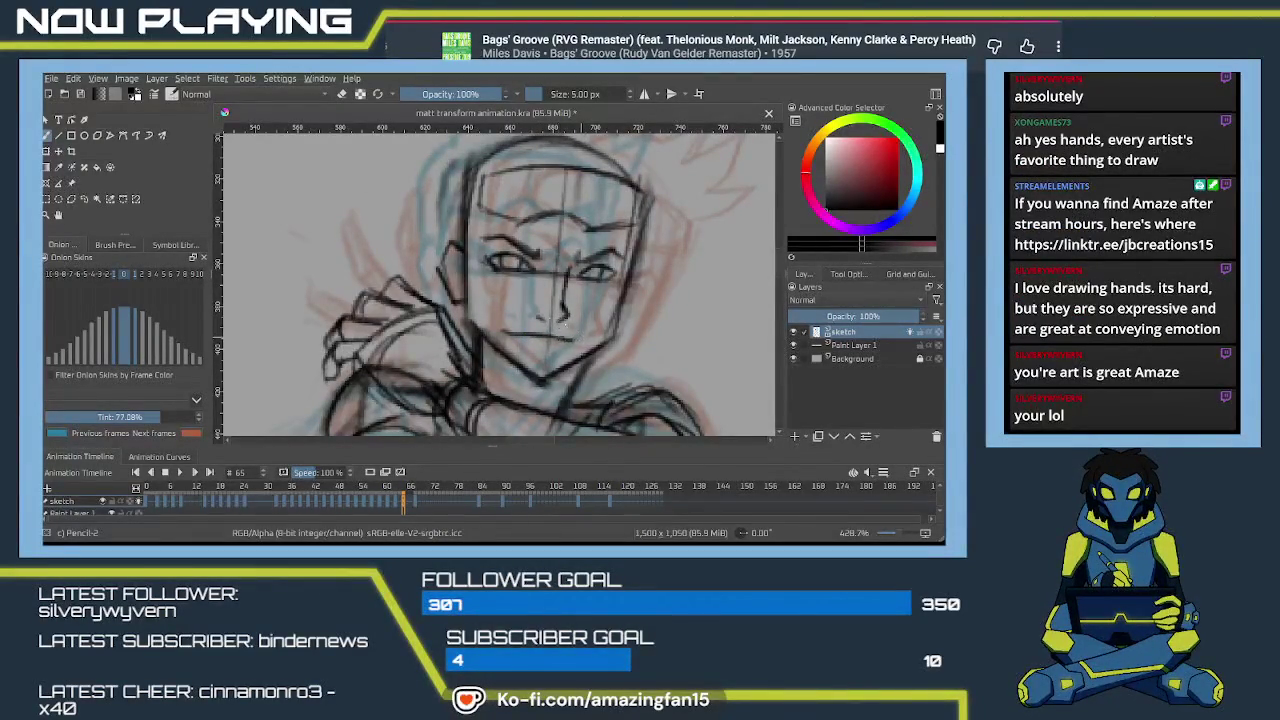
{"action": "left_click_drag", "start_coordinate": [563, 321], "coordinate": [488, 292]}
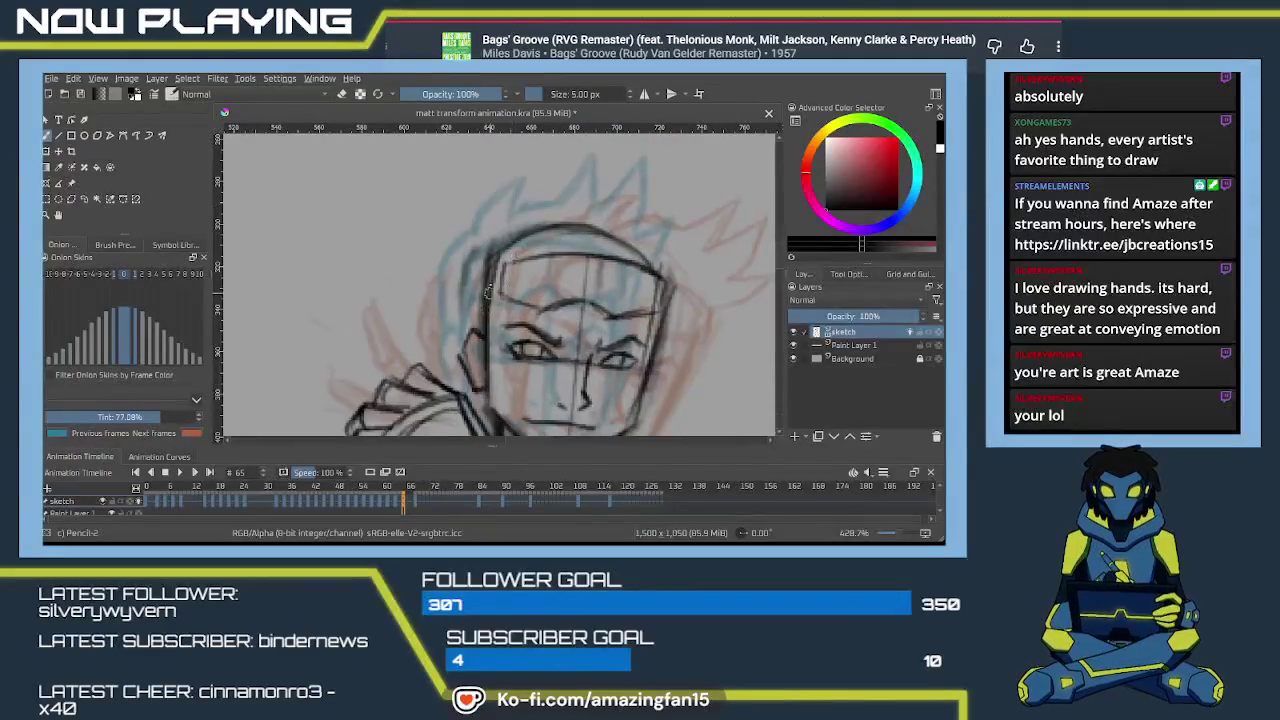
Try a hair spike above the head, undo it, and enlarge the brush to 8 px.
{"action": "left_click_drag", "start_coordinate": [514, 212], "coordinate": [484, 272]}
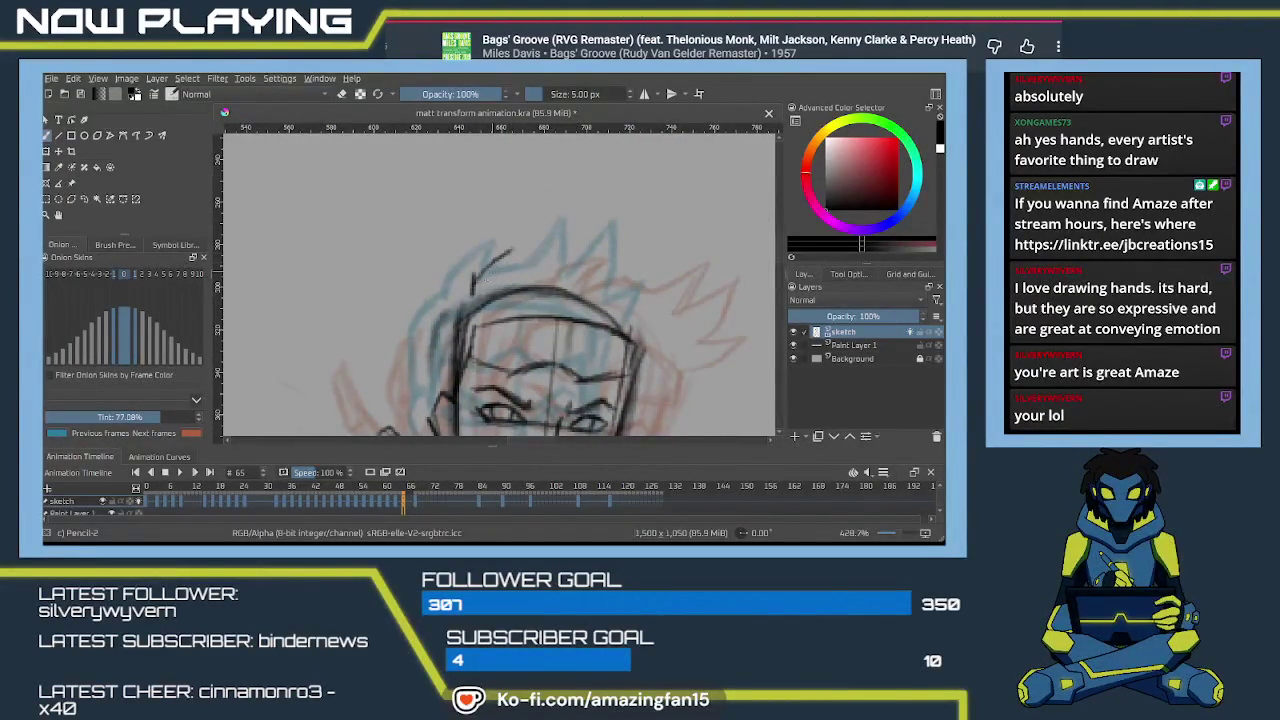
{"action": "key", "text": "ctrl+z"}
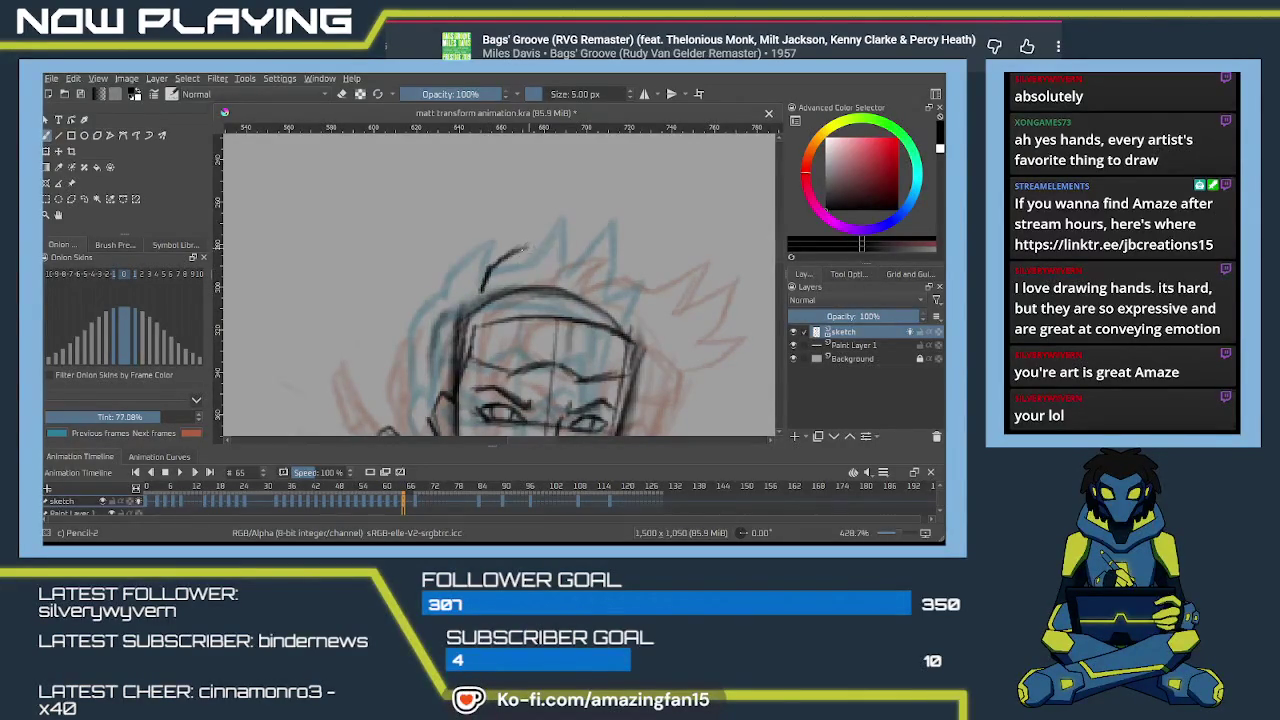
{"action": "mouse_move", "coordinate": [532, 243]}
{"action": "left_mouse_down"}
{"action": "mouse_move", "coordinate": [518, 278]}
{"action": "mouse_move", "coordinate": [548, 268]}
{"action": "left_mouse_up"}
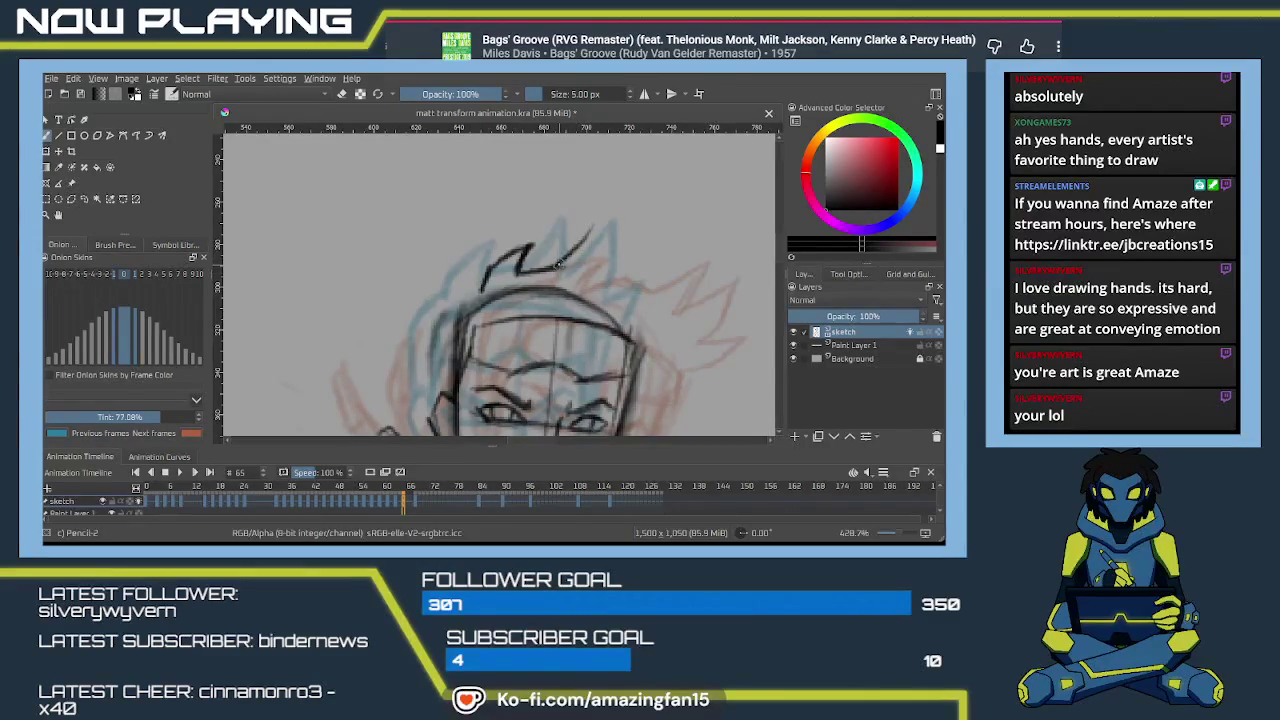
{"action": "key", "text": "ctrl+z"}
{"action": "key", "text": "ctrl+z"}
{"action": "key", "text": "ctrl+z"}
{"action": "key", "text": "ctrl+z"}
{"action": "key", "text": "ctrl+z"}
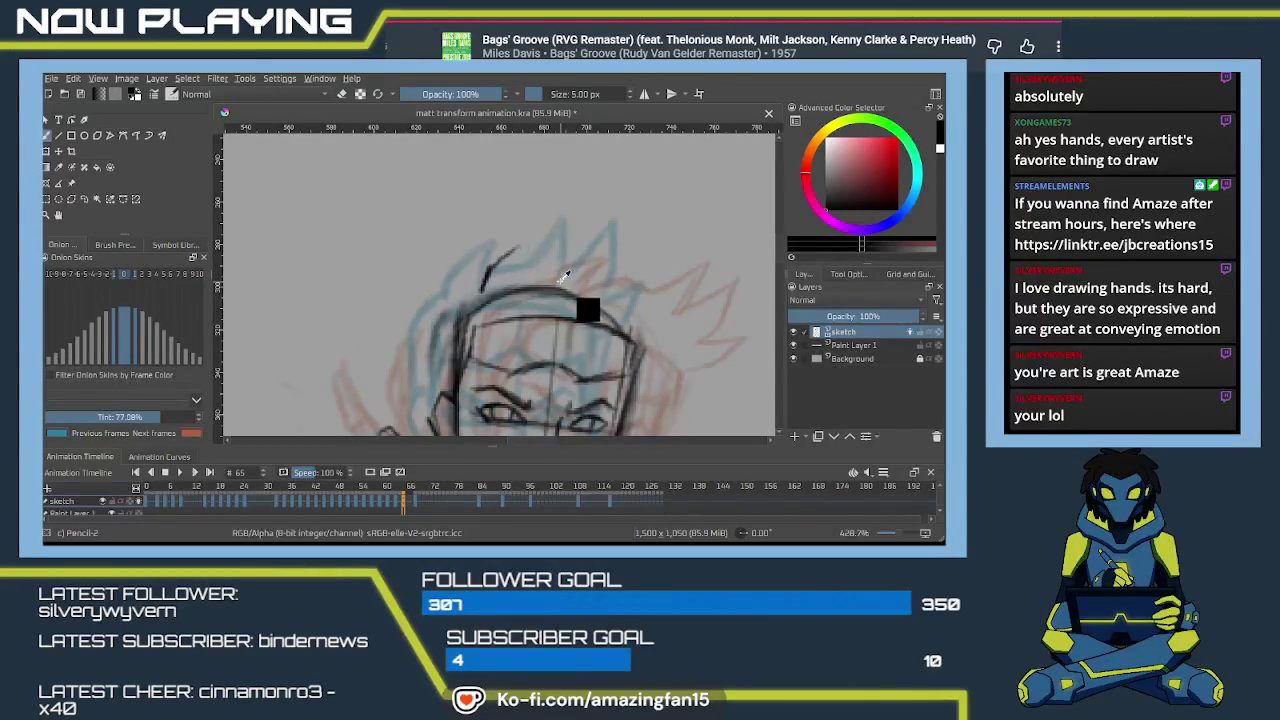
{"action": "key", "text": "ctrl+z"}
{"action": "key", "text": "bracketright"}
{"action": "key", "text": "bracketright"}
{"action": "key", "text": "bracketright"}
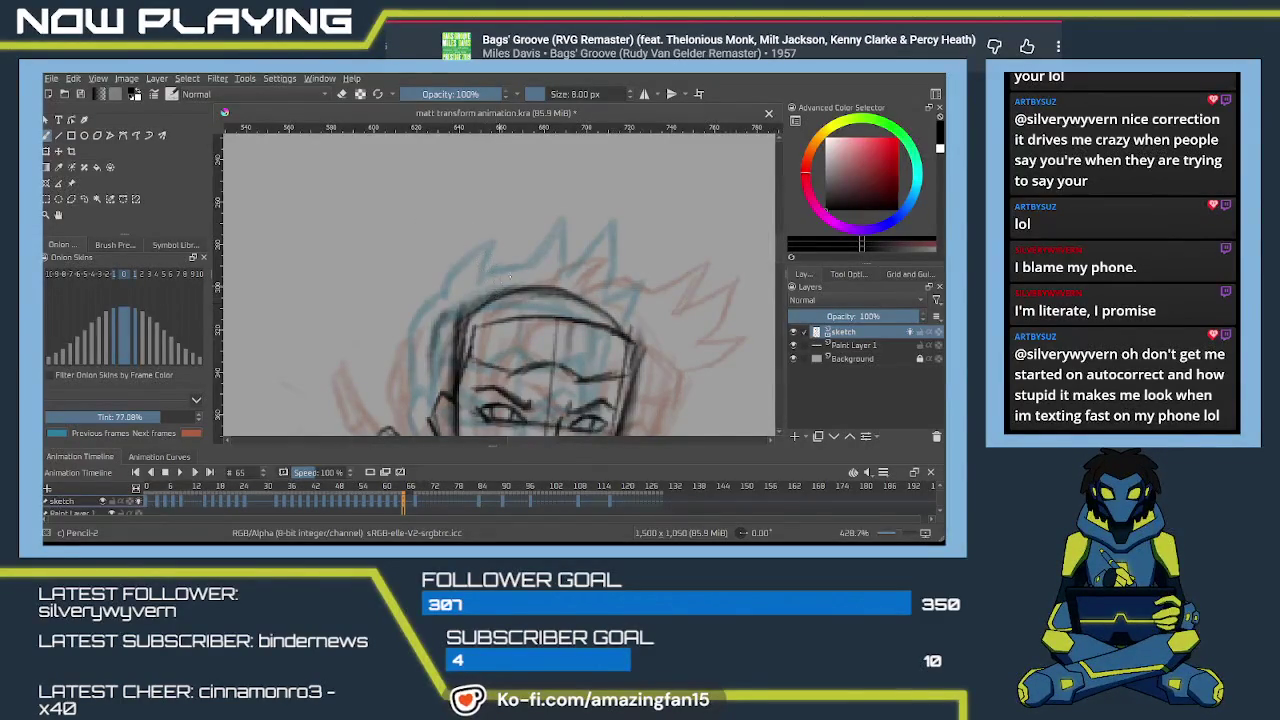
Draw a hair curve across the top of the head.
{"action": "mouse_move", "coordinate": [510, 277]}
{"action": "left_mouse_down"}
{"action": "mouse_move", "coordinate": [454, 250]}
{"action": "mouse_move", "coordinate": [461, 259]}
{"action": "left_mouse_up"}
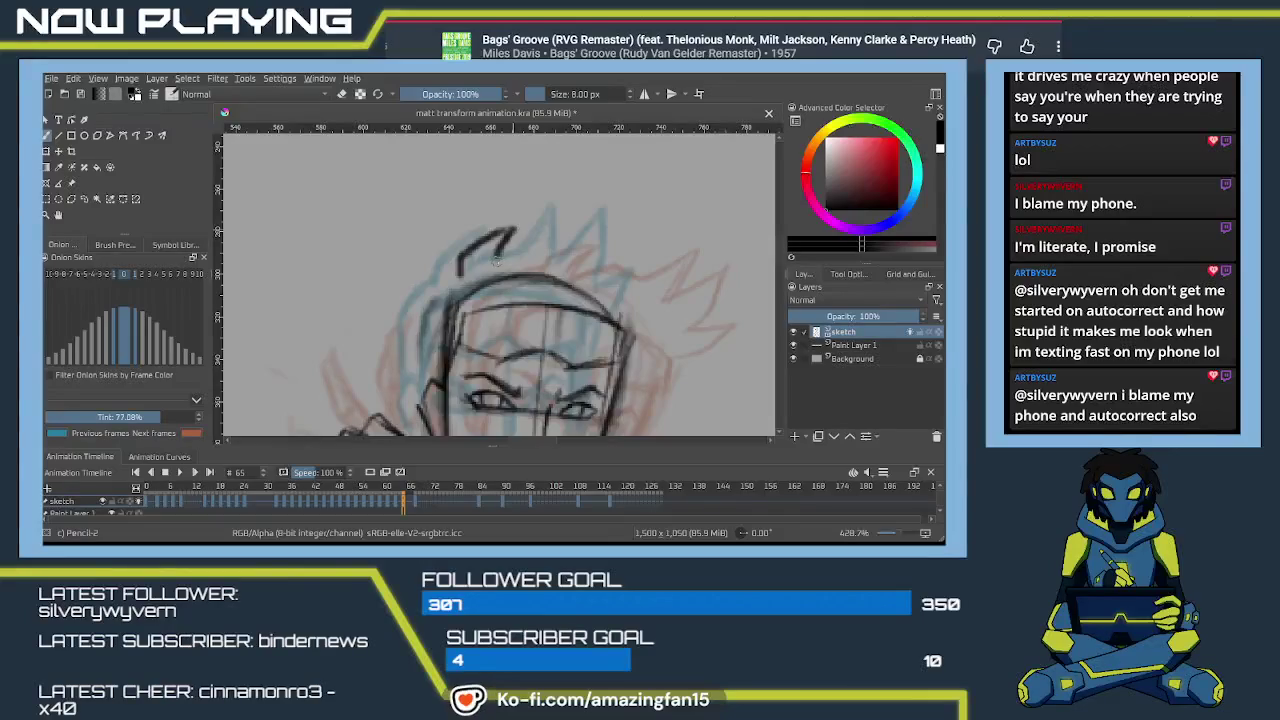
{"action": "key", "text": "ctrl+z"}
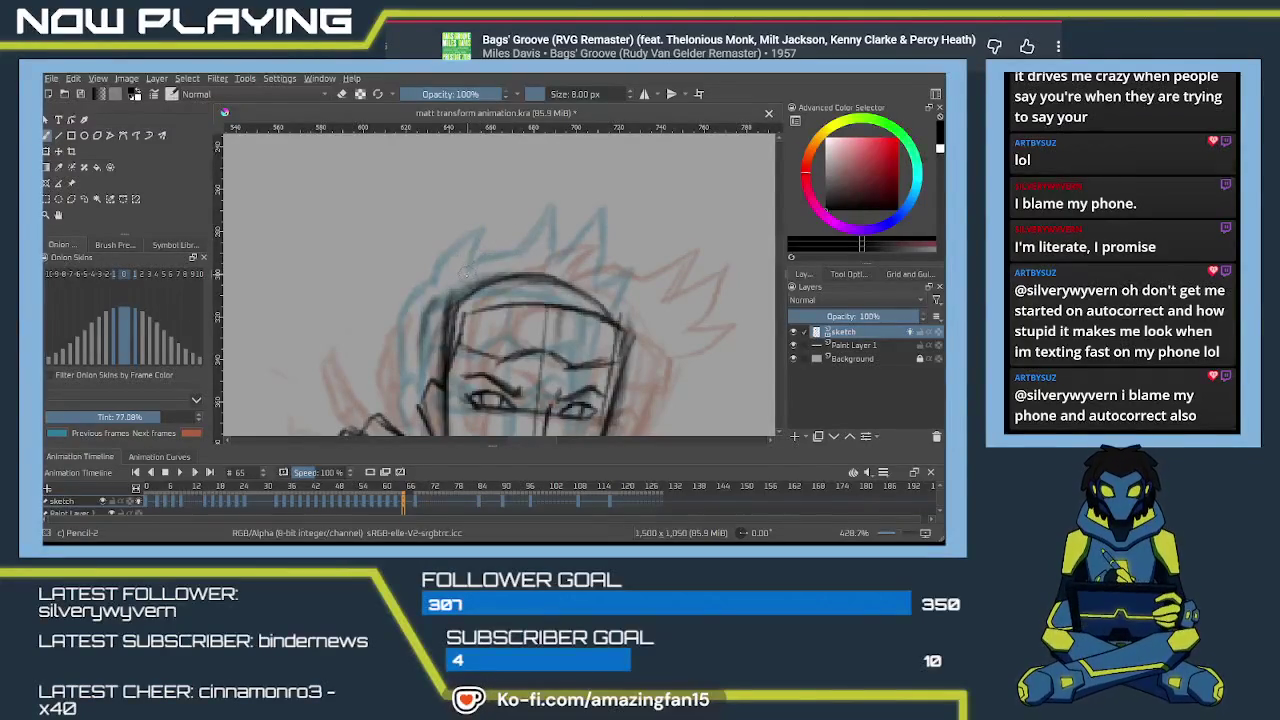
{"action": "mouse_move", "coordinate": [466, 275]}
{"action": "left_mouse_down"}
{"action": "mouse_move", "coordinate": [508, 232]}
{"action": "mouse_move", "coordinate": [512, 256]}
{"action": "mouse_move", "coordinate": [582, 216]}
{"action": "left_mouse_up"}
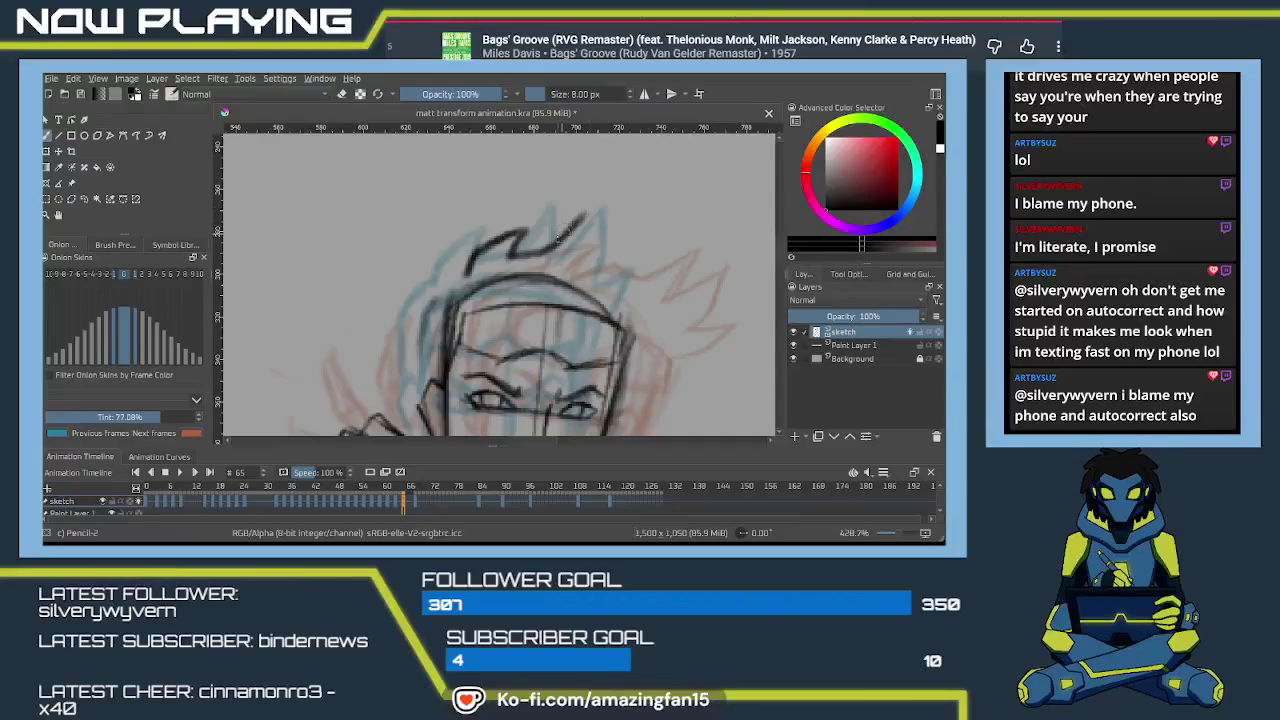
{"action": "key", "text": "ctrl+z"}
{"action": "key", "text": "ctrl+z"}
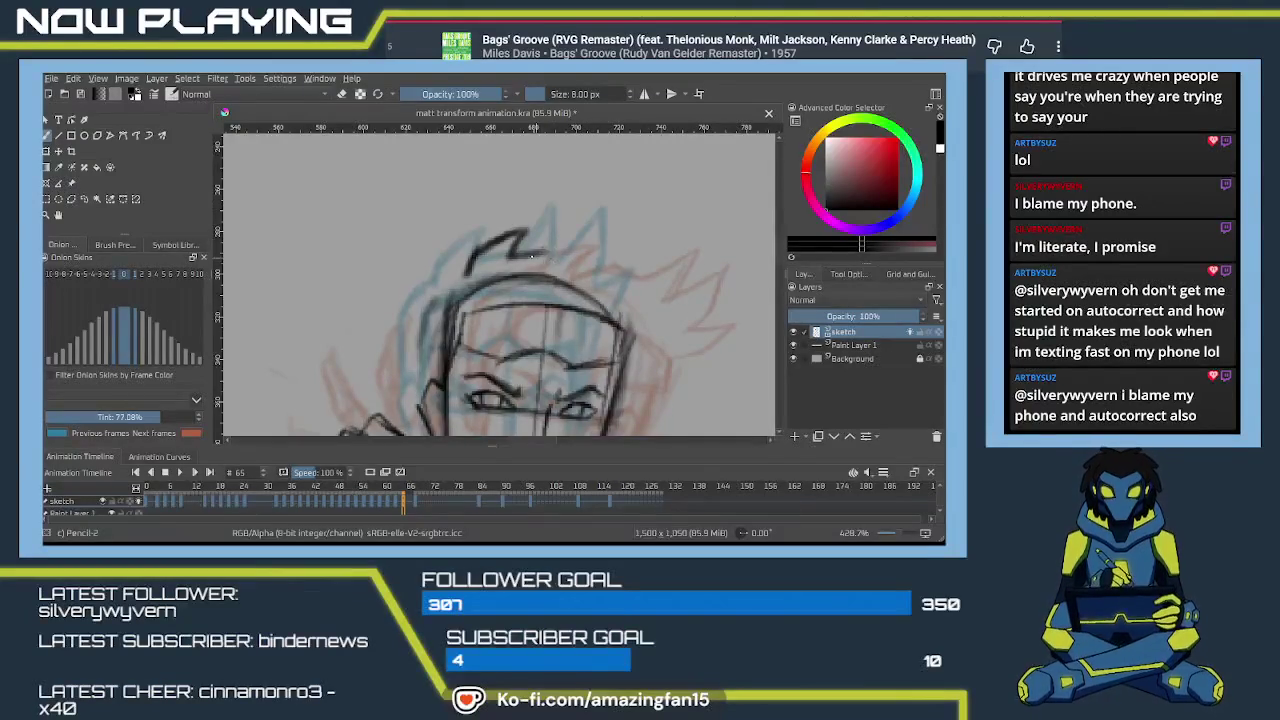
{"action": "left_click_drag", "start_coordinate": [520, 240], "coordinate": [530, 250]}
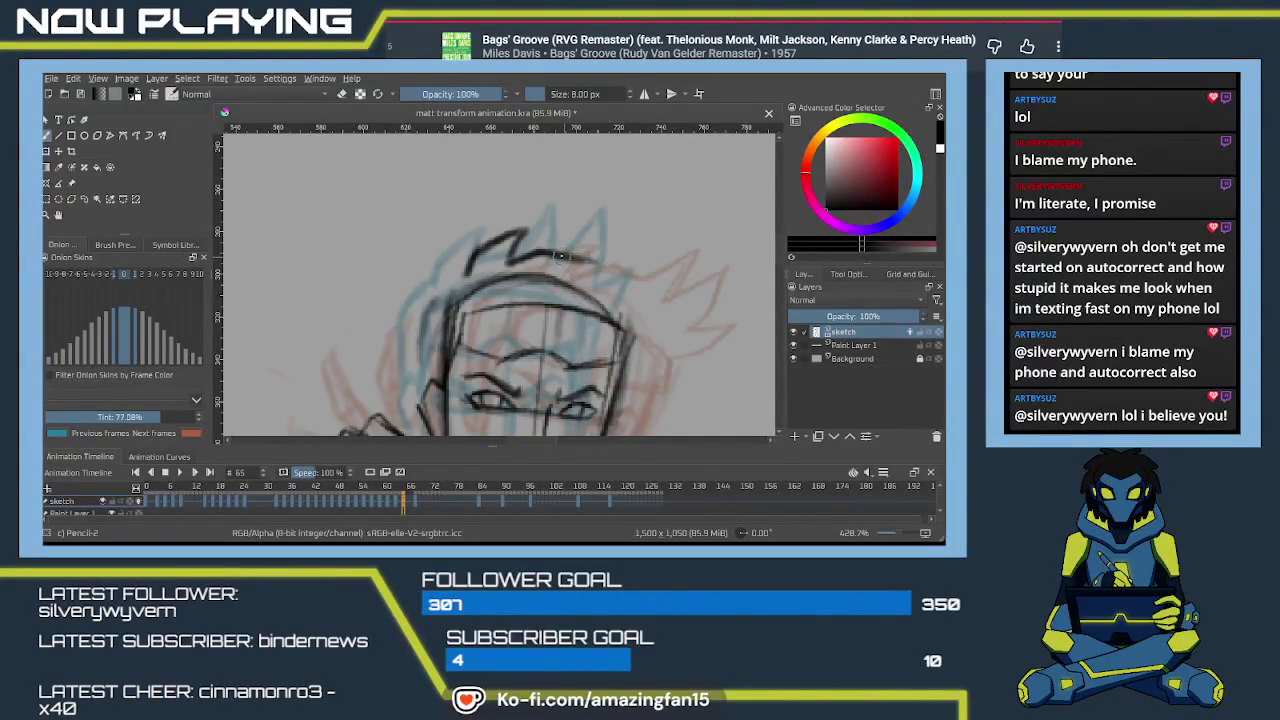
Redraw and refine the hair spikes on the right side of the head.
{"action": "left_click_drag", "start_coordinate": [561, 256], "coordinate": [602, 262]}
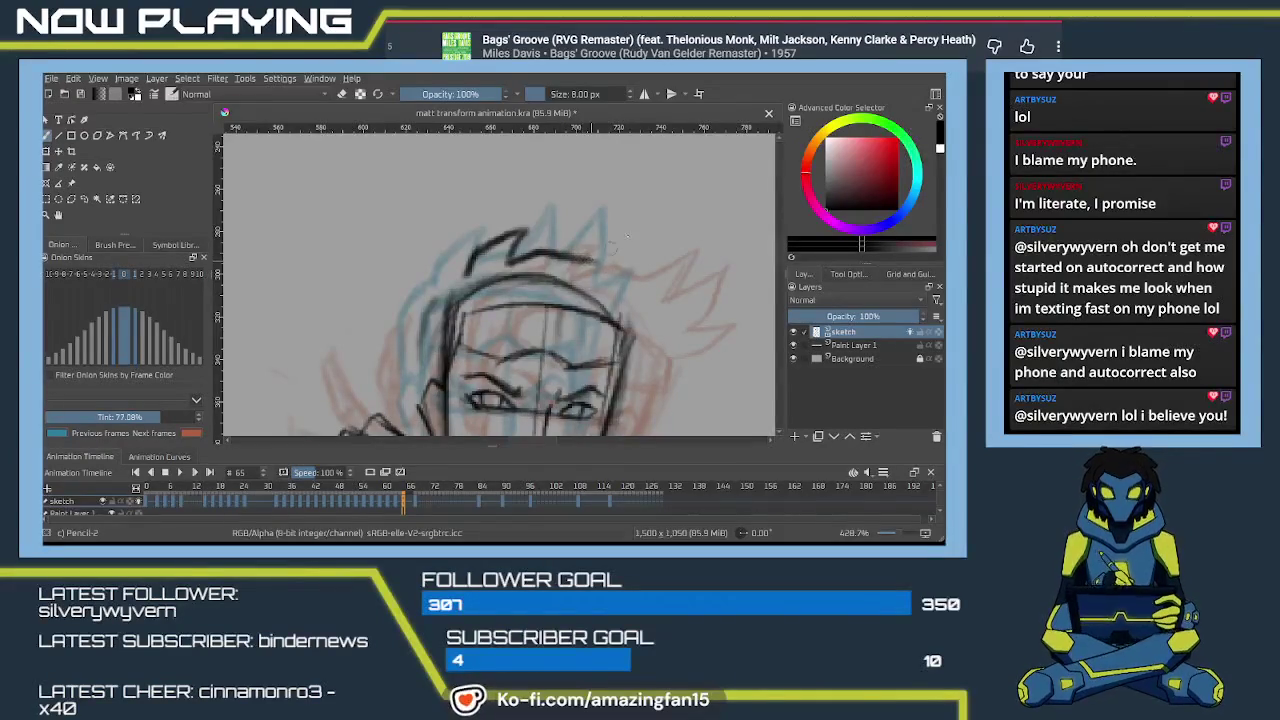
{"action": "mouse_move", "coordinate": [644, 228]}
{"action": "left_mouse_down"}
{"action": "mouse_move", "coordinate": [628, 264]}
{"action": "mouse_move", "coordinate": [692, 246]}
{"action": "mouse_move", "coordinate": [662, 300]}
{"action": "mouse_move", "coordinate": [662, 341]}
{"action": "left_mouse_up"}
{"action": "key", "text": "ctrl+z"}
{"action": "key", "text": "ctrl+z"}
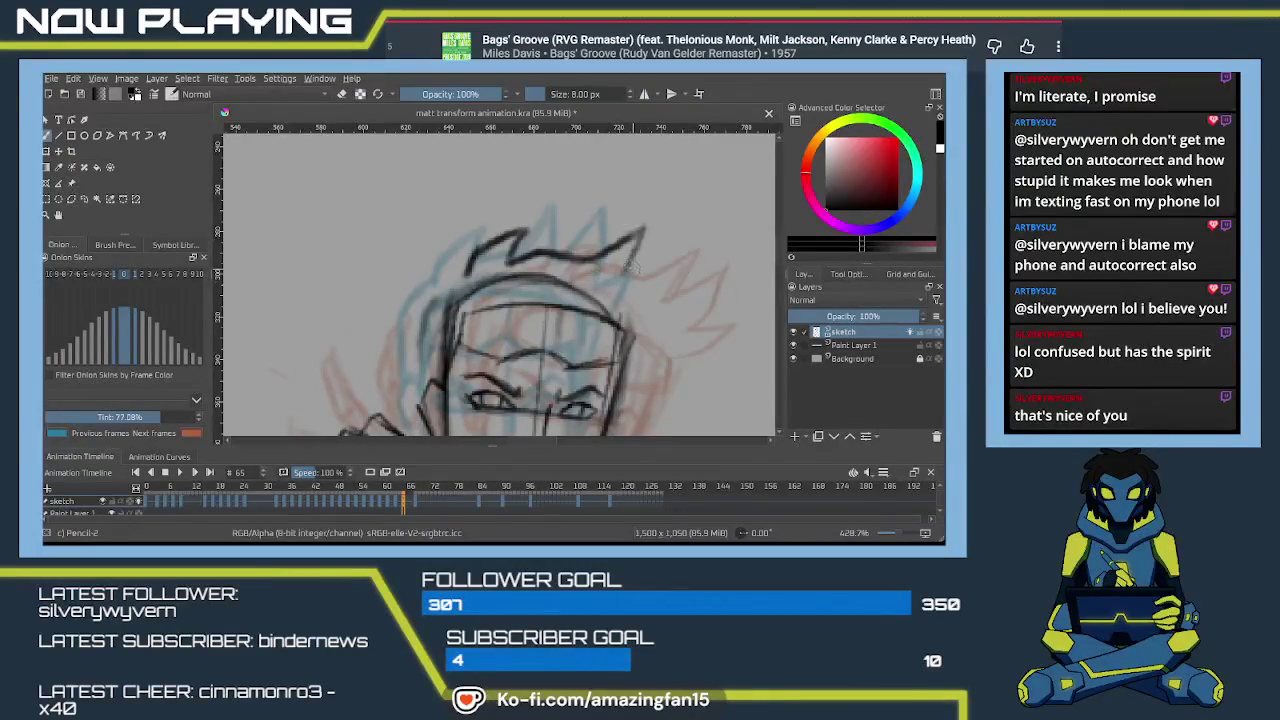
{"action": "mouse_move", "coordinate": [628, 265]}
{"action": "left_mouse_down"}
{"action": "mouse_move", "coordinate": [695, 240]}
{"action": "mouse_move", "coordinate": [660, 302]}
{"action": "mouse_move", "coordinate": [678, 327]}
{"action": "left_mouse_up"}
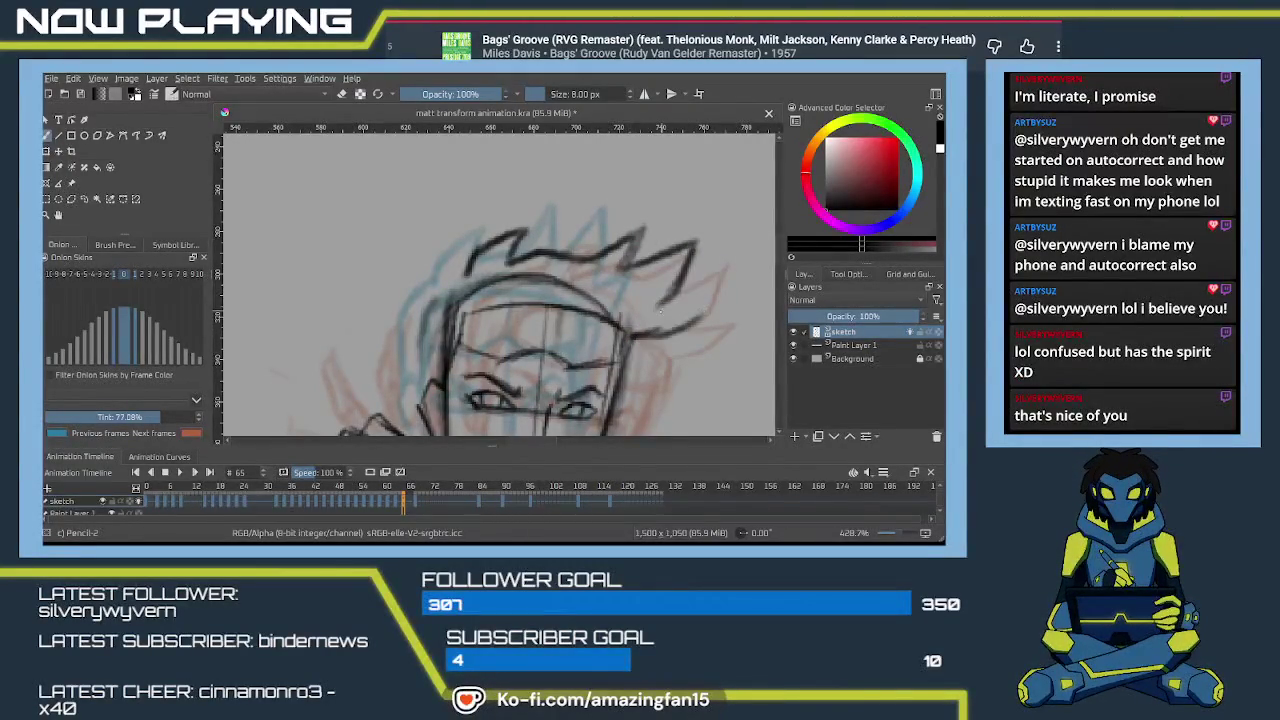
{"action": "key", "text": "ctrl+z"}
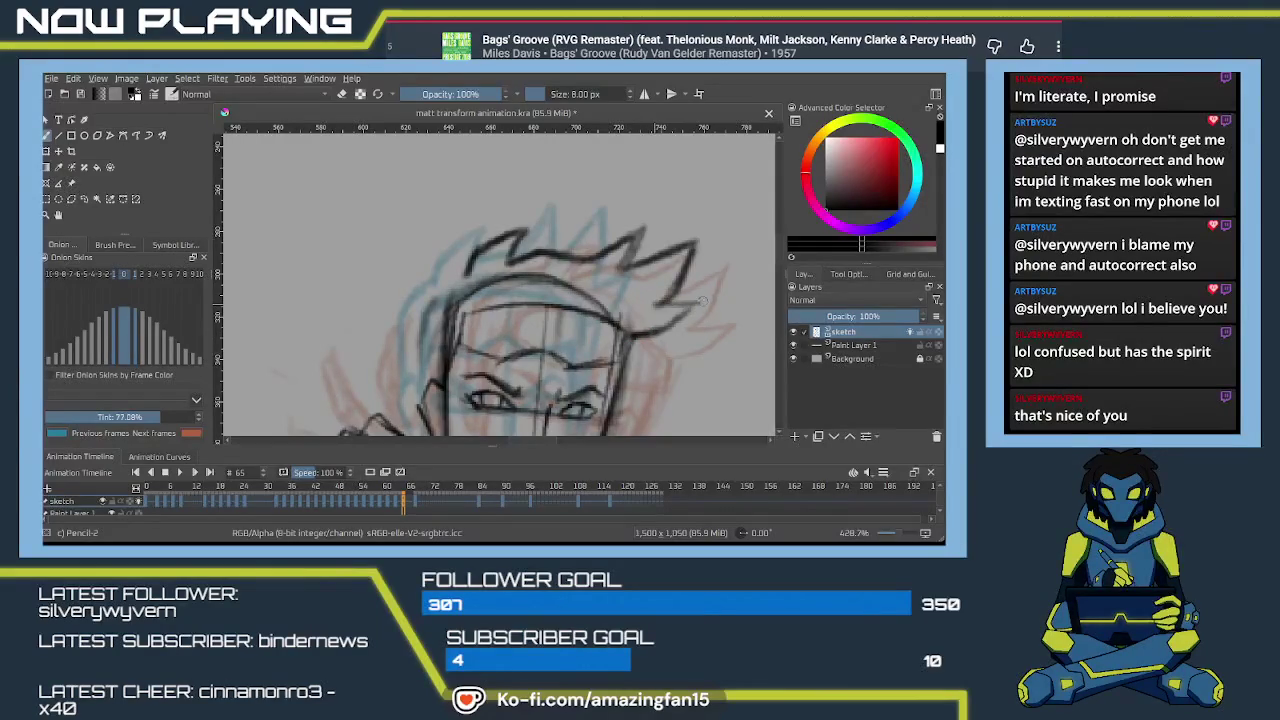
{"action": "left_click_drag", "start_coordinate": [696, 304], "coordinate": [626, 338]}
{"action": "left_click_drag", "start_coordinate": [674, 298], "coordinate": [648, 308]}
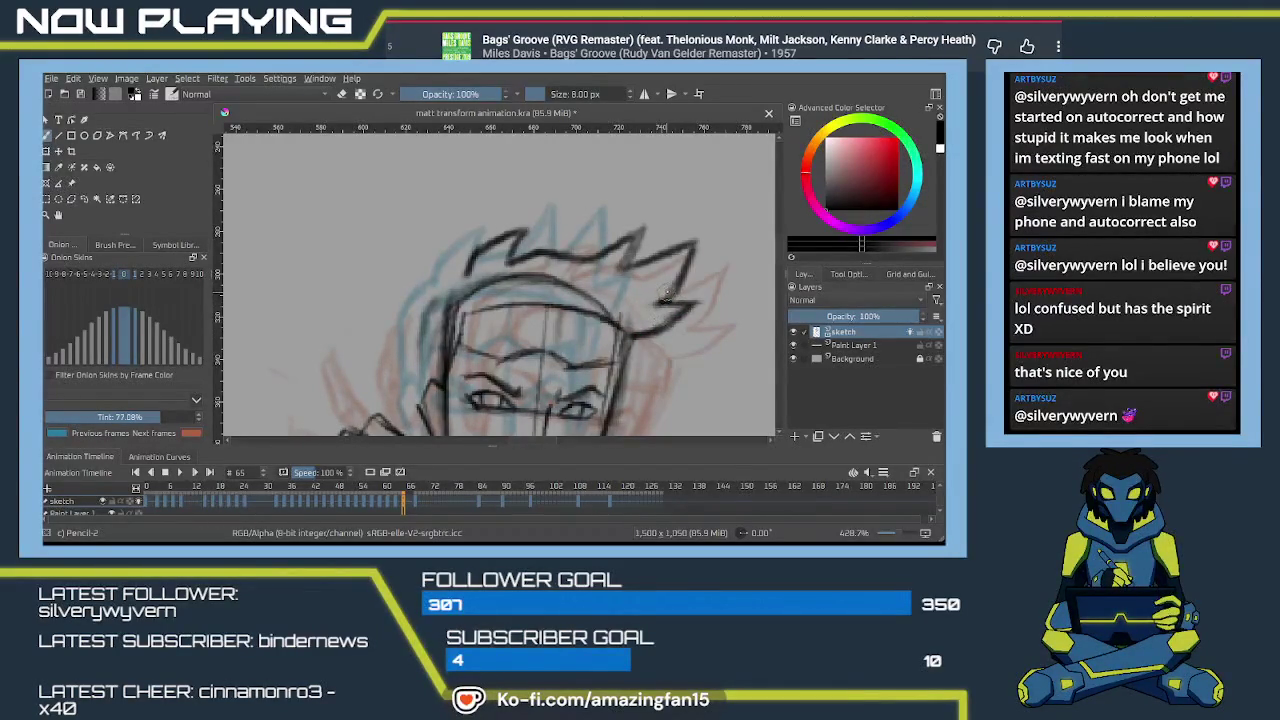
Outline the left side of the hair and stroke the left face outline.
{"action": "left_click_drag", "start_coordinate": [667, 296], "coordinate": [722, 246]}
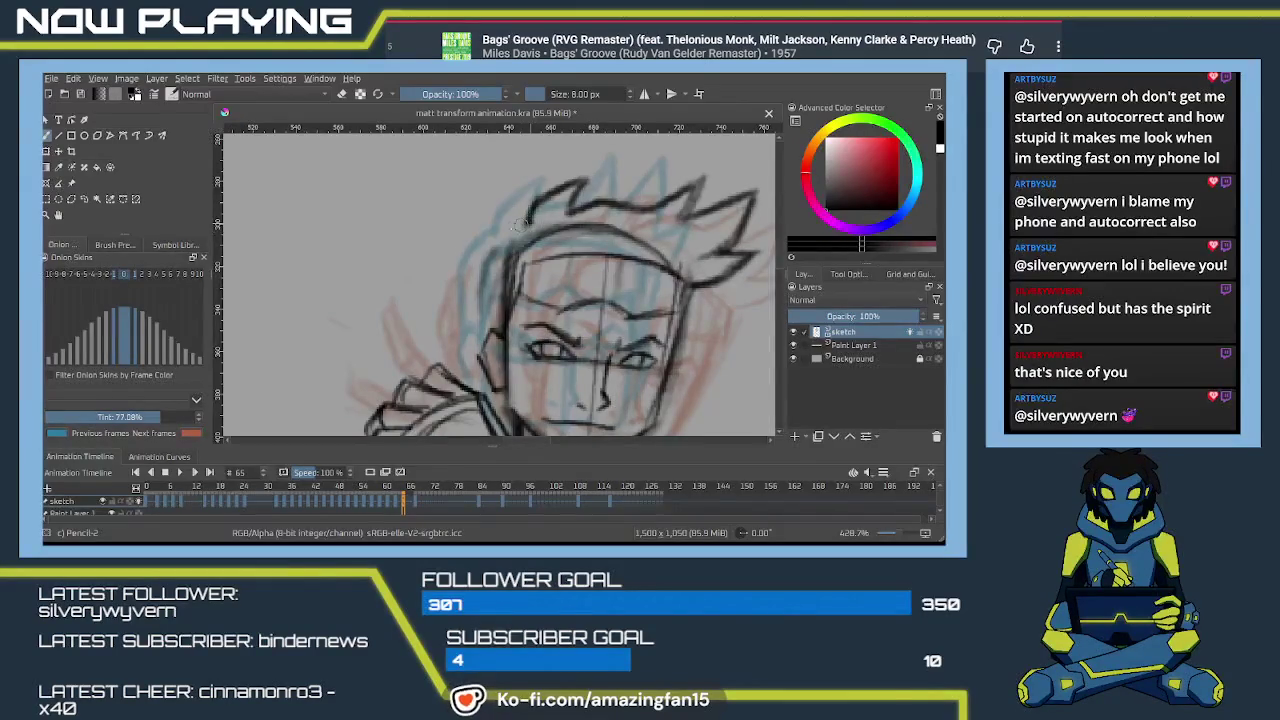
{"action": "mouse_move", "coordinate": [532, 218]}
{"action": "left_mouse_down"}
{"action": "mouse_move", "coordinate": [472, 268]}
{"action": "mouse_move", "coordinate": [478, 338]}
{"action": "left_mouse_up"}
{"action": "left_click_drag", "start_coordinate": [484, 260], "coordinate": [480, 320]}
{"action": "mouse_move", "coordinate": [536, 399]}
{"action": "left_mouse_down"}
{"action": "mouse_move", "coordinate": [531, 264]}
{"action": "mouse_move", "coordinate": [505, 334]}
{"action": "left_mouse_up"}
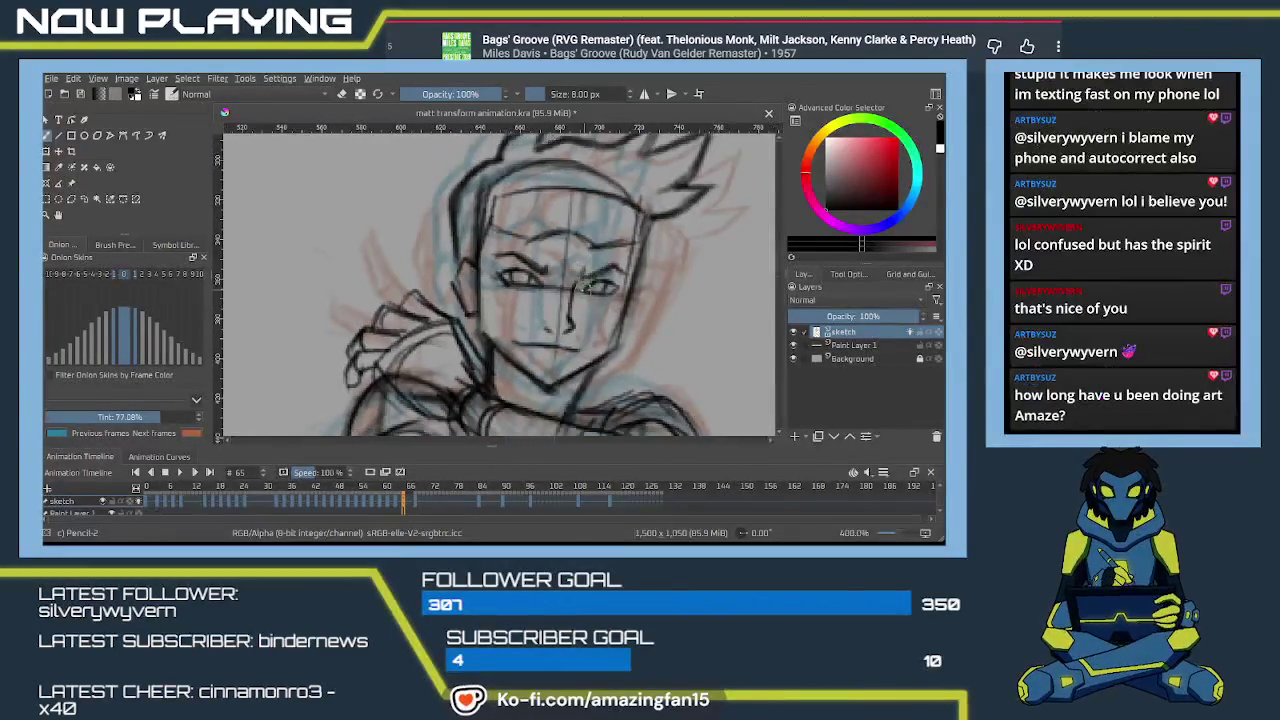
Zoom out and recentre until the whole wide-legged, arms-forward figure is visible.
{"action": "scroll", "coordinate": [586, 286], "scroll_direction": "down", "scroll_amount": 4}
{"action": "scroll", "coordinate": [560, 276], "scroll_direction": "down", "scroll_amount": 3}
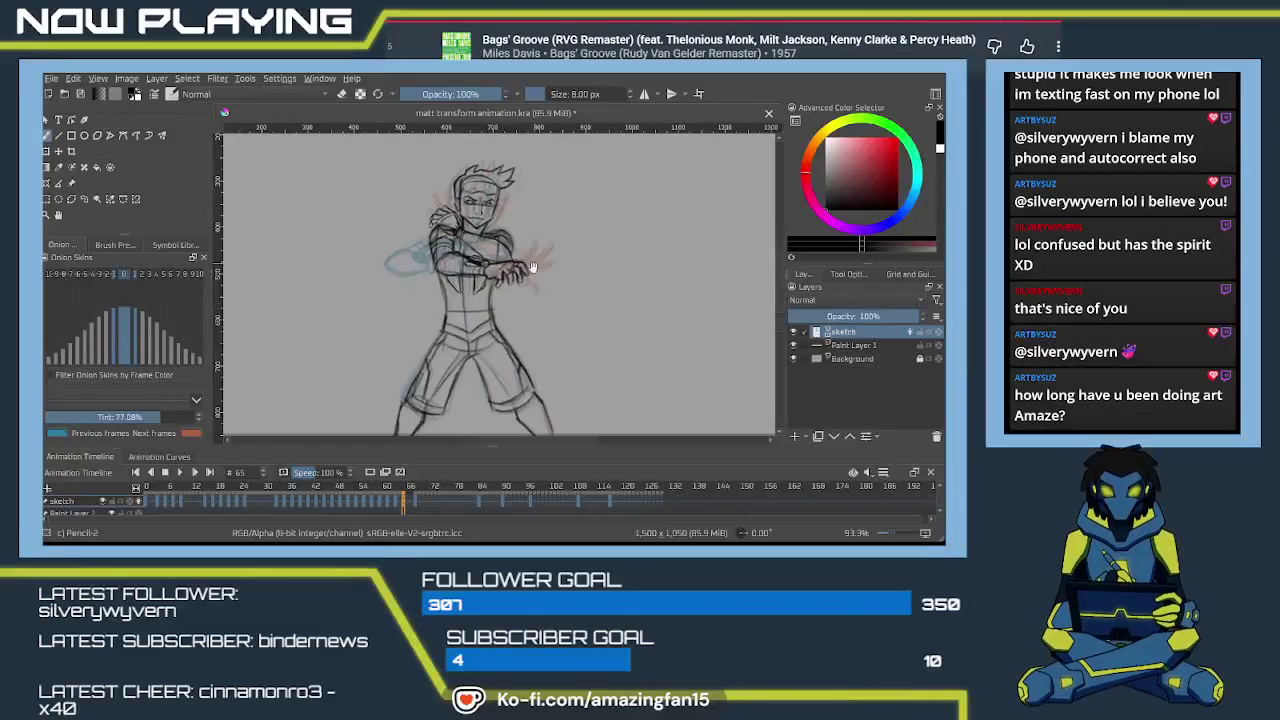
{"action": "mouse_move", "coordinate": [532, 267]}
{"action": "left_mouse_down"}
{"action": "mouse_move", "coordinate": [515, 317]}
{"action": "mouse_move", "coordinate": [518, 292]}
{"action": "mouse_move", "coordinate": [545, 285]}
{"action": "left_mouse_up"}
{"action": "scroll", "coordinate": [545, 285], "scroll_direction": "down", "scroll_amount": 1}
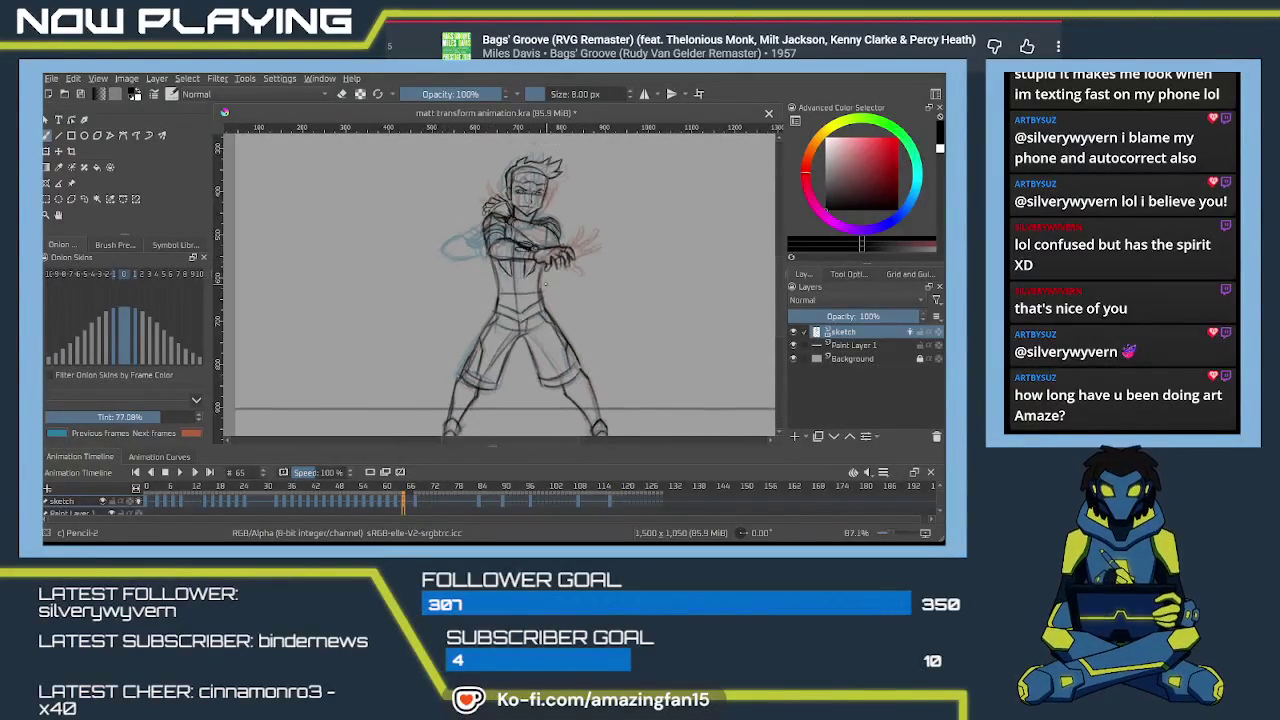
{"action": "scroll", "coordinate": [545, 285], "scroll_direction": "down", "scroll_amount": 2}
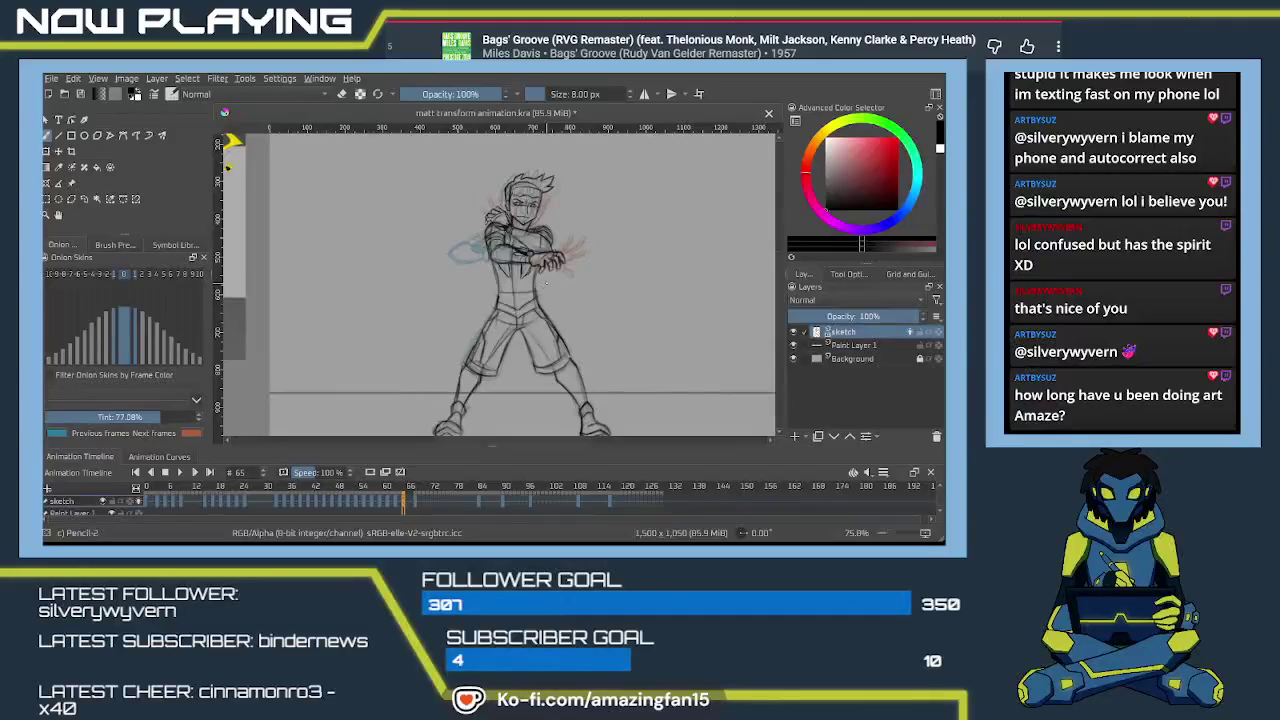
{"action": "scroll", "coordinate": [546, 284], "scroll_direction": "down", "scroll_amount": 1}
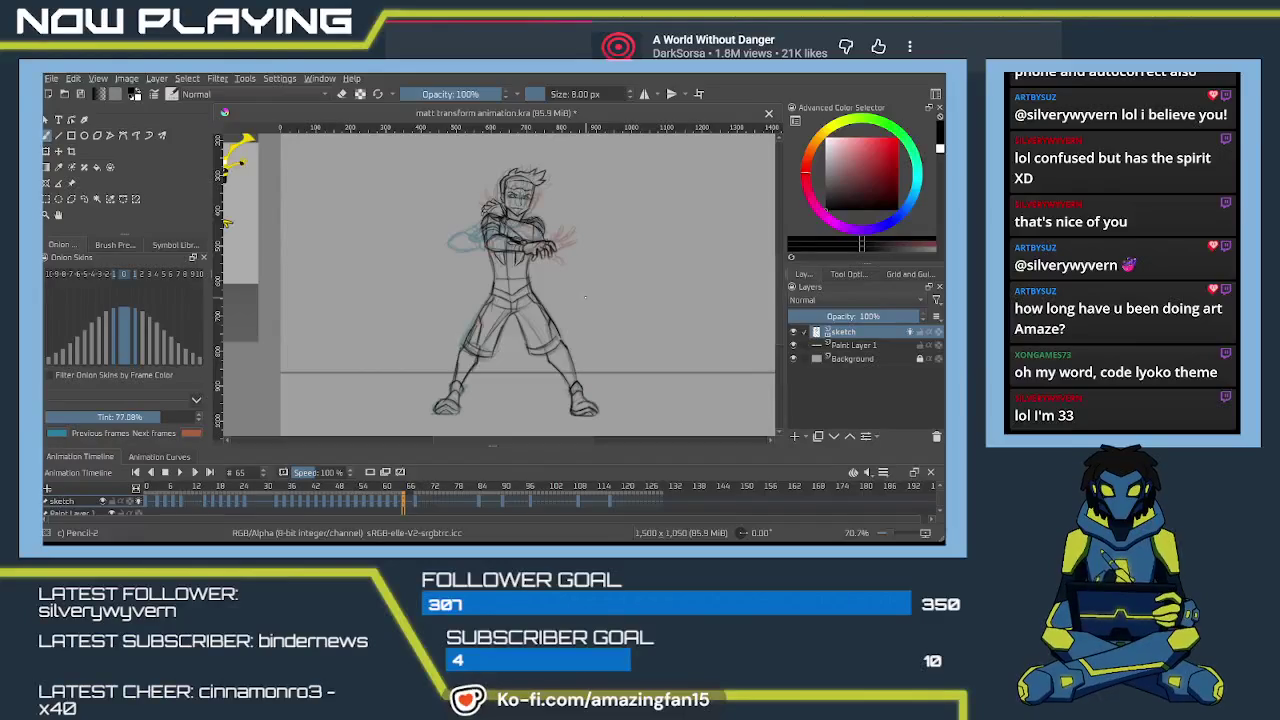
Zoom in, look over the torso and arms, and centre the head in view.
{"action": "scroll", "coordinate": [585, 297], "scroll_direction": "up", "scroll_amount": 2}
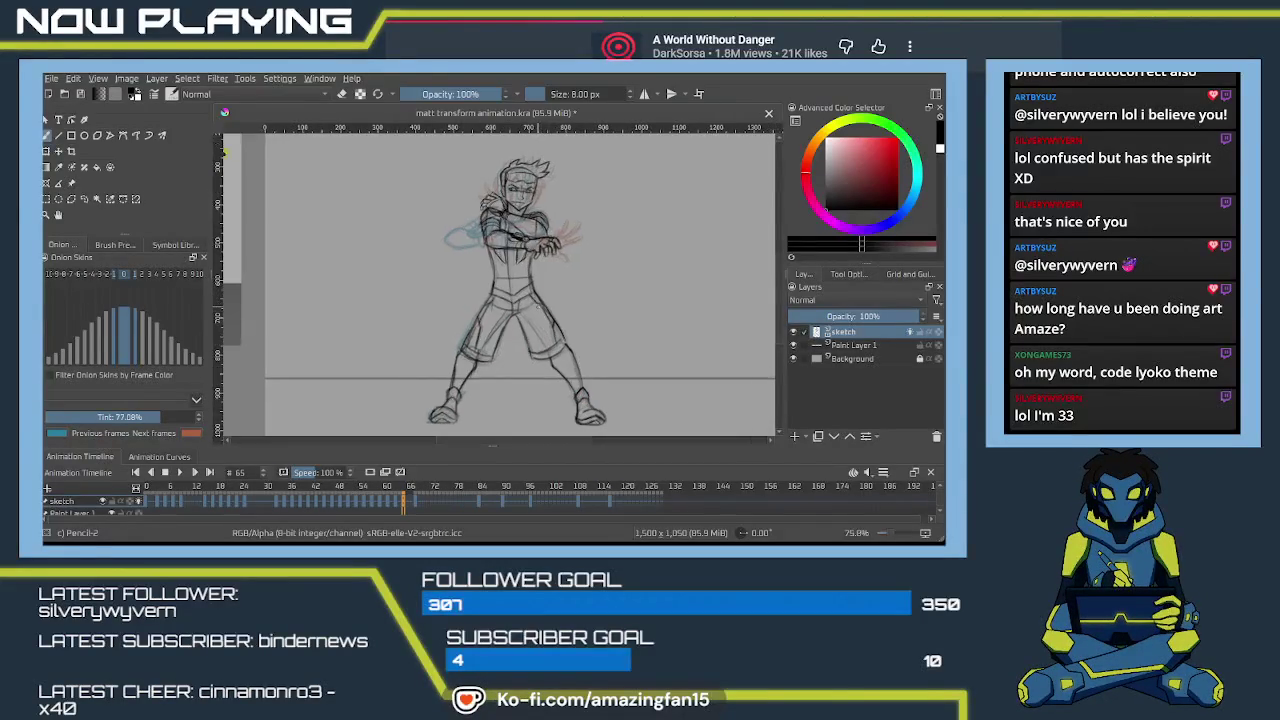
{"action": "scroll", "coordinate": [580, 302], "scroll_direction": "up", "scroll_amount": 2}
{"action": "scroll", "coordinate": [570, 310], "scroll_direction": "up", "scroll_amount": 2}
{"action": "scroll", "coordinate": [563, 316], "scroll_direction": "up", "scroll_amount": 2}
{"action": "scroll", "coordinate": [563, 316], "scroll_direction": "up", "scroll_amount": 2}
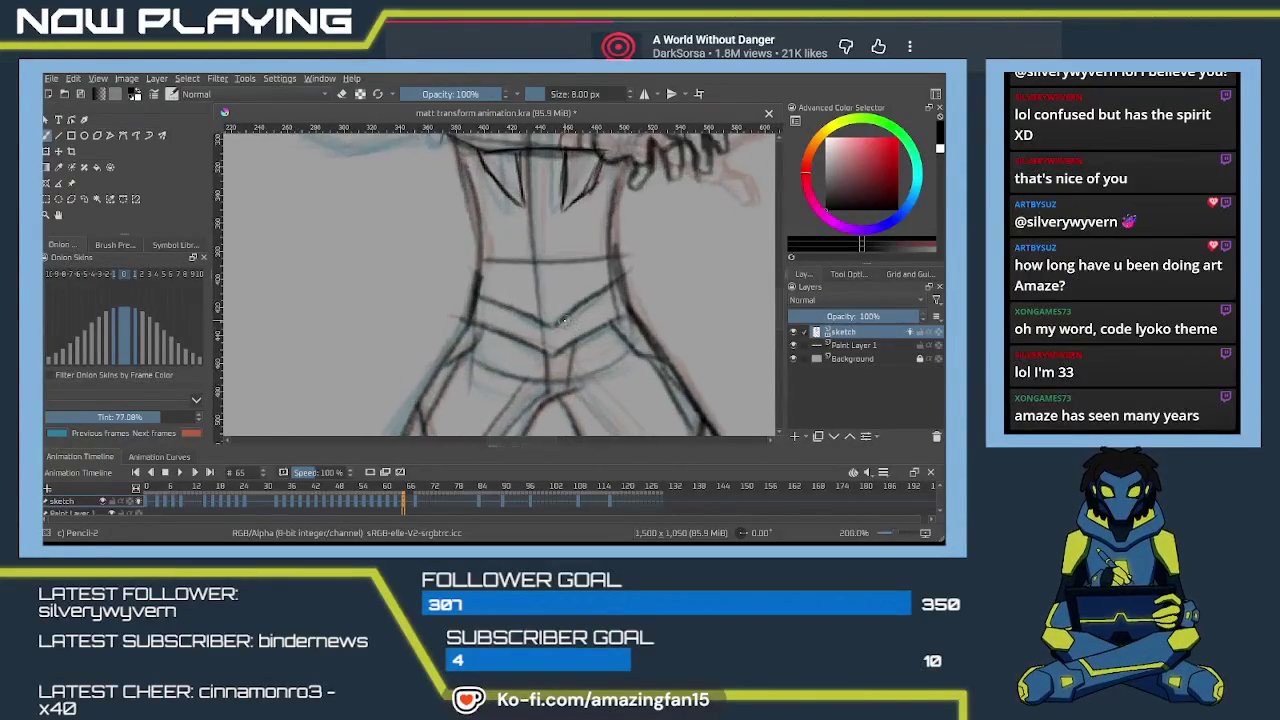
{"action": "scroll", "coordinate": [550, 312], "scroll_direction": "up", "scroll_amount": 3}
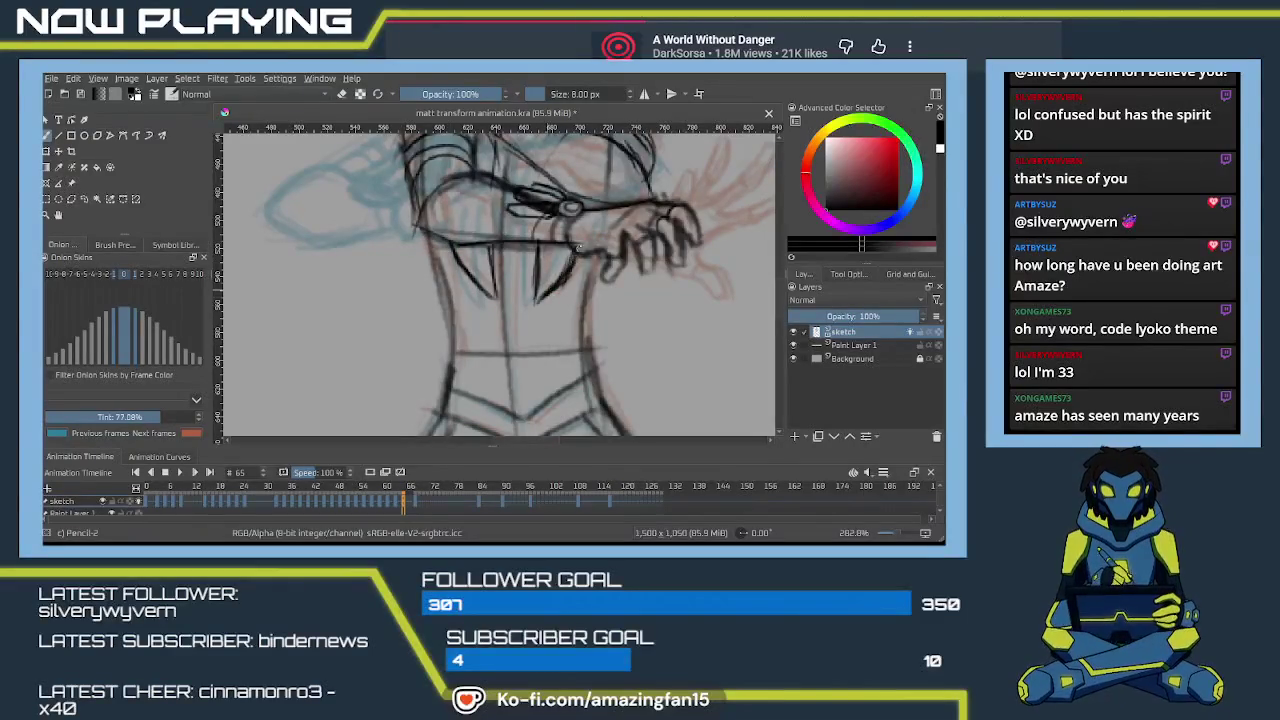
{"action": "left_click_drag", "start_coordinate": [578, 248], "coordinate": [520, 340]}
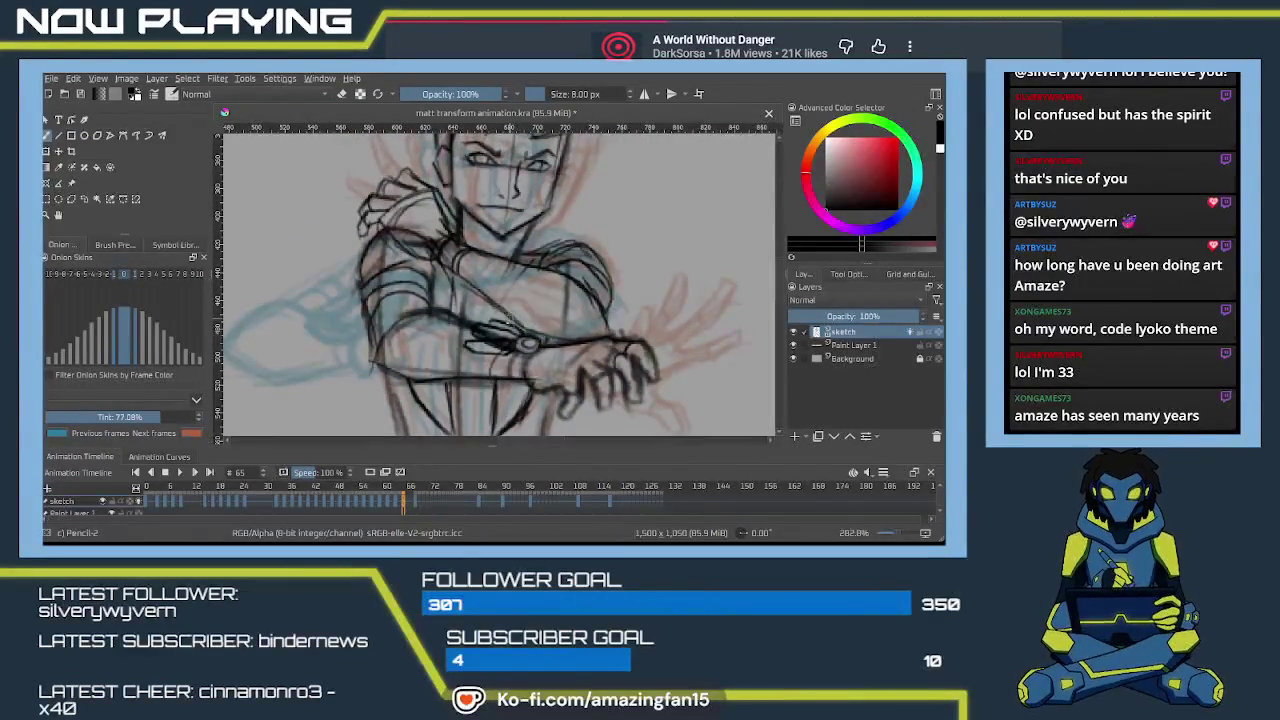
{"action": "mouse_move", "coordinate": [536, 304]}
{"action": "left_mouse_down"}
{"action": "mouse_move", "coordinate": [520, 359]}
{"action": "mouse_move", "coordinate": [529, 323]}
{"action": "left_mouse_up"}
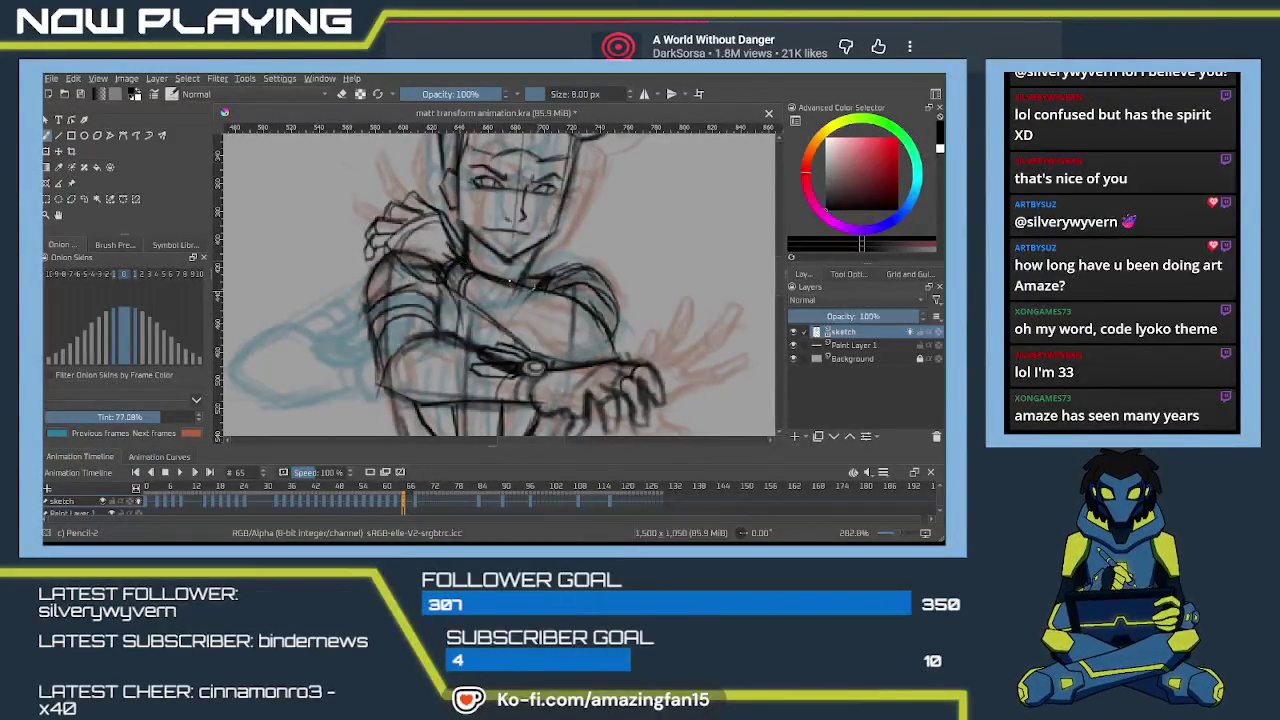
{"action": "left_click_drag", "start_coordinate": [457, 289], "coordinate": [433, 399]}
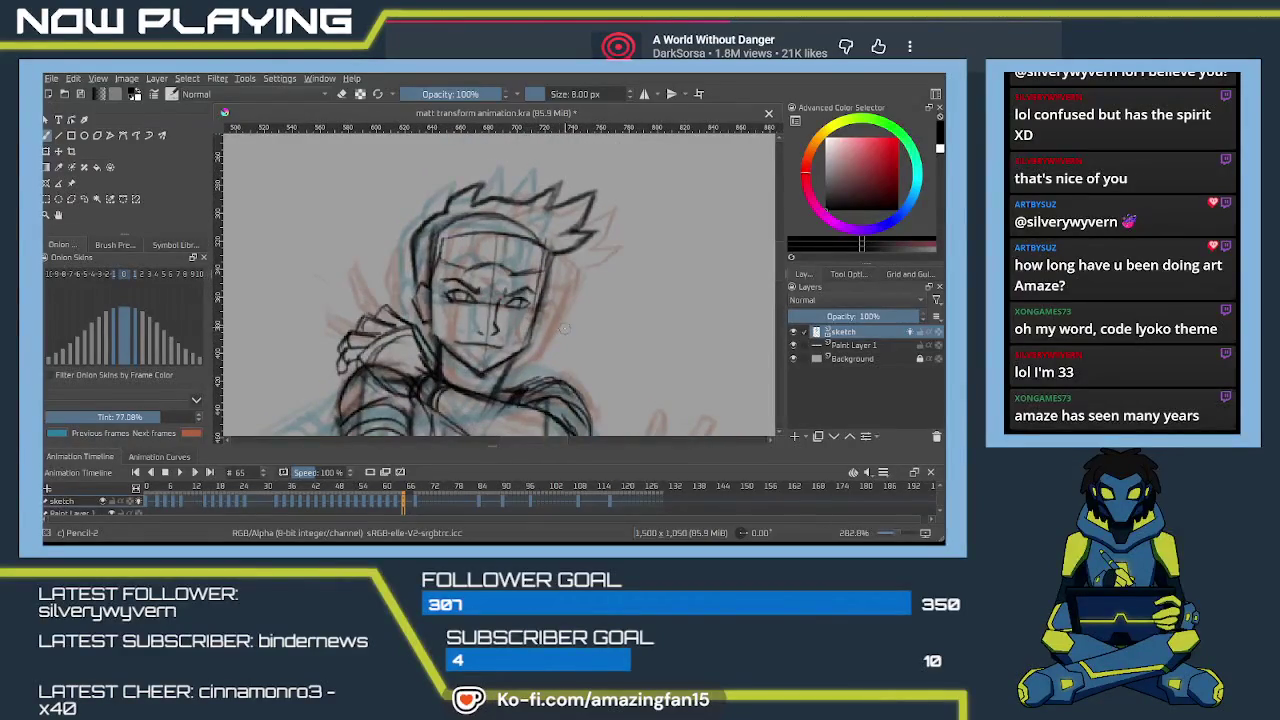
Select the eyes with a rectangular selection, transform them into place, and deselect.
{"action": "left_click", "coordinate": [86, 199]}
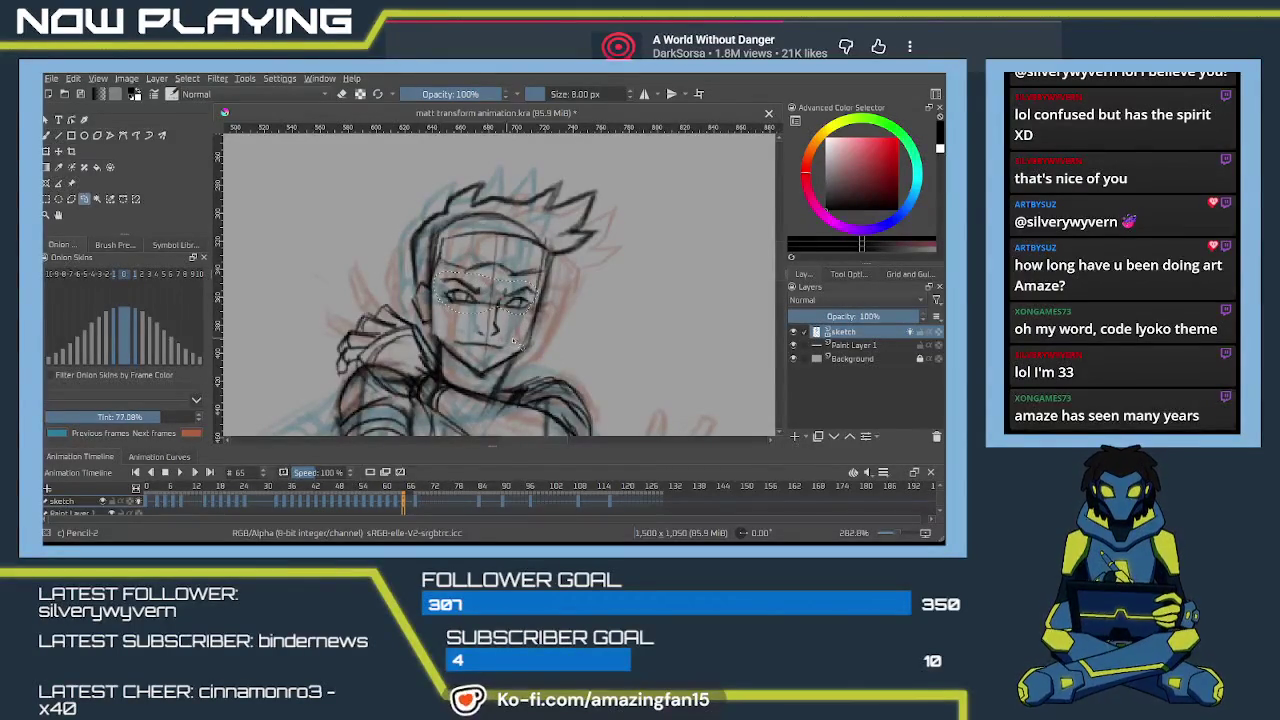
{"action": "left_click_drag", "start_coordinate": [440, 303], "coordinate": [520, 335]}
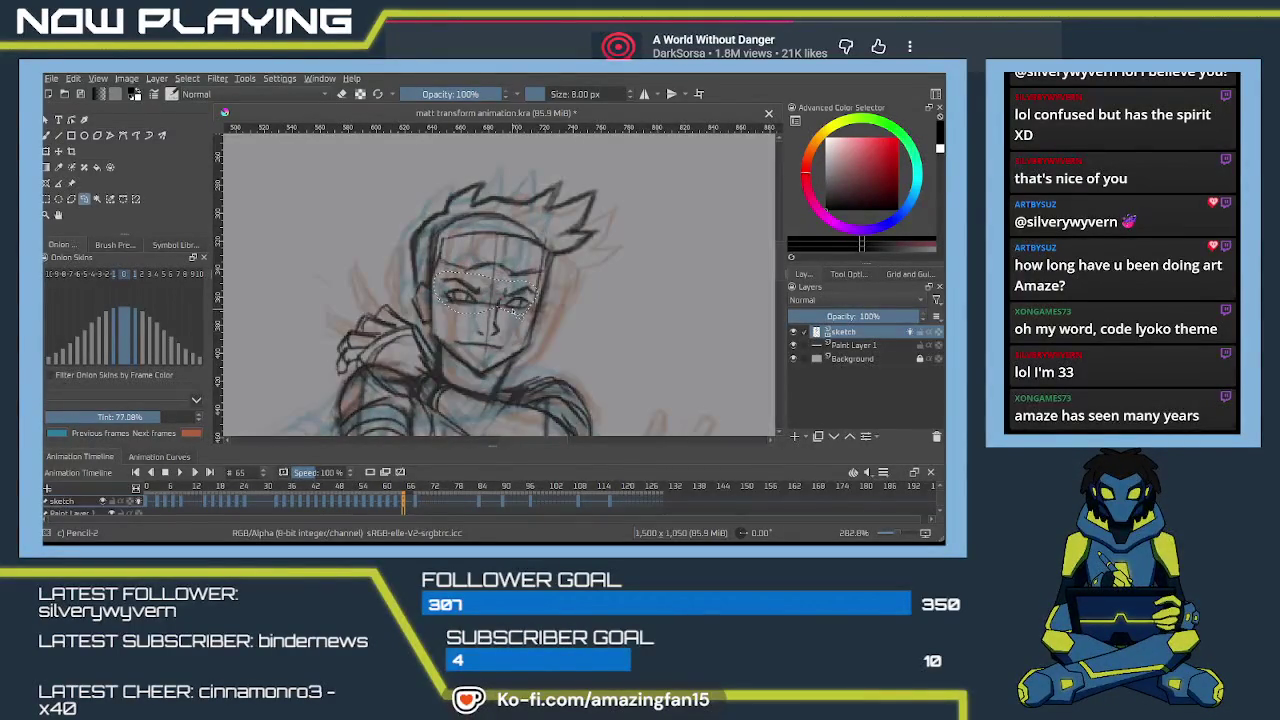
{"action": "key", "text": "ctrl+t"}
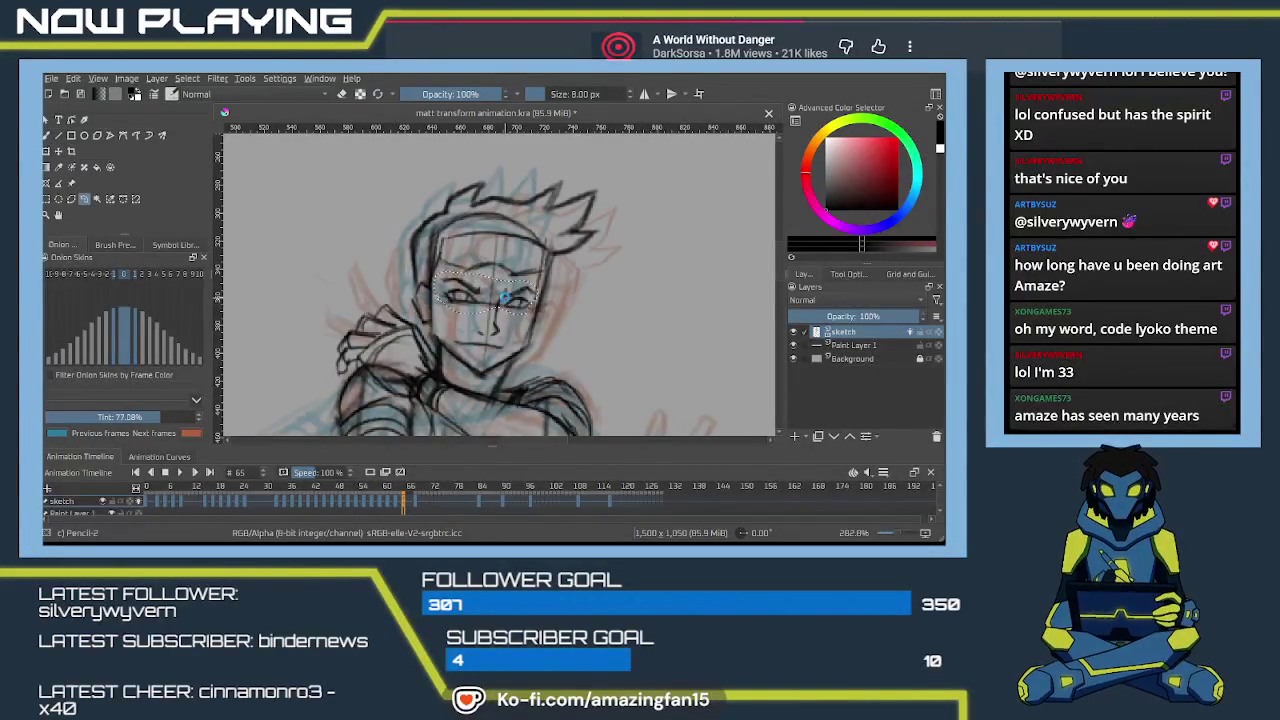
{"action": "key", "text": "Return"}
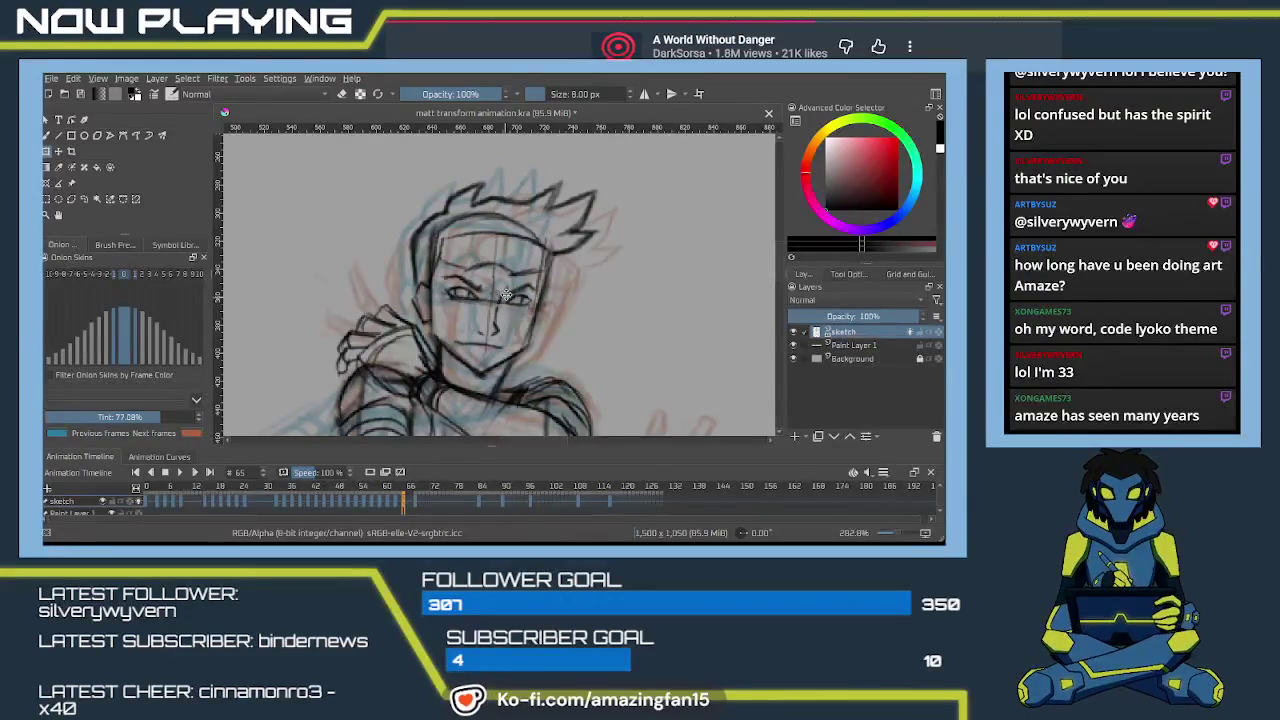
{"action": "key", "text": "ctrl+shift+d"}
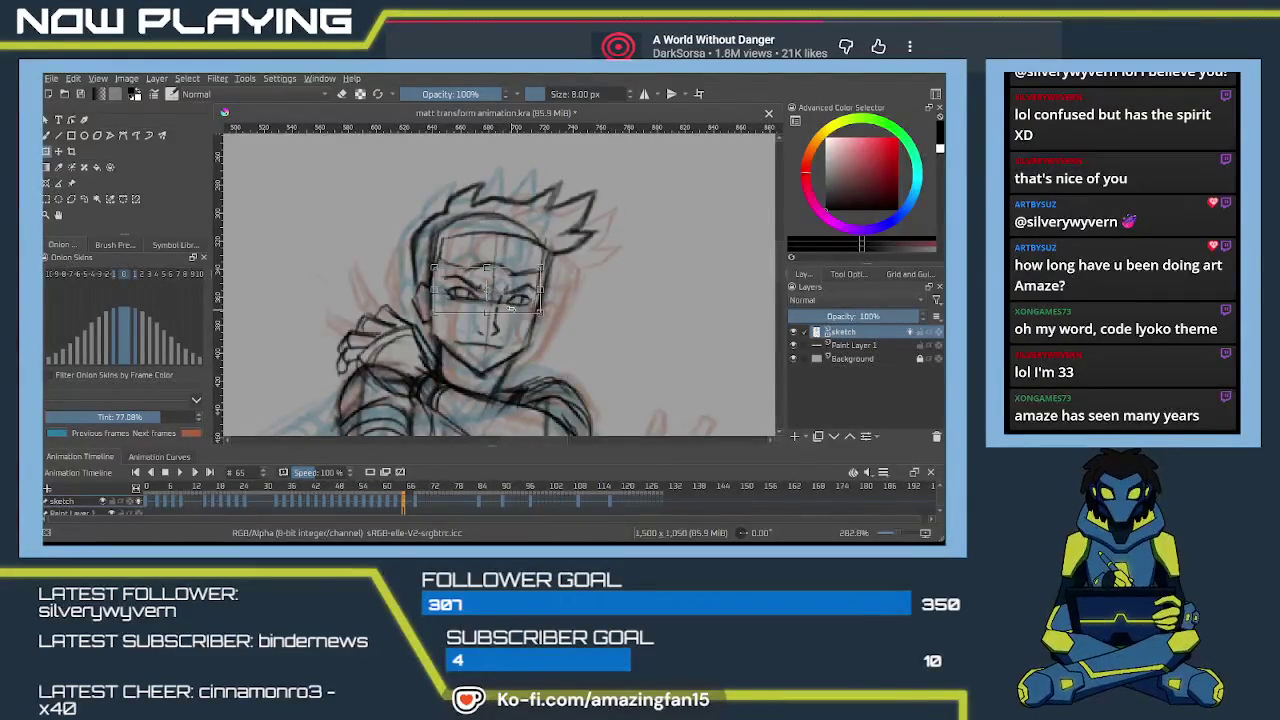
{"action": "key", "text": "ctrl+shift+a"}
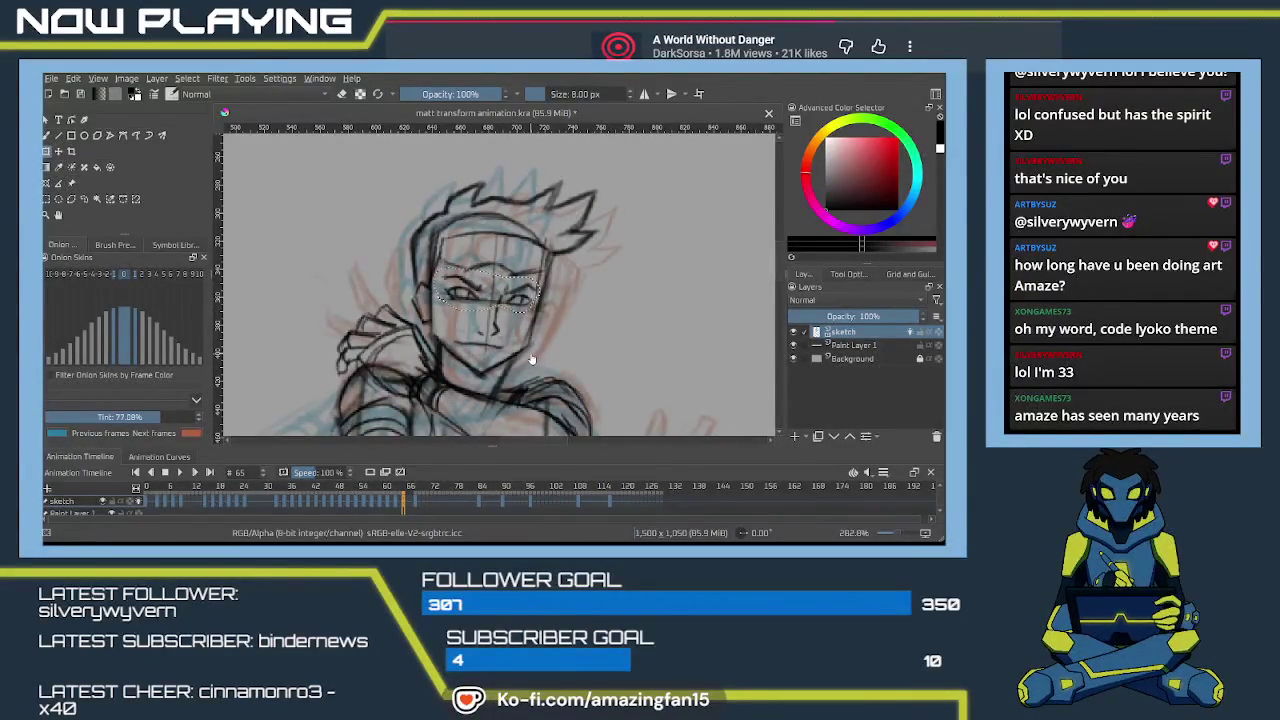
Return to the pencil brush and reduce its size to 3 px.
{"action": "key", "text": "ctrl+shift+a"}
{"action": "key", "text": "b"}
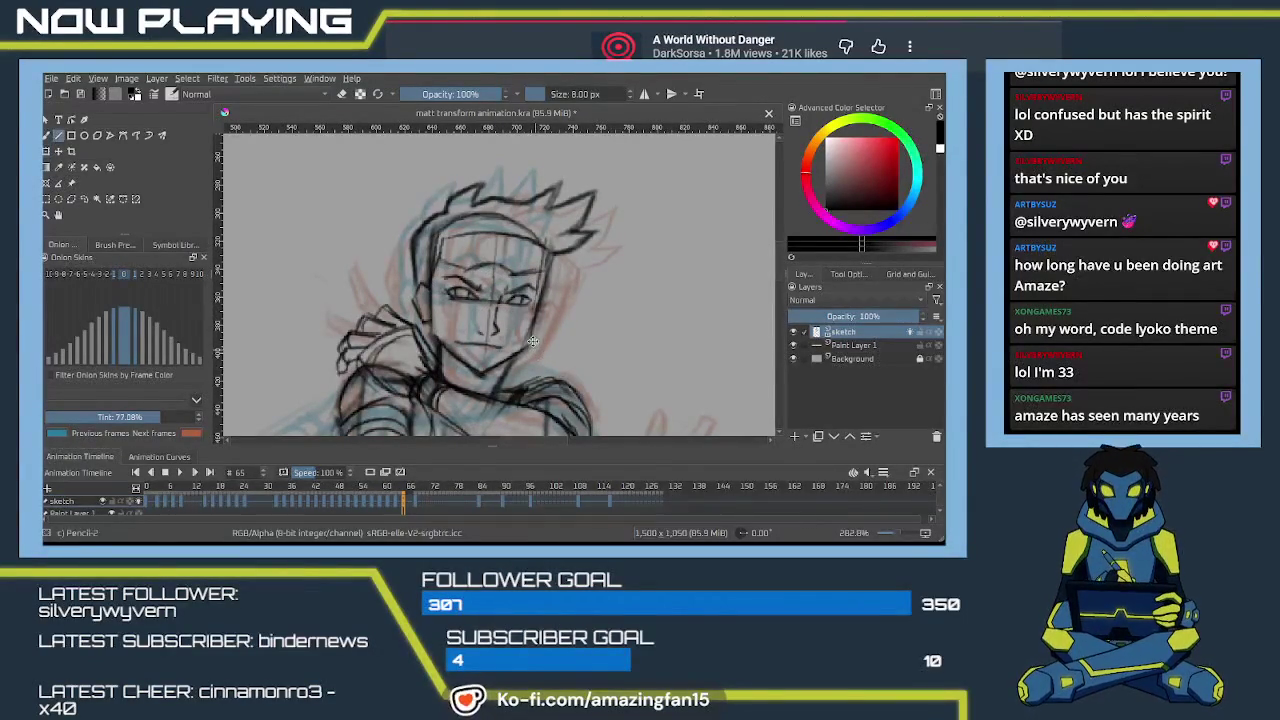
{"action": "key", "text": "t"}
{"action": "key", "text": "bracketleft"}
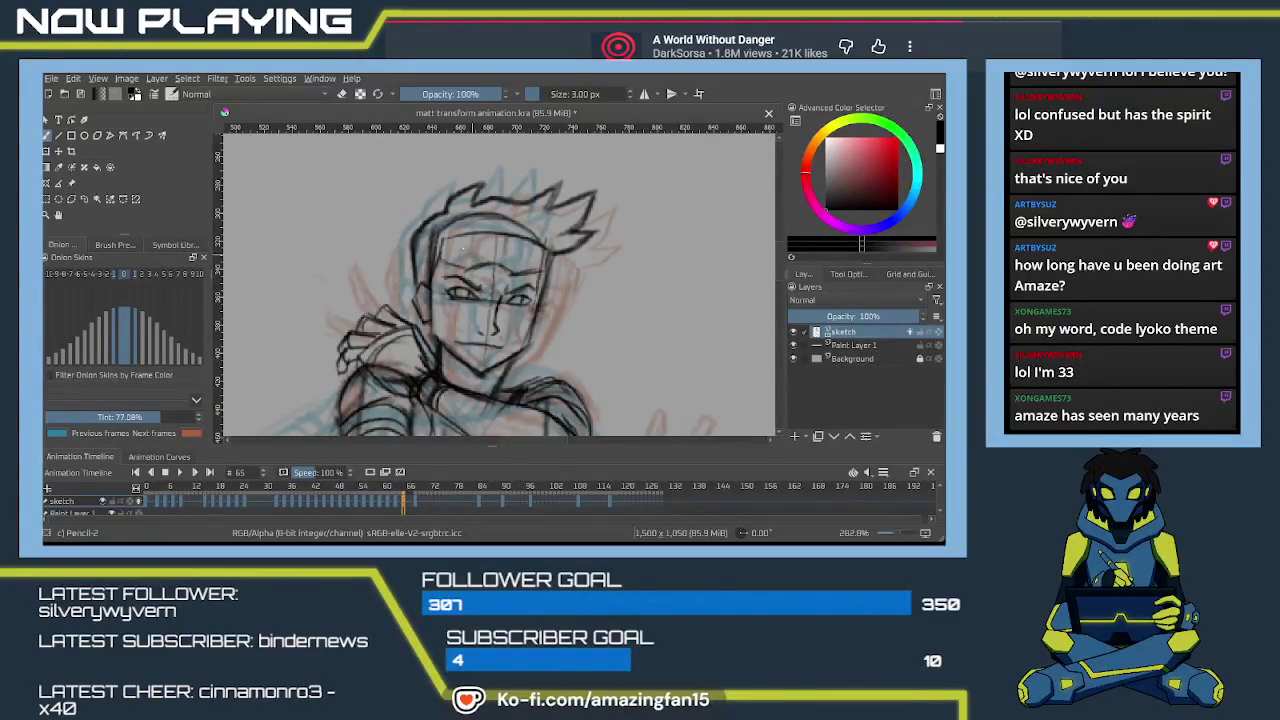
Draw a forehead line and the left side of the face with a thicker pencil.
{"action": "mouse_move", "coordinate": [442, 244]}
{"action": "left_mouse_down"}
{"action": "mouse_move", "coordinate": [437, 264]}
{"action": "mouse_move", "coordinate": [442, 238]}
{"action": "mouse_move", "coordinate": [552, 250]}
{"action": "left_mouse_up"}
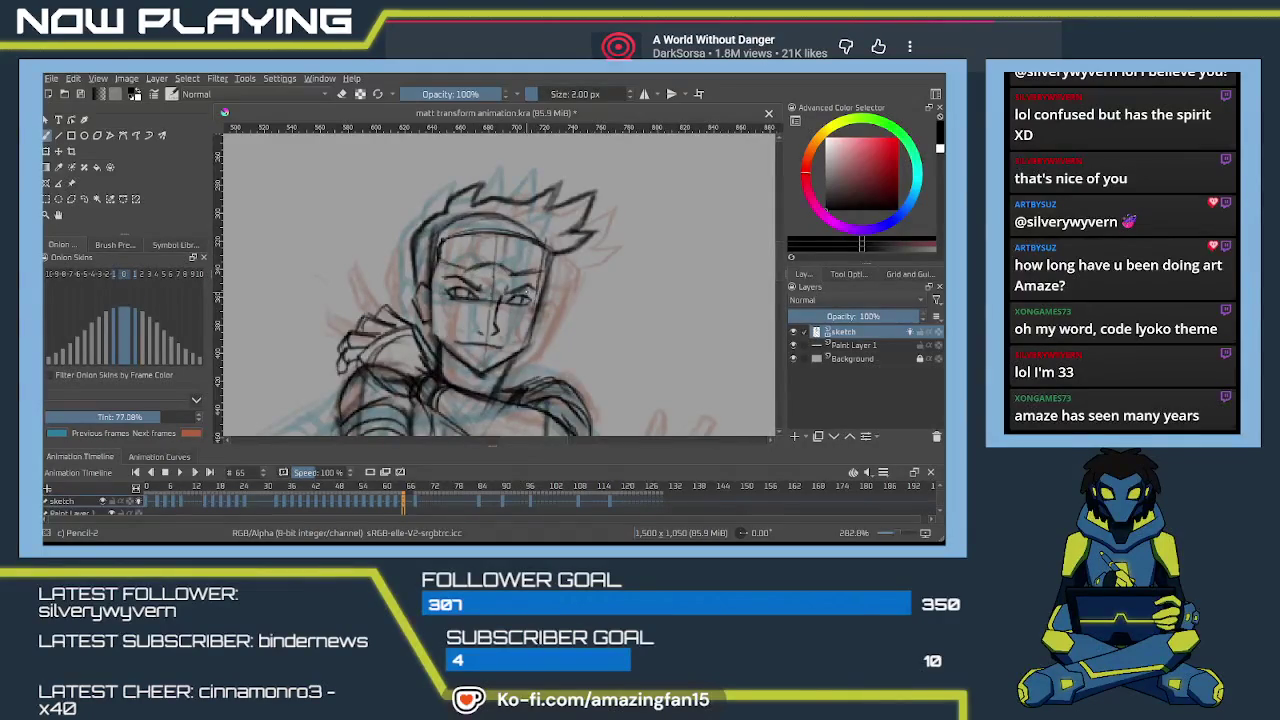
{"action": "key", "text": "bracketright"}
{"action": "key", "text": "bracketright"}
{"action": "key", "text": "bracketright"}
{"action": "key", "text": "bracketright"}
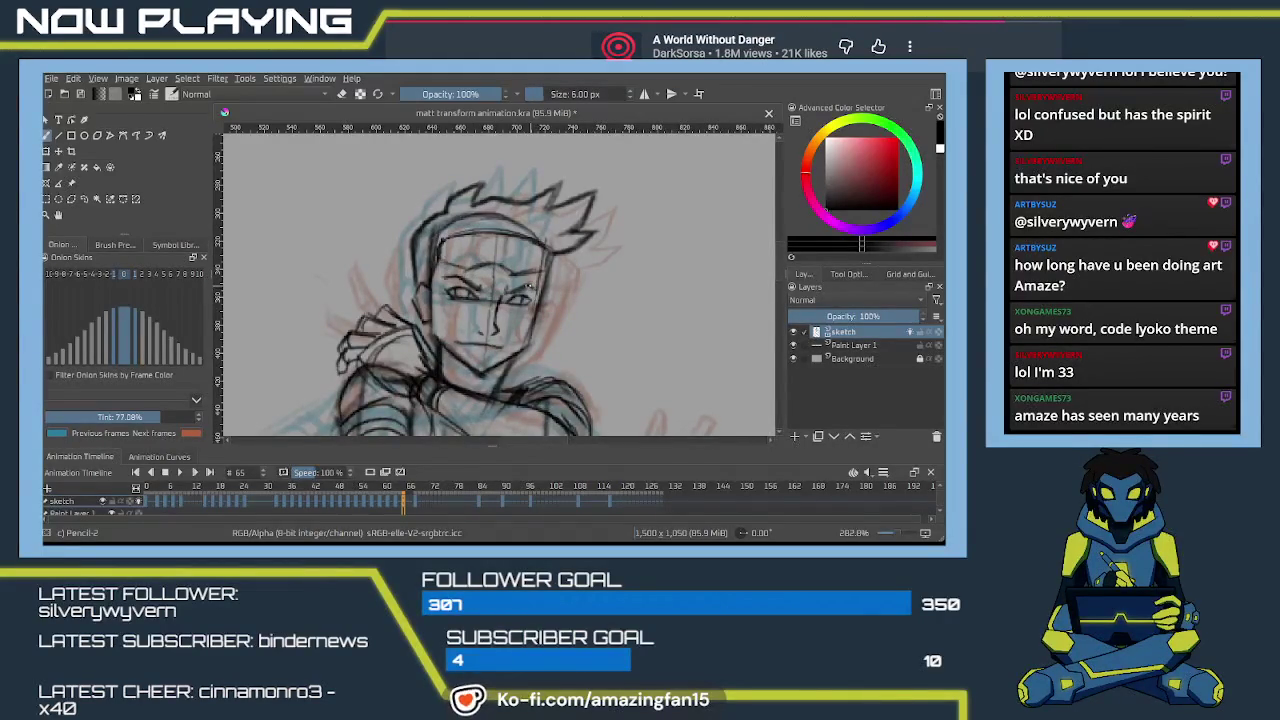
{"action": "key", "text": "bracketright"}
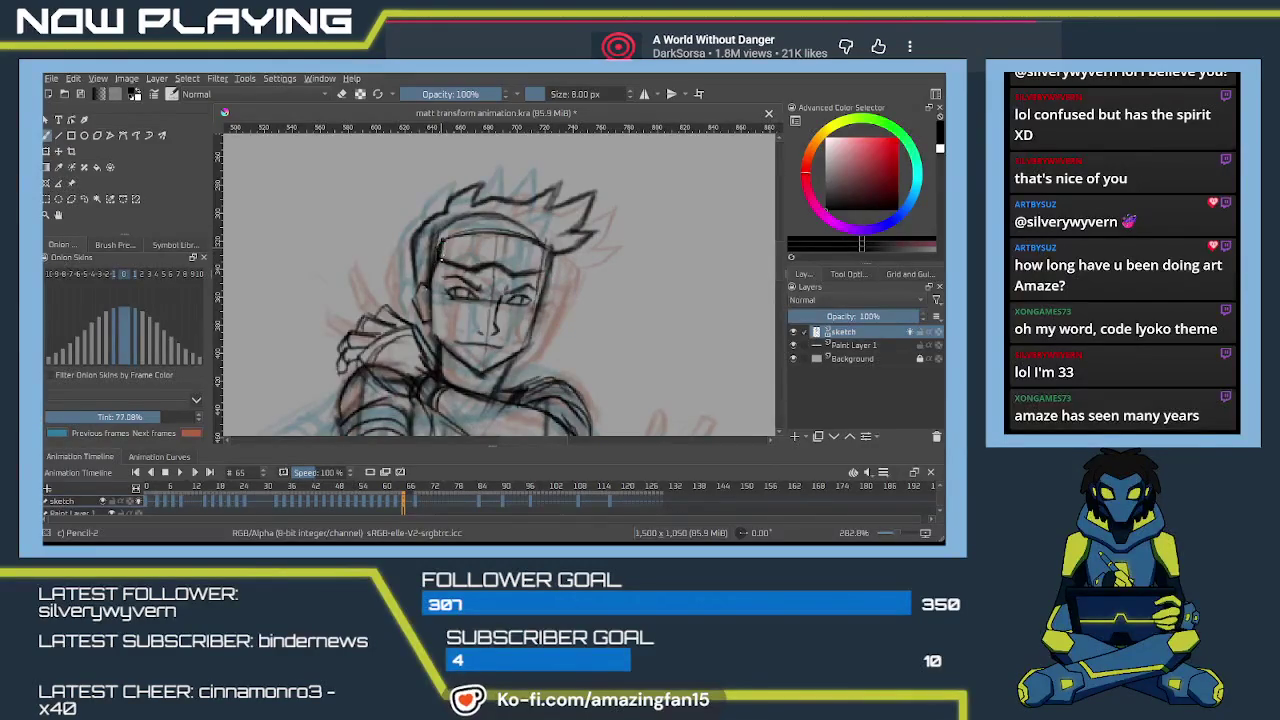
{"action": "left_click_drag", "start_coordinate": [440, 256], "coordinate": [425, 289]}
{"action": "left_click_drag", "start_coordinate": [511, 387], "coordinate": [546, 312]}
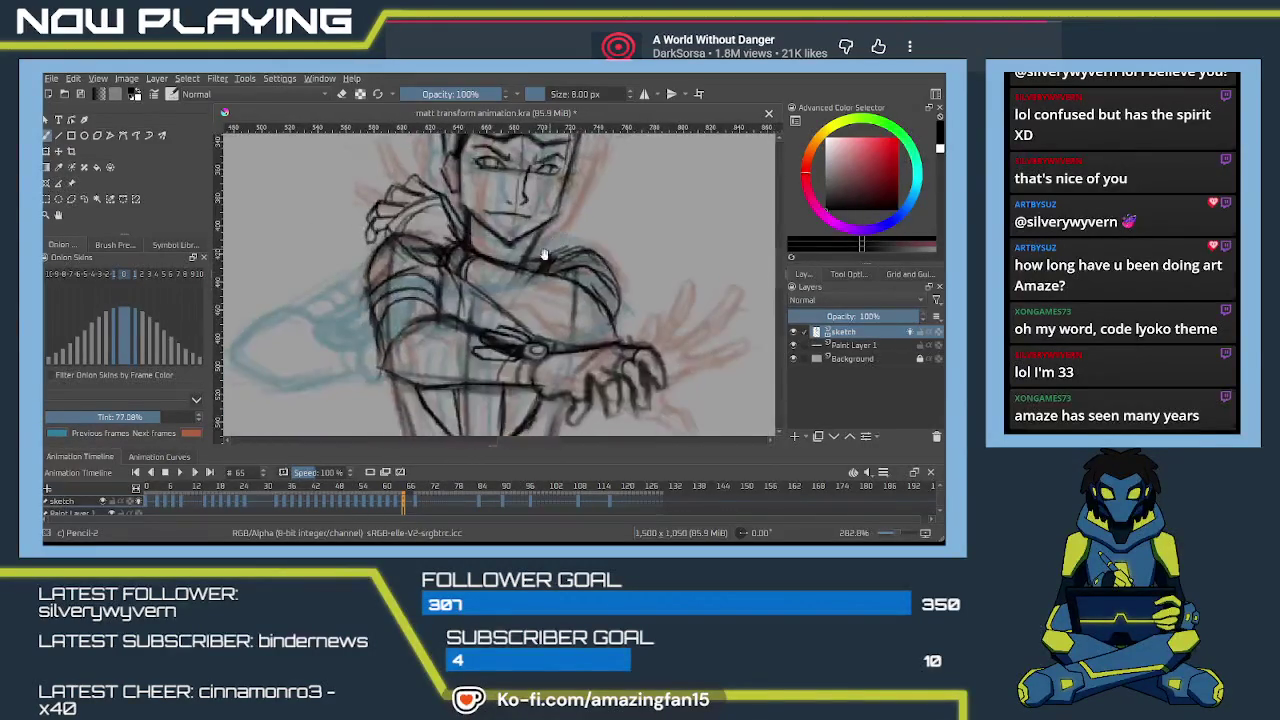
Zoom out, reposition the view, and scrub the timeline from frame 63 to frame 68.
{"action": "scroll", "coordinate": [594, 300], "scroll_direction": "down", "scroll_amount": 1}
{"action": "scroll", "coordinate": [580, 308], "scroll_direction": "down", "scroll_amount": 1}
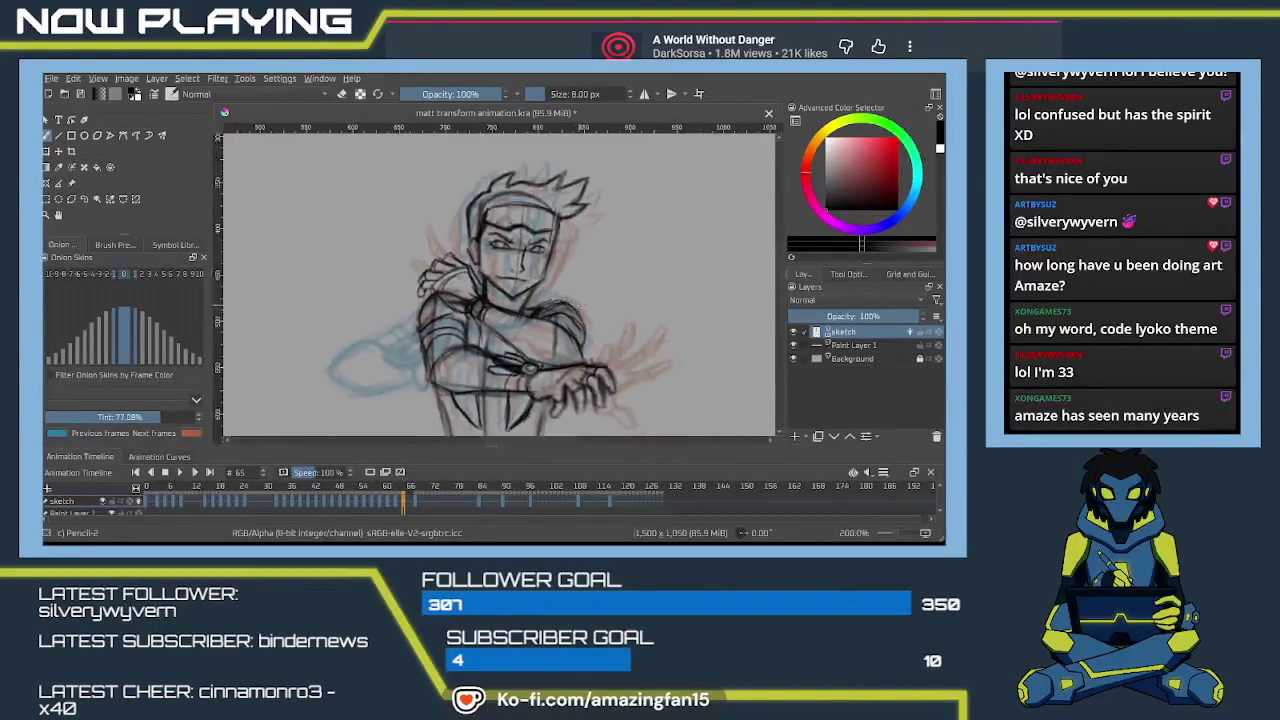
{"action": "scroll", "coordinate": [560, 318], "scroll_direction": "down", "scroll_amount": 1}
{"action": "scroll", "coordinate": [556, 350], "scroll_direction": "up", "scroll_amount": 1}
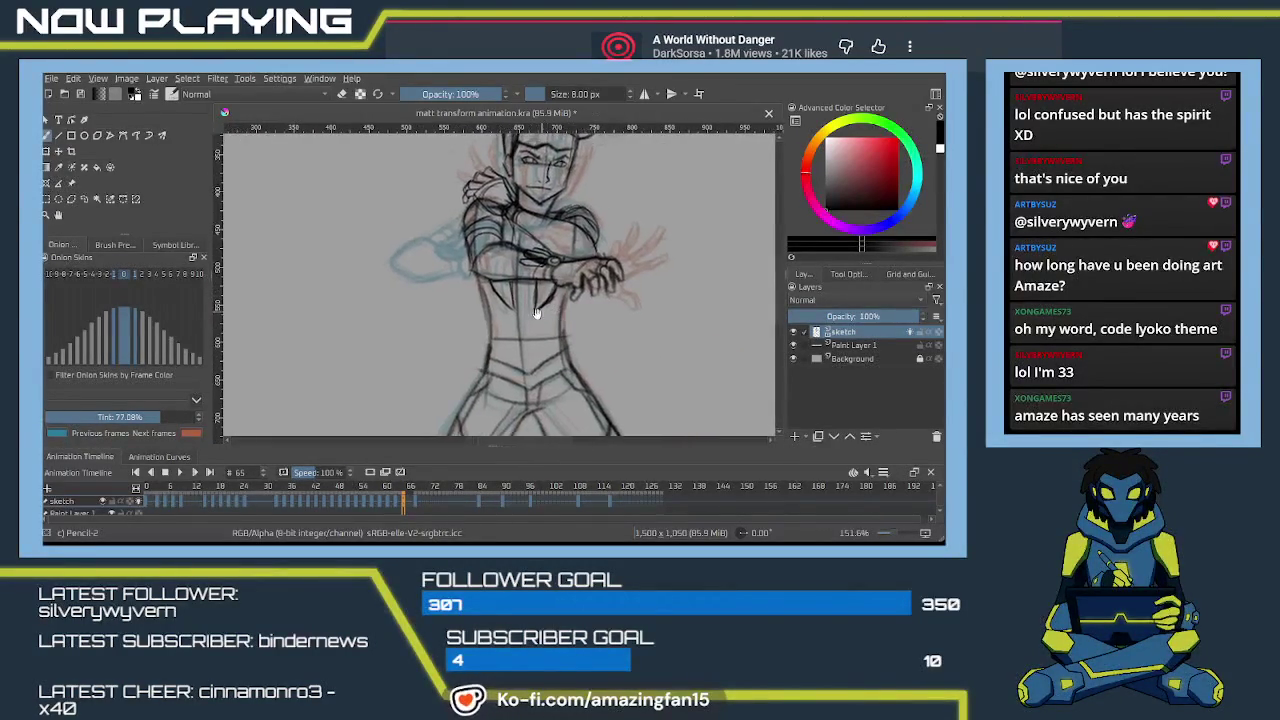
{"action": "scroll", "coordinate": [533, 317], "scroll_direction": "down", "scroll_amount": 1}
{"action": "scroll", "coordinate": [533, 317], "scroll_direction": "down", "scroll_amount": 2}
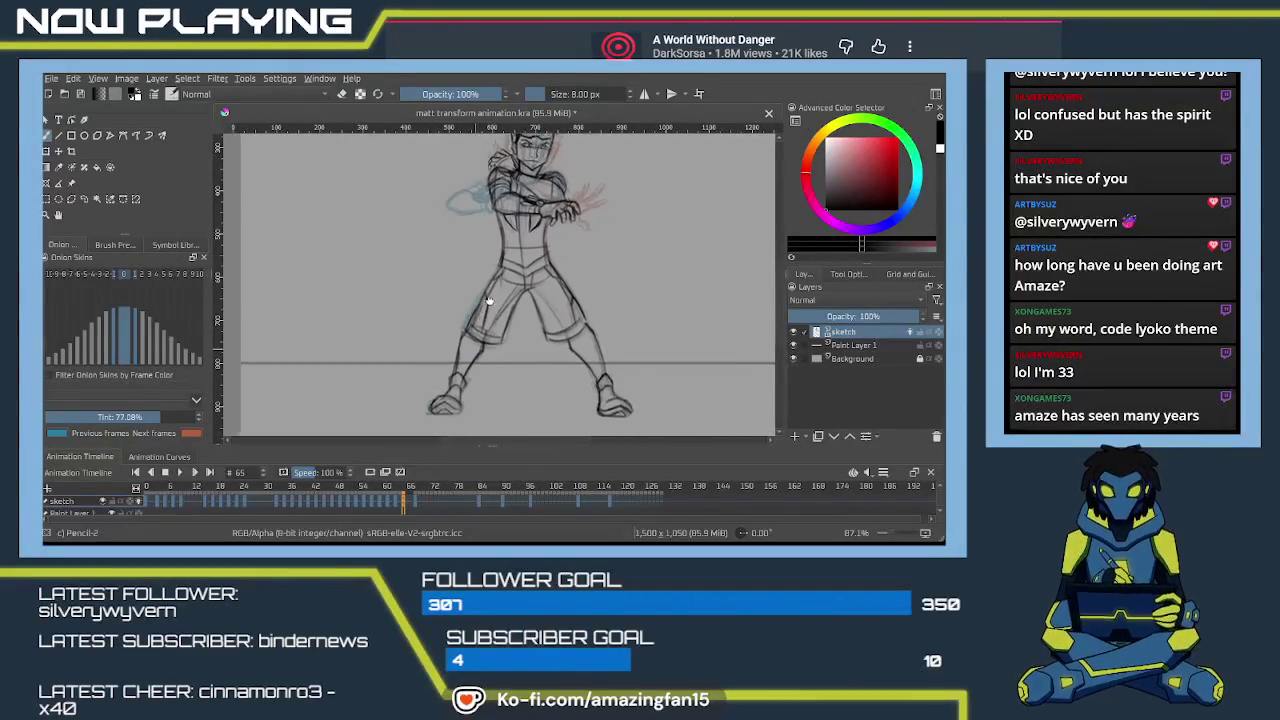
{"action": "left_click_drag", "start_coordinate": [529, 382], "coordinate": [549, 317]}
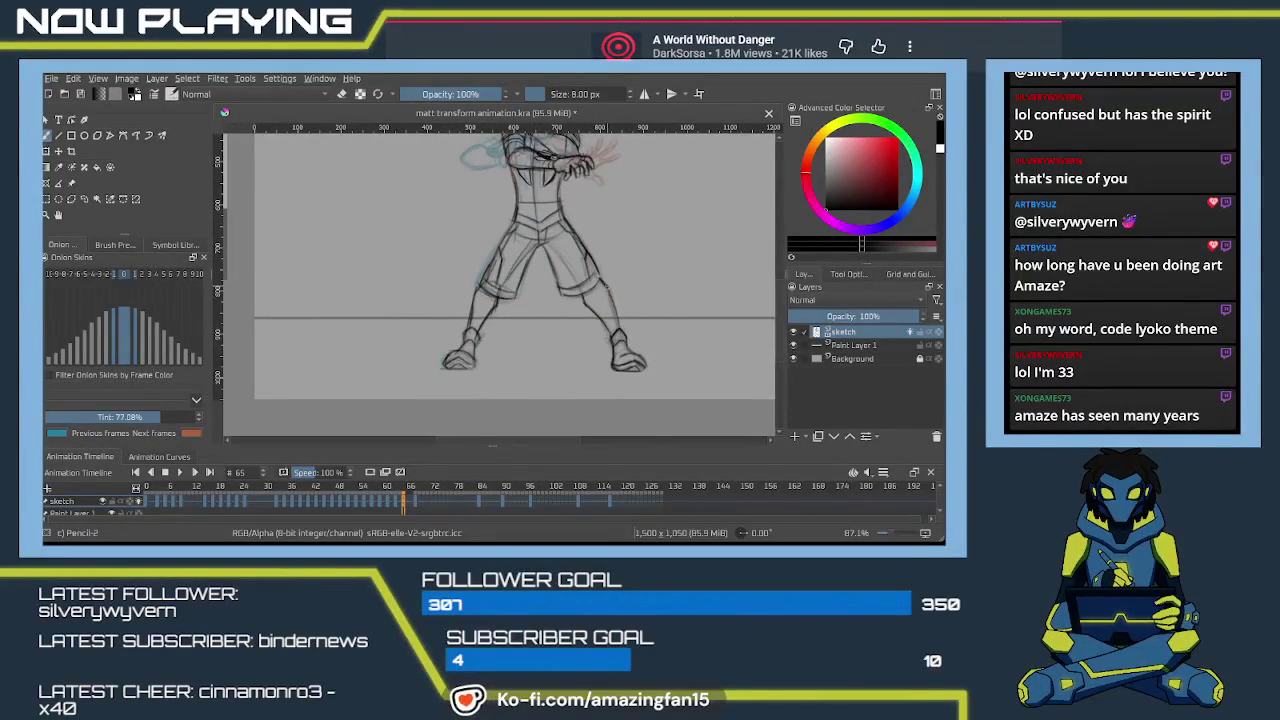
{"action": "left_click_drag", "start_coordinate": [578, 328], "coordinate": [544, 345]}
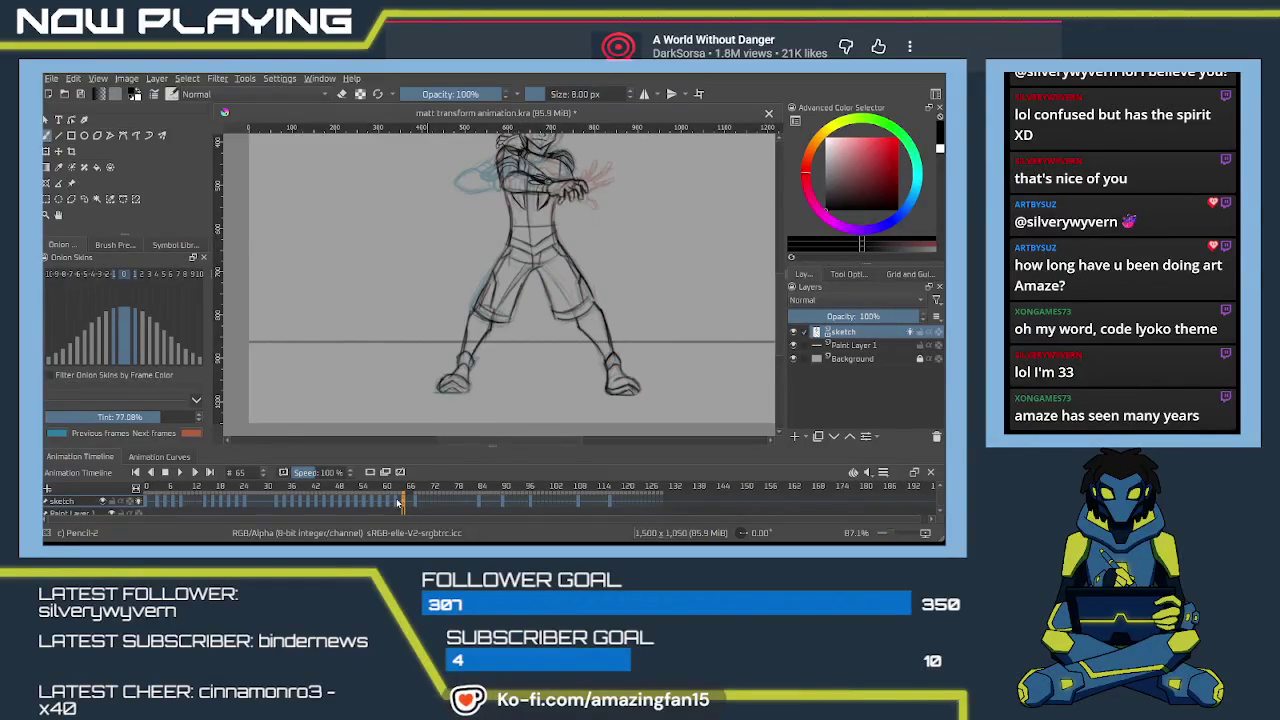
{"action": "left_click_drag", "start_coordinate": [400, 503], "coordinate": [393, 503]}
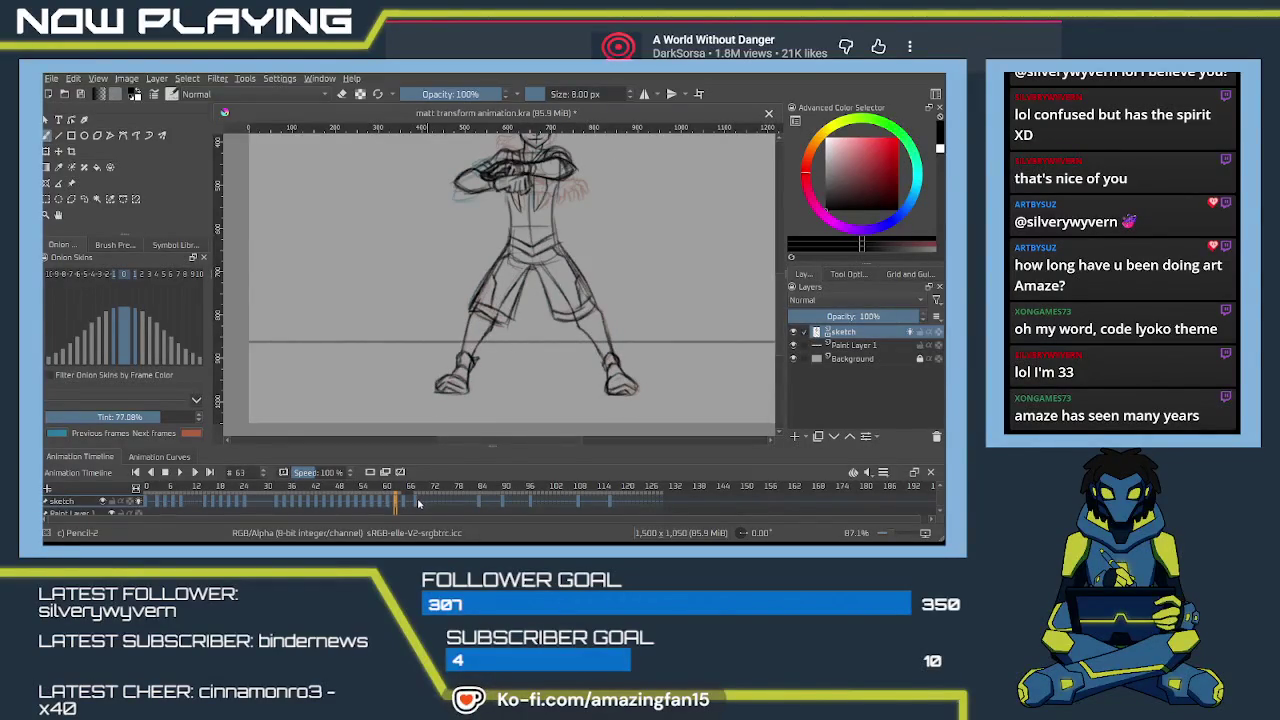
{"action": "left_click", "coordinate": [418, 503]}
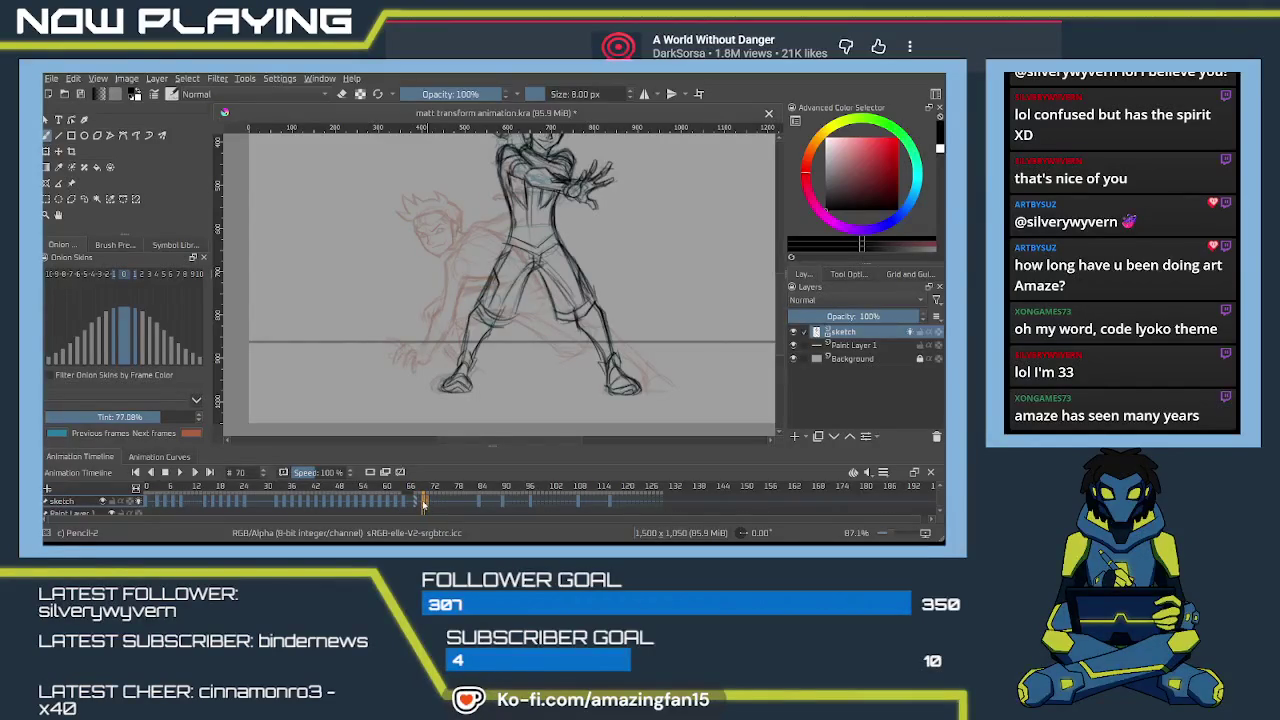
Set the playback range to frames 29–68 and play it, stopping and restarting once.
{"action": "left_click", "coordinate": [263, 504], "text": "shift"}
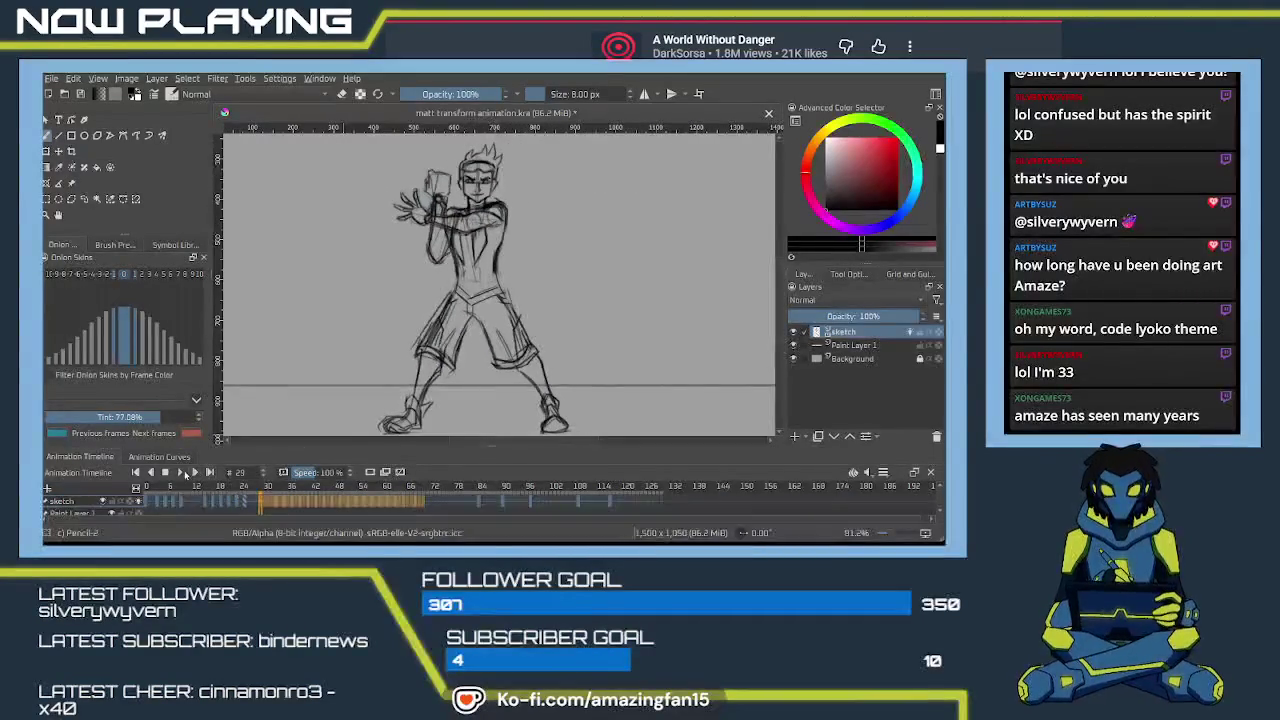
{"action": "left_click", "coordinate": [179, 472]}
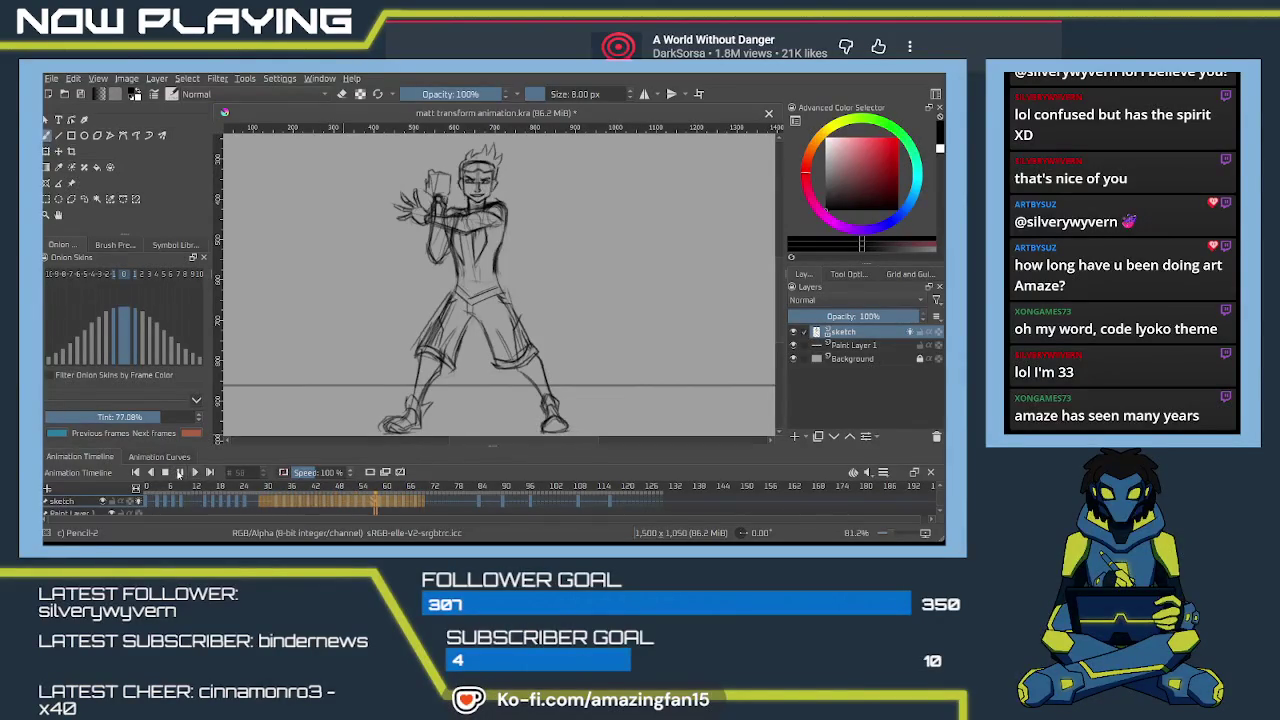
{"action": "left_click", "coordinate": [182, 472]}
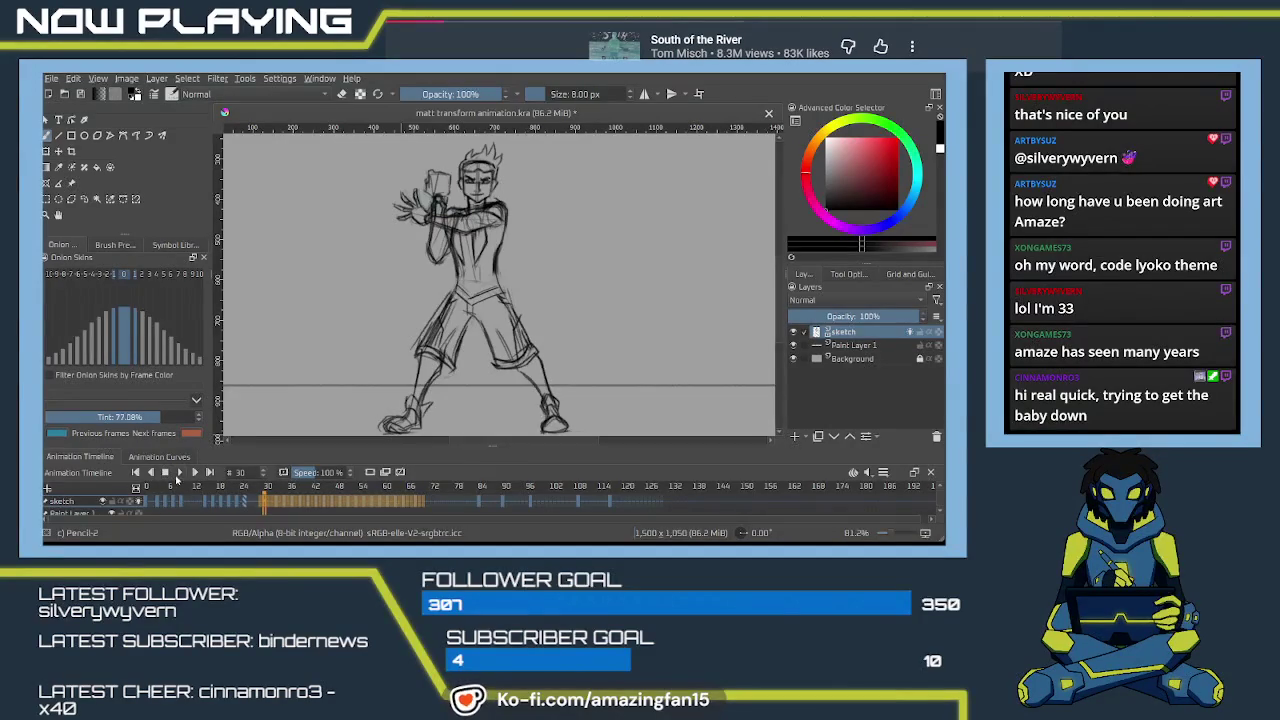
{"action": "left_click", "coordinate": [180, 472]}
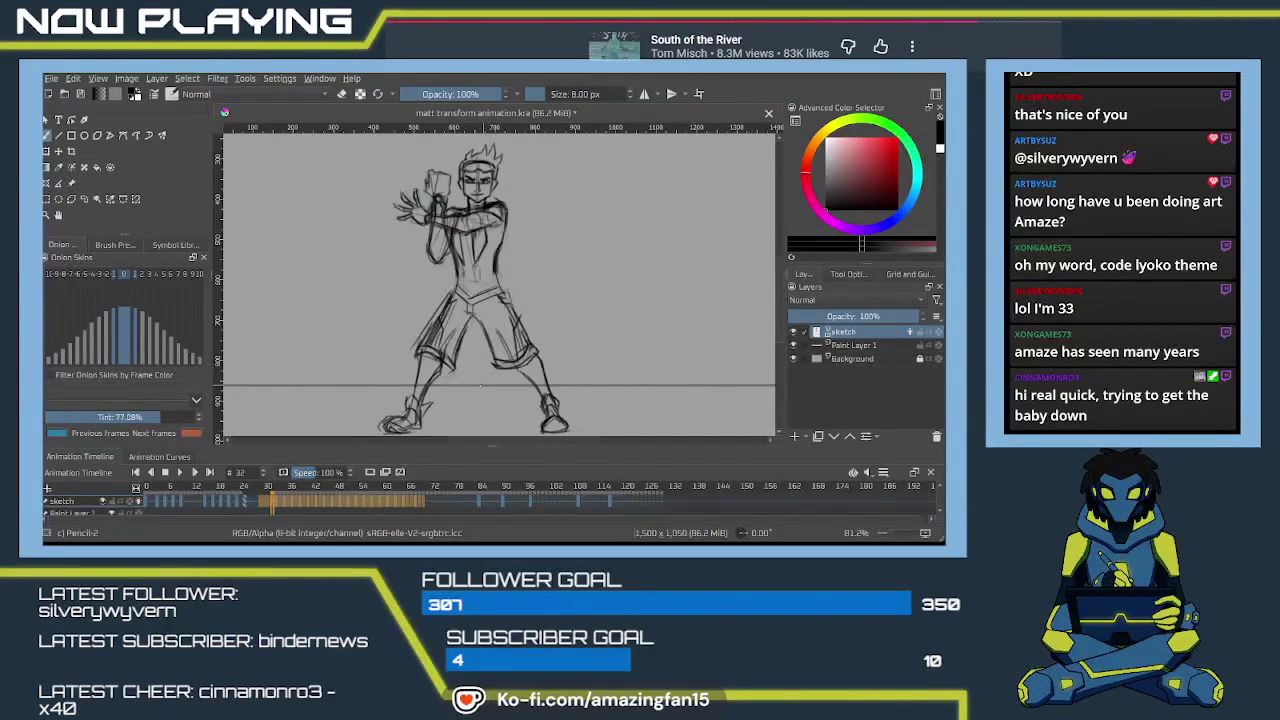
Add a pencil stroke, then compare poses by flipping between frames 62, 67 and 68.
{"action": "left_click_drag", "start_coordinate": [480, 386], "coordinate": [493, 411]}
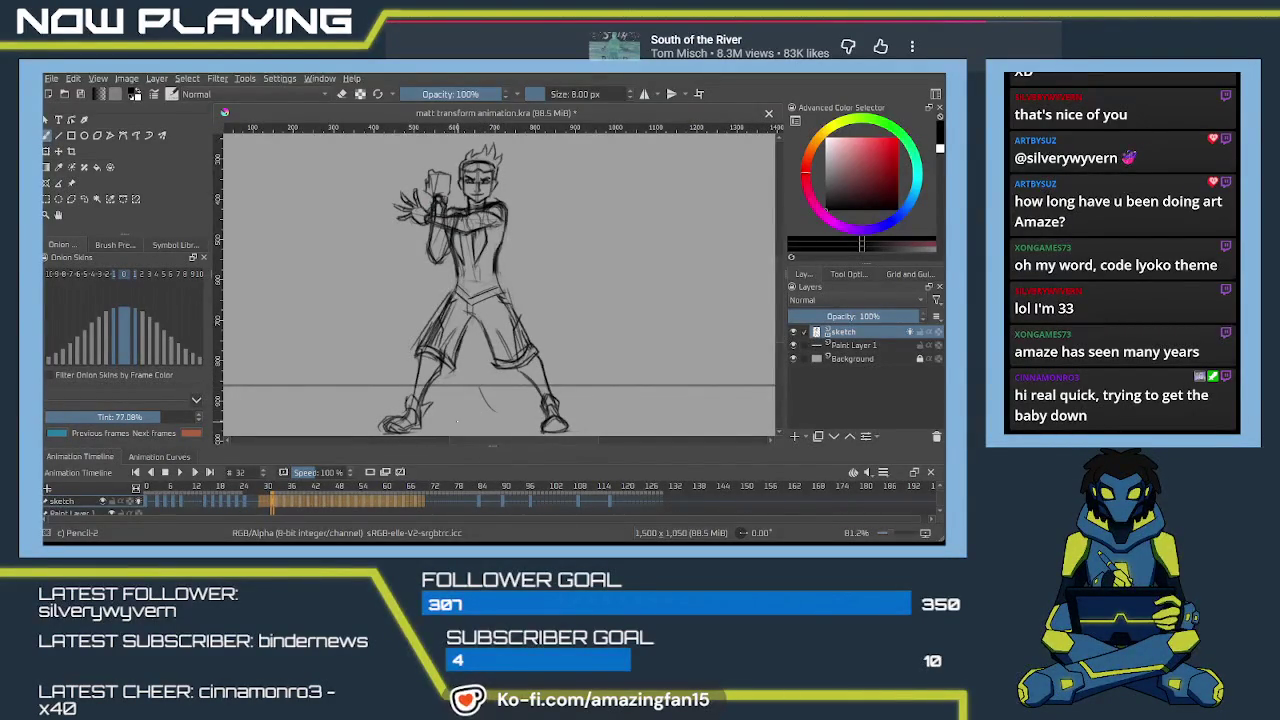
{"action": "left_click", "coordinate": [392, 500]}
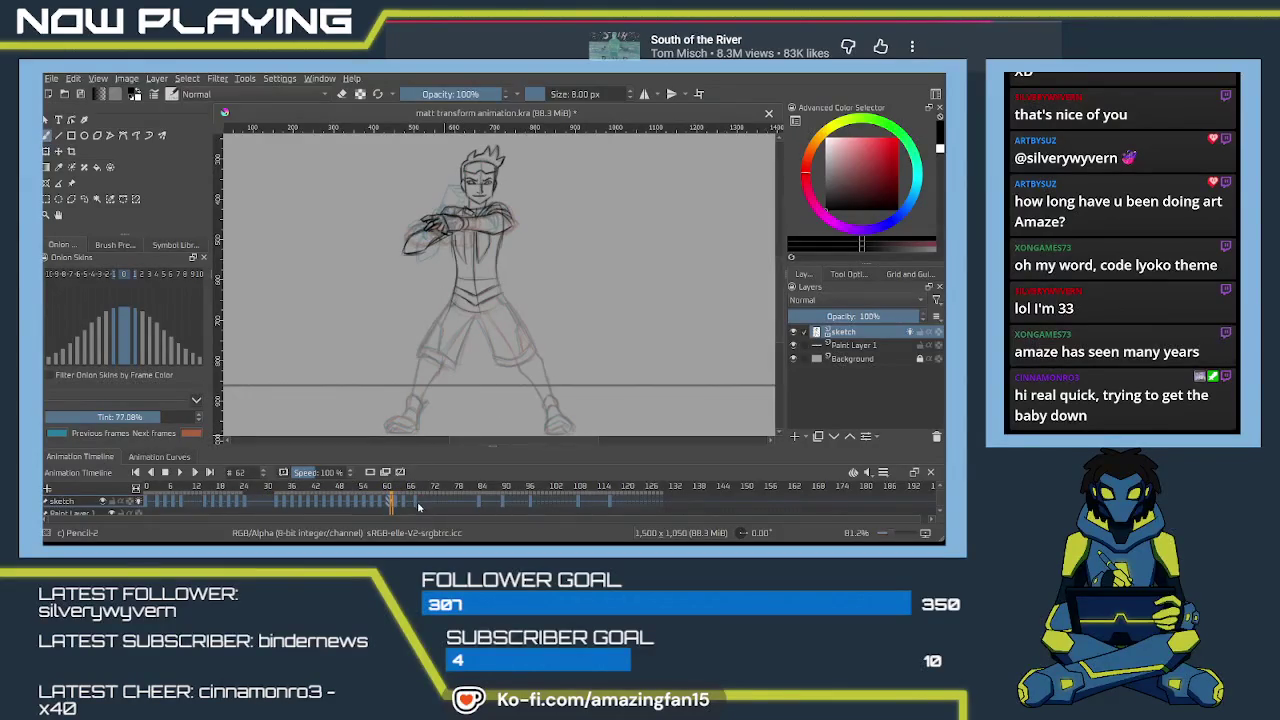
{"action": "left_click", "coordinate": [417, 504]}
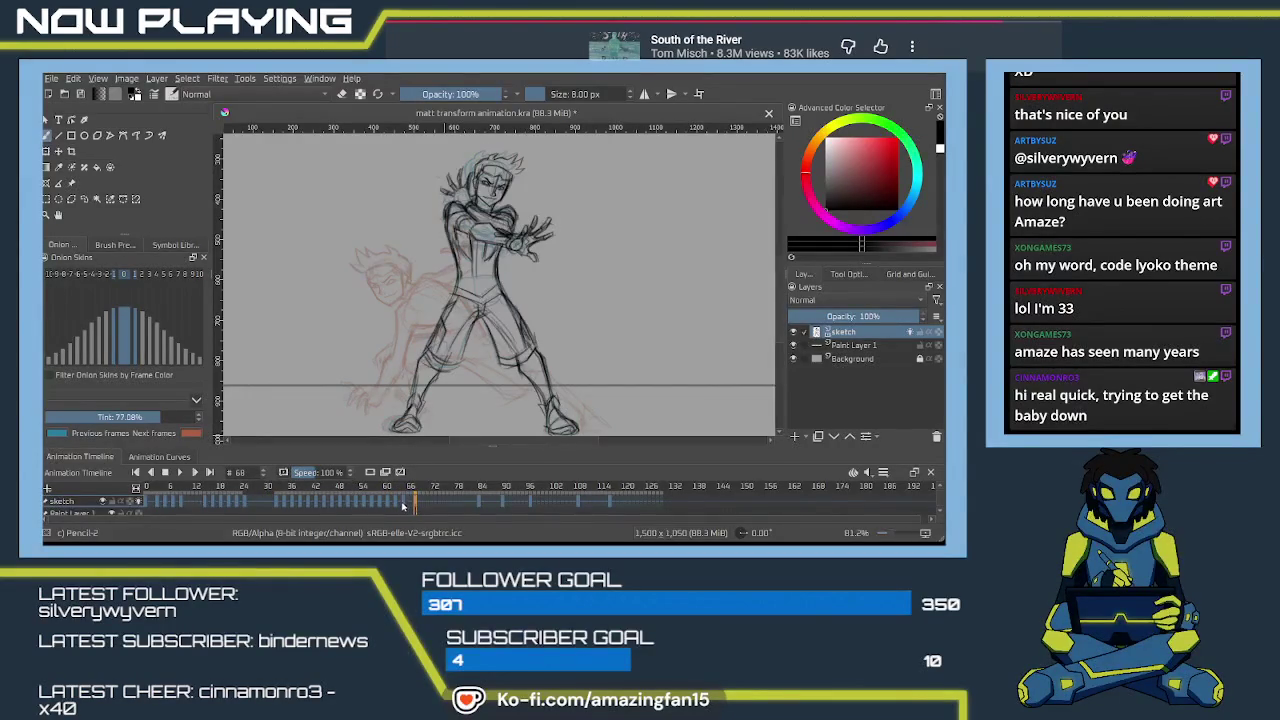
{"action": "left_click", "coordinate": [410, 504]}
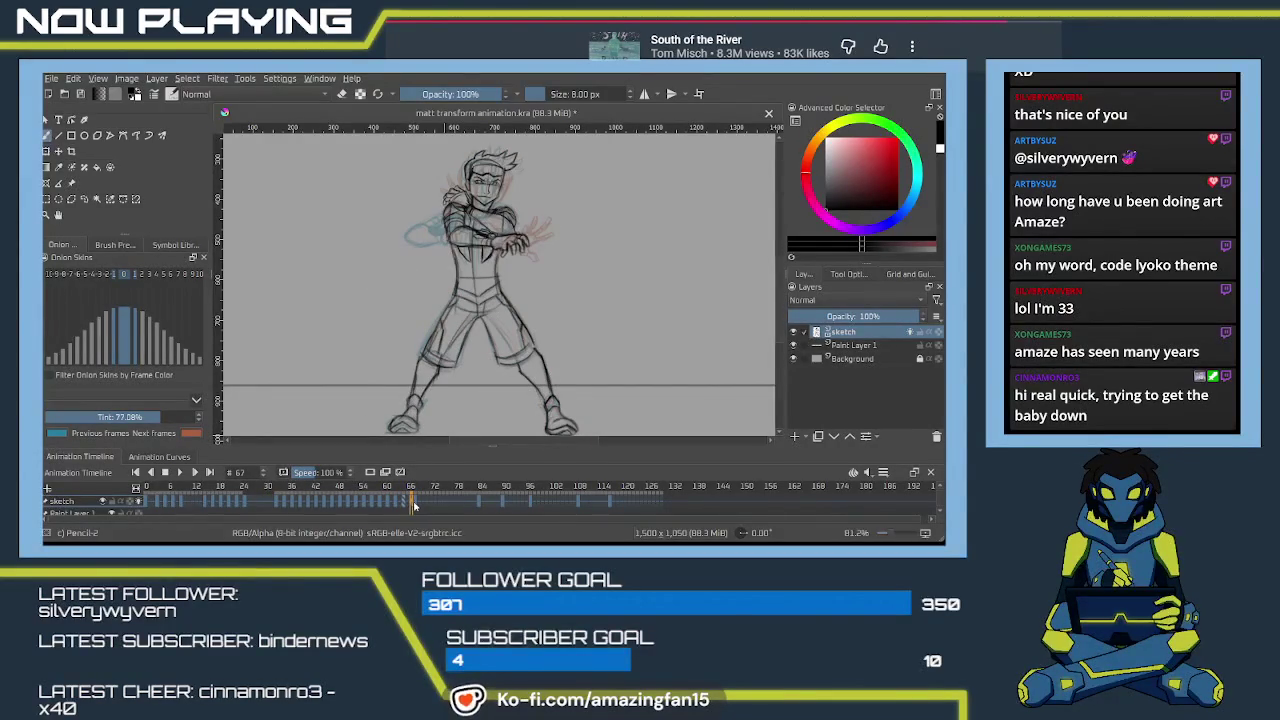
{"action": "left_click", "coordinate": [417, 506]}
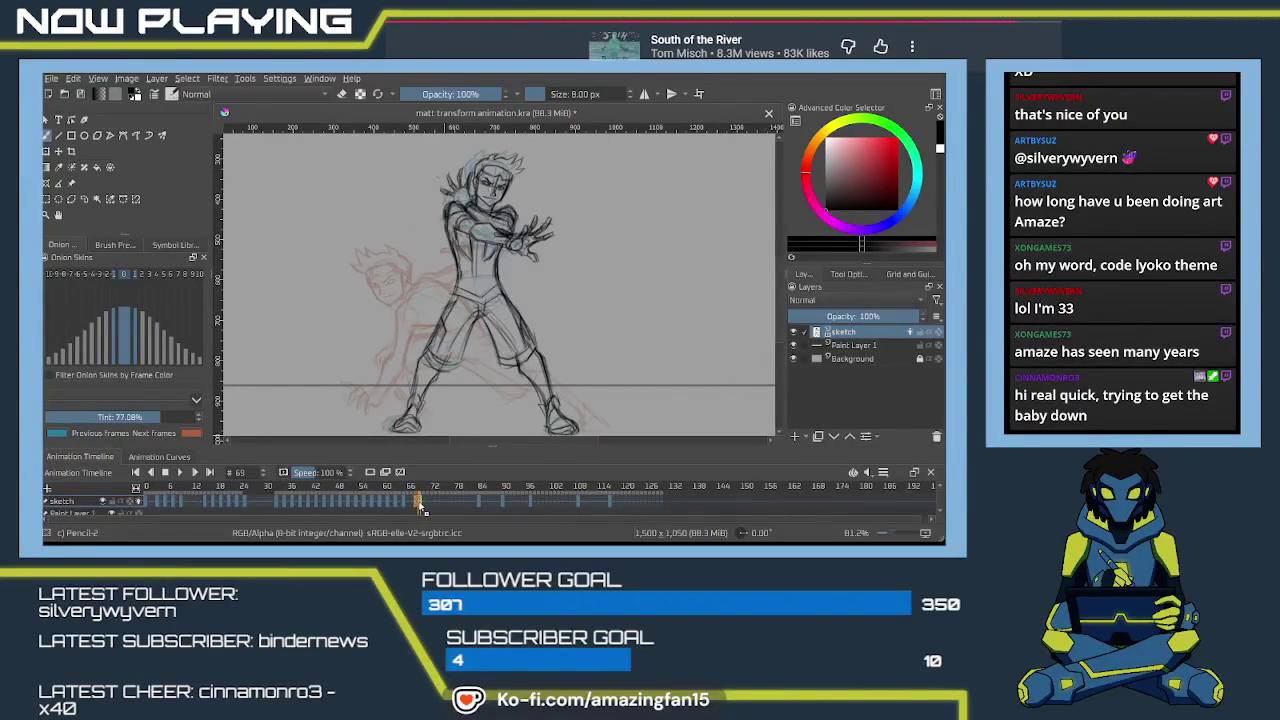
Return to frame 67 and save matt transform animation.kra.
{"action": "left_click", "coordinate": [411, 506]}
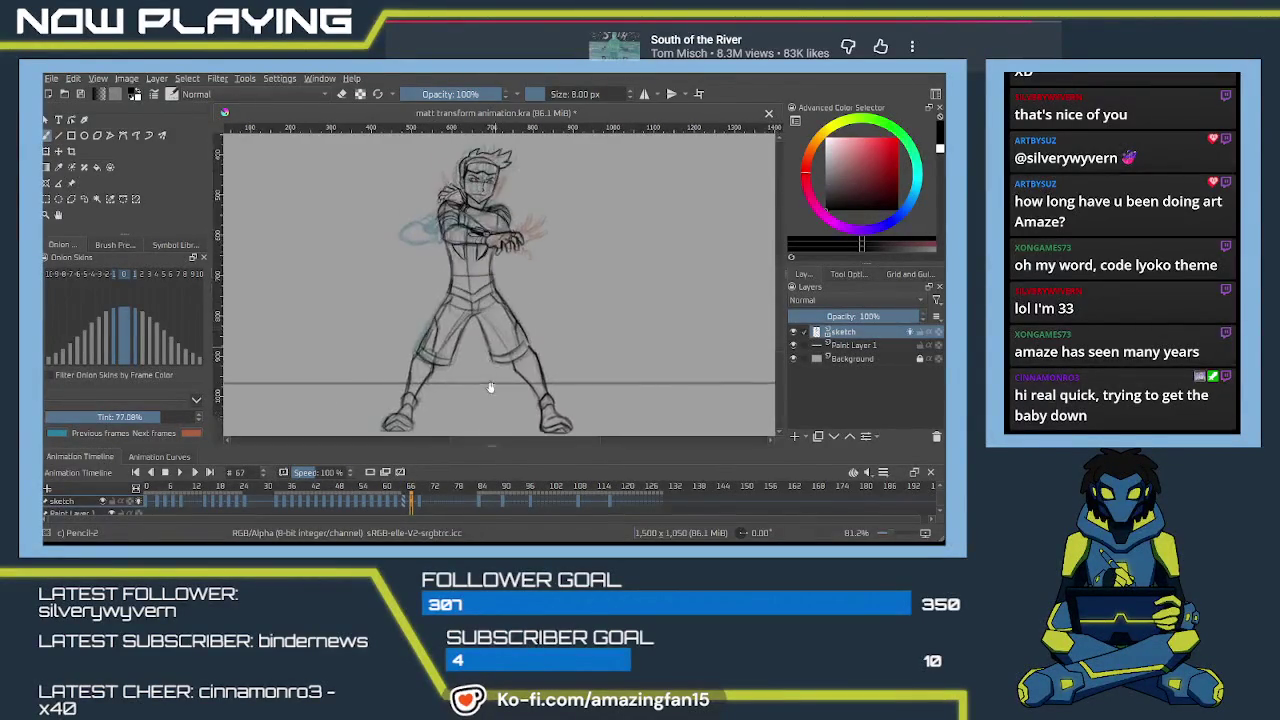
{"action": "scroll", "coordinate": [490, 388], "scroll_direction": "up", "scroll_amount": 2}
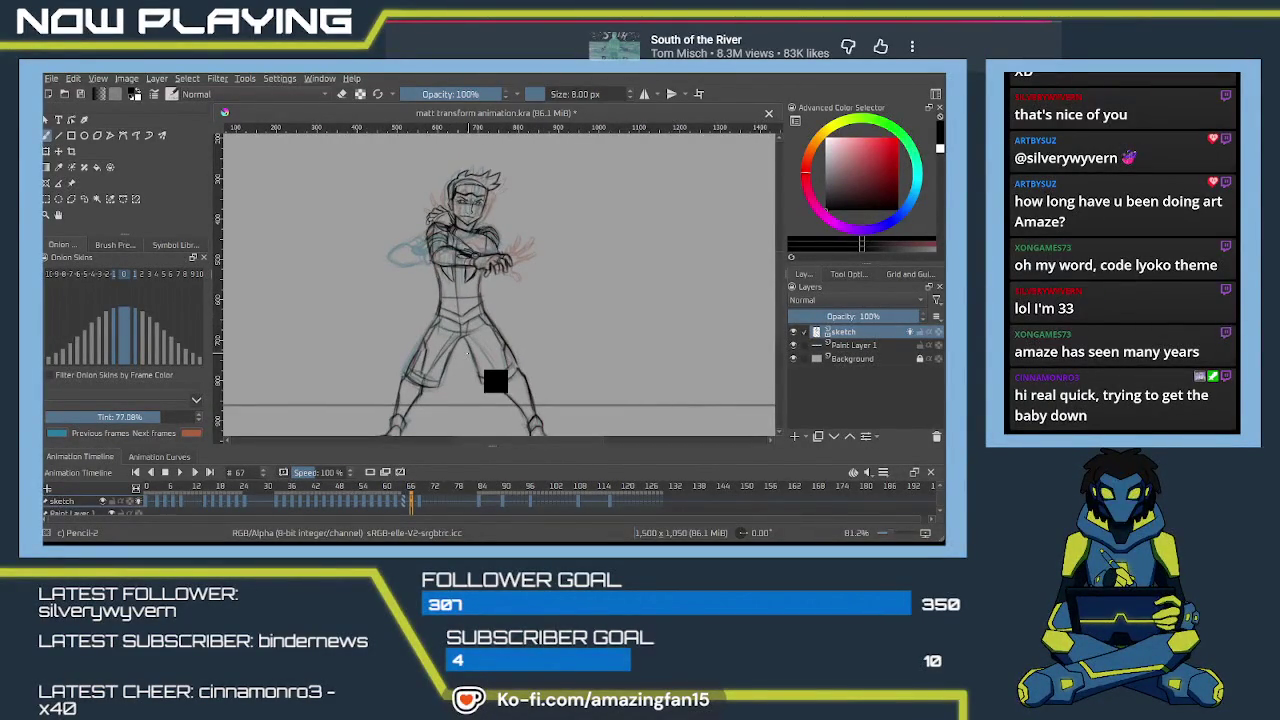
{"action": "key", "text": "ctrl+s"}
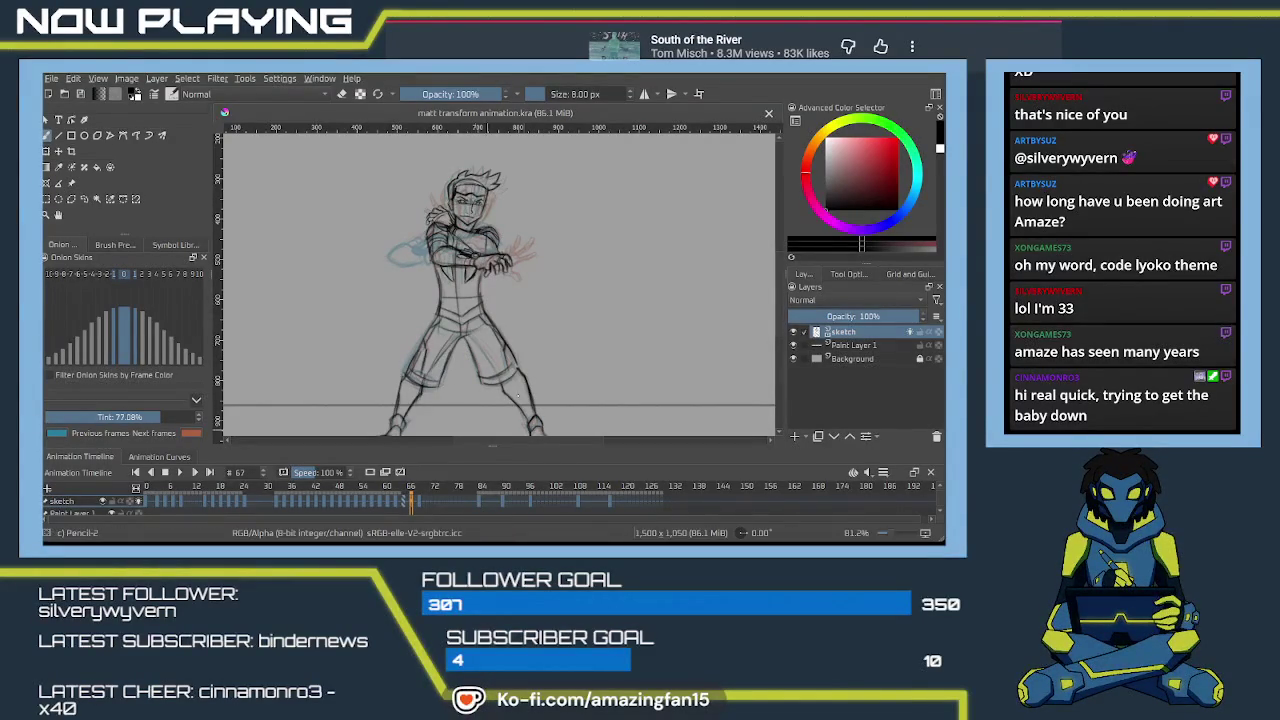
Set the playback range to frames 29–73 and play it through, stopping at frame 70.
{"action": "scroll", "coordinate": [569, 265], "scroll_direction": "down", "scroll_amount": 1}
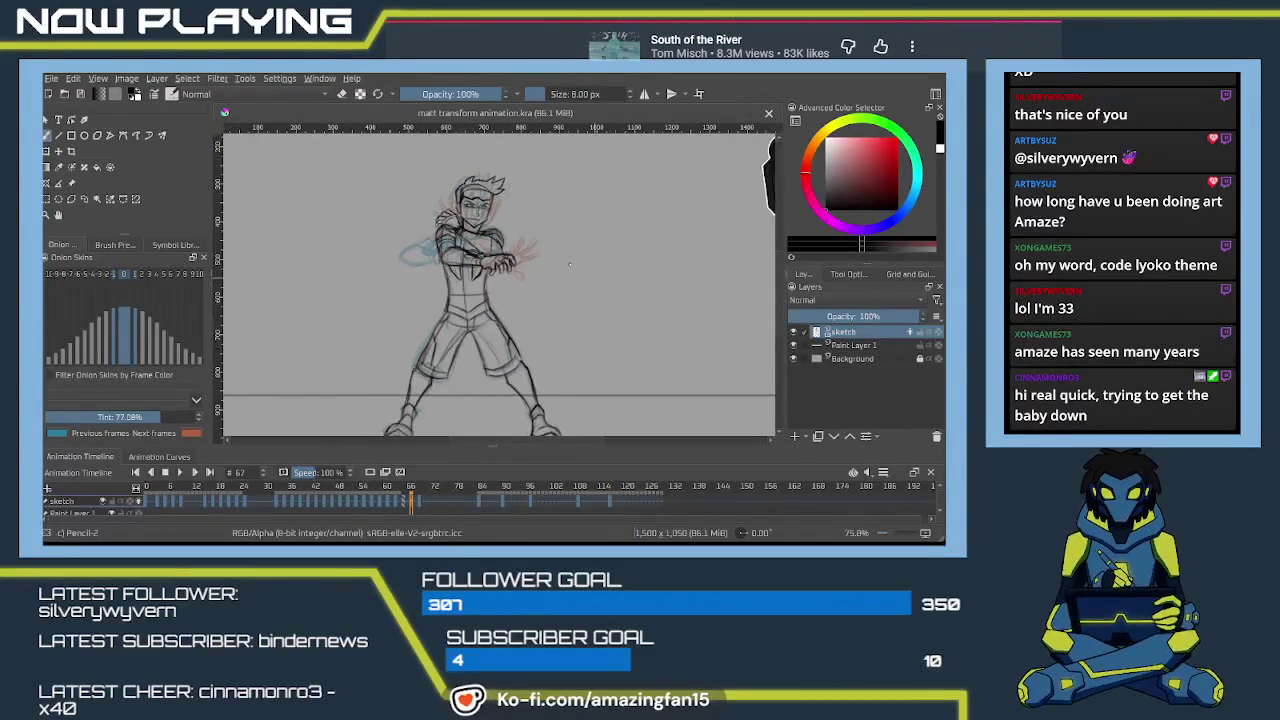
{"action": "scroll", "coordinate": [569, 265], "scroll_direction": "down", "scroll_amount": 1}
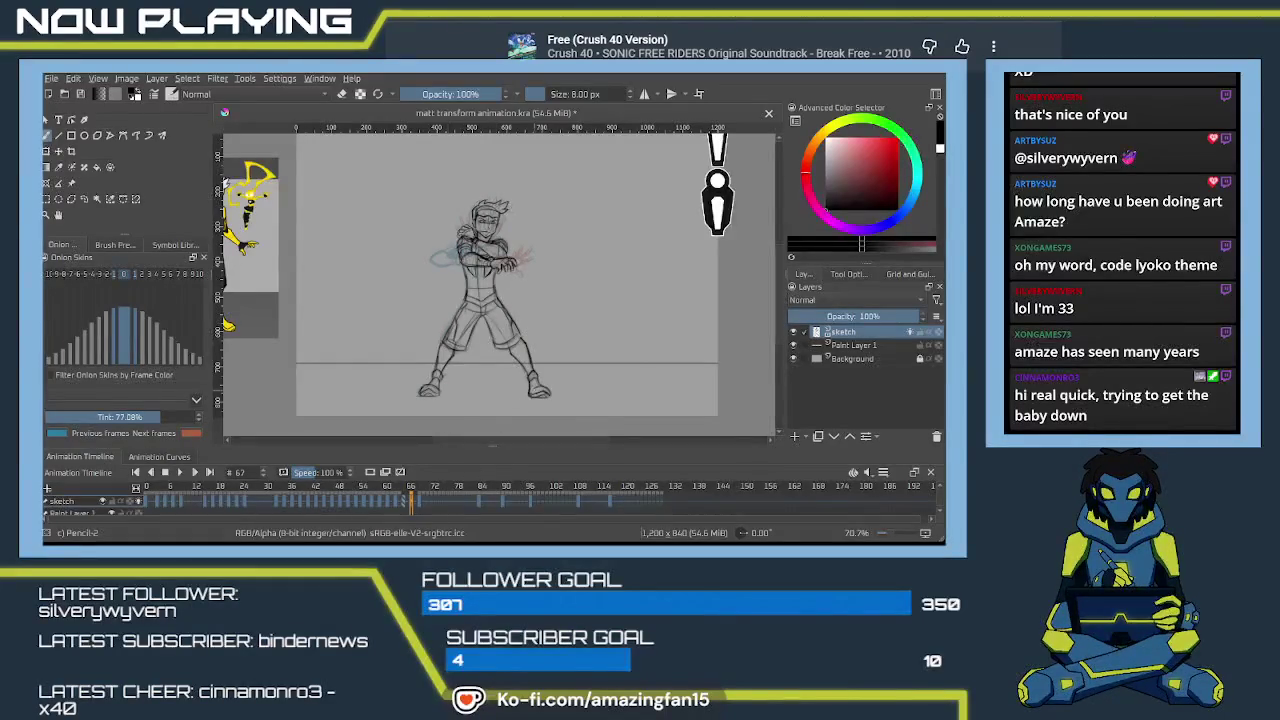
{"action": "scroll", "coordinate": [549, 330], "scroll_direction": "up", "scroll_amount": 2}
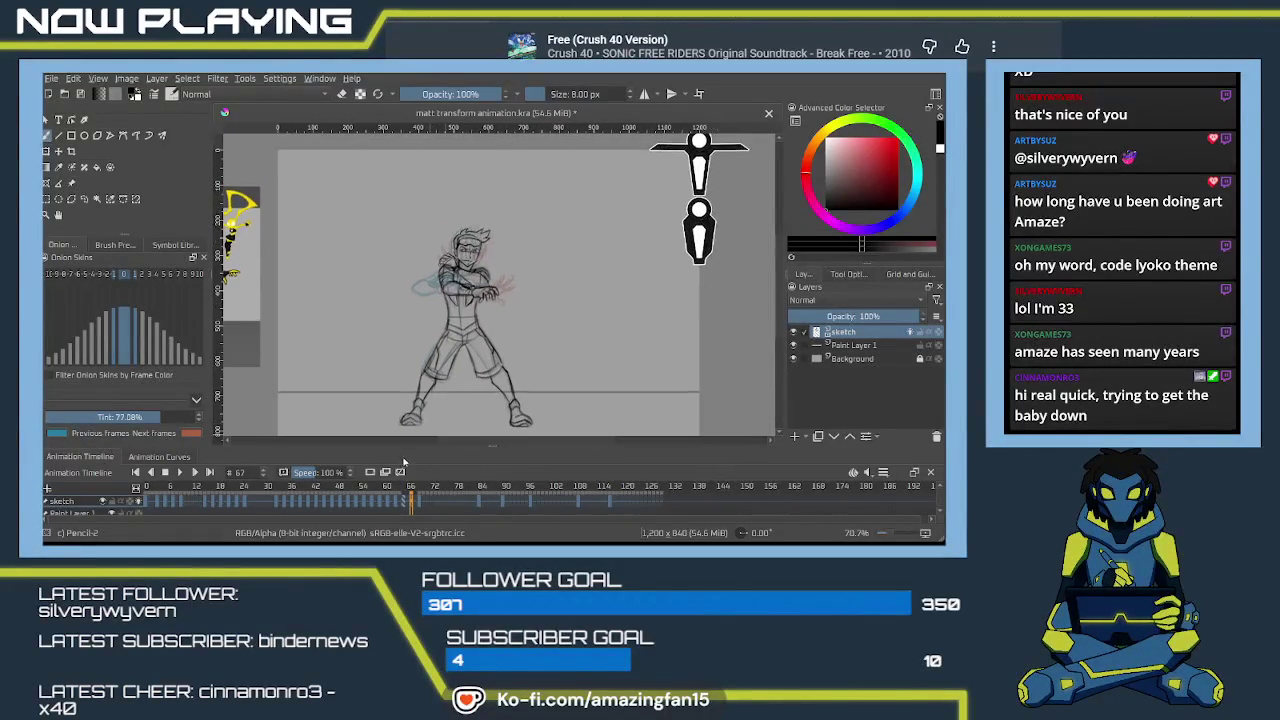
{"action": "left_click_drag", "start_coordinate": [430, 498], "coordinate": [435, 505]}
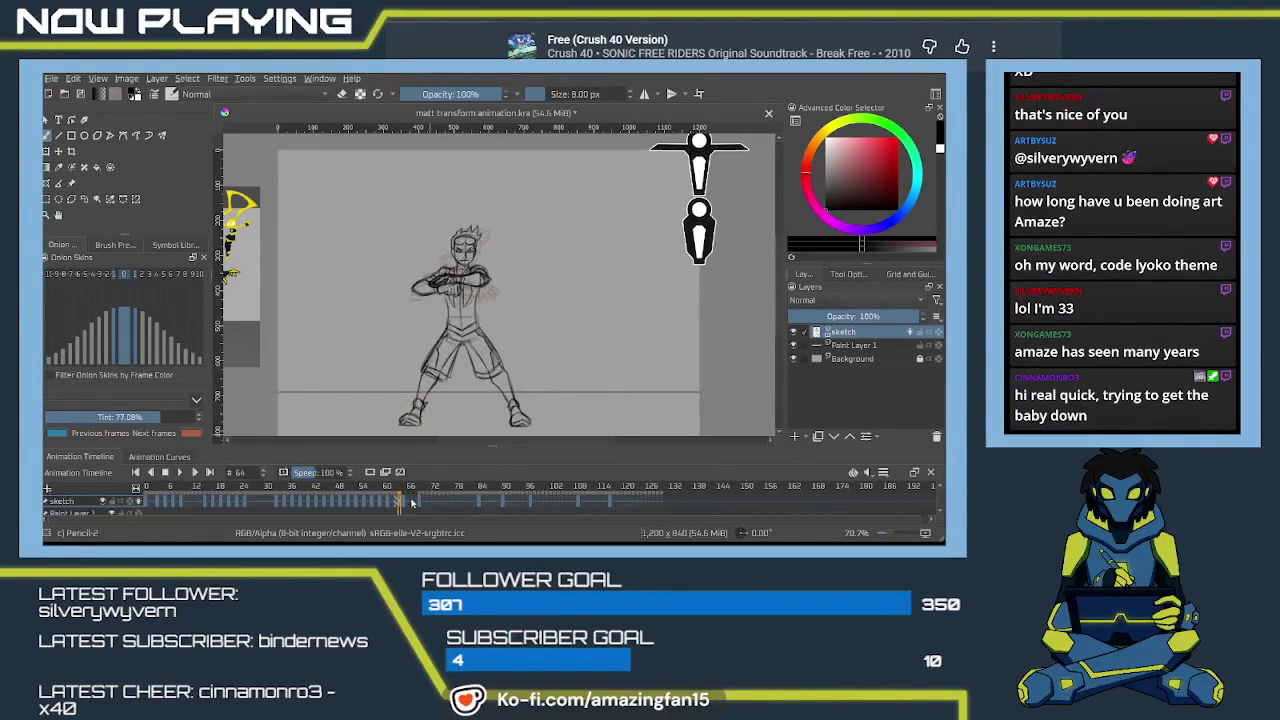
{"action": "left_click", "coordinate": [268, 509], "text": "shift"}
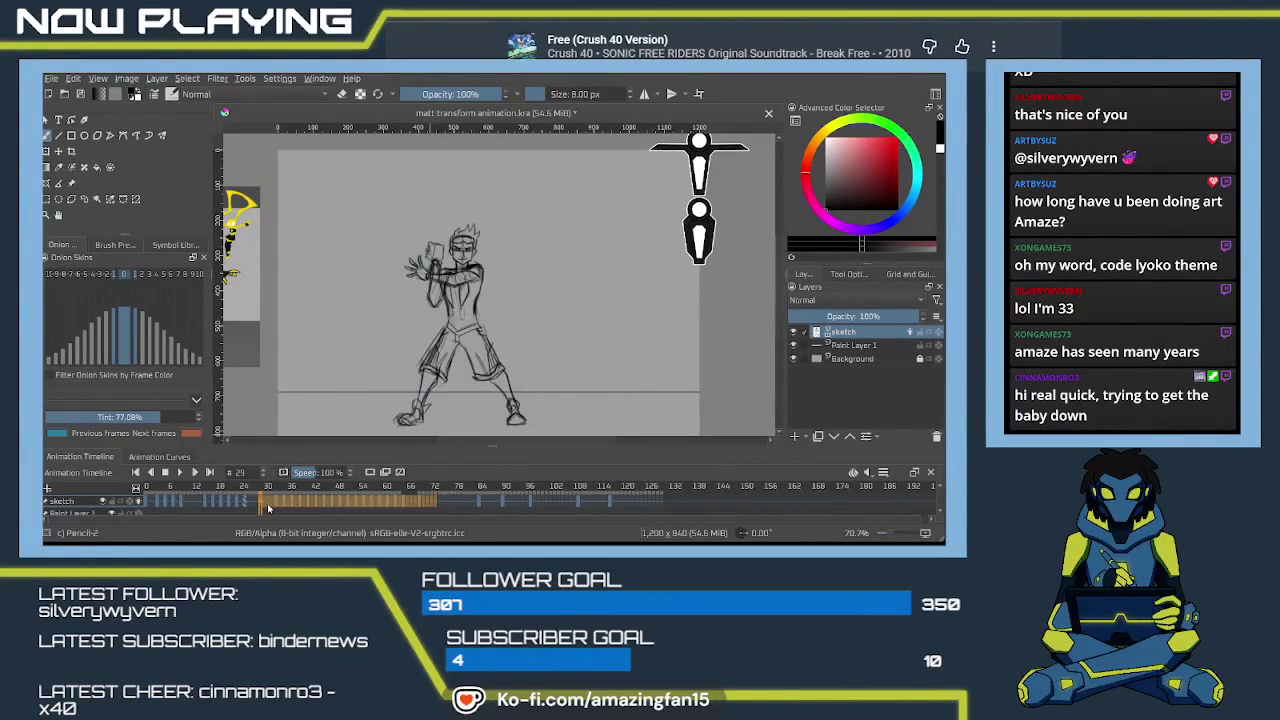
{"action": "left_click", "coordinate": [181, 472]}
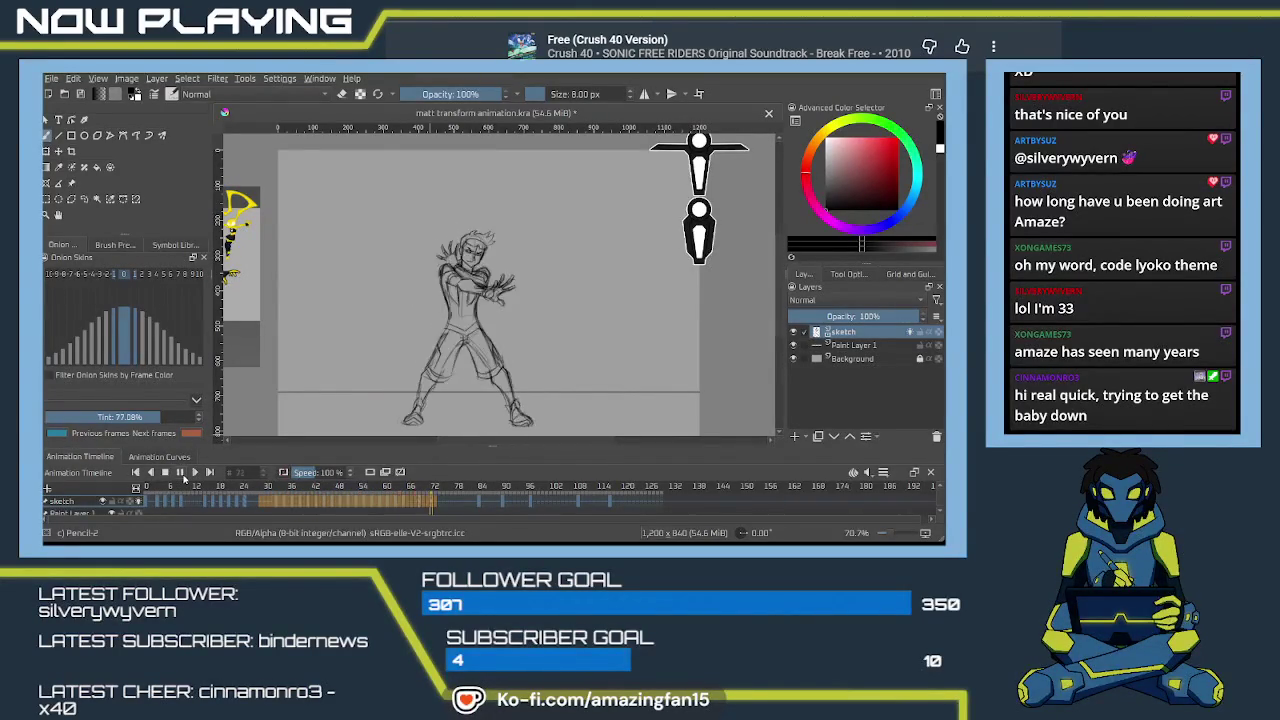
{"action": "left_click", "coordinate": [181, 473]}
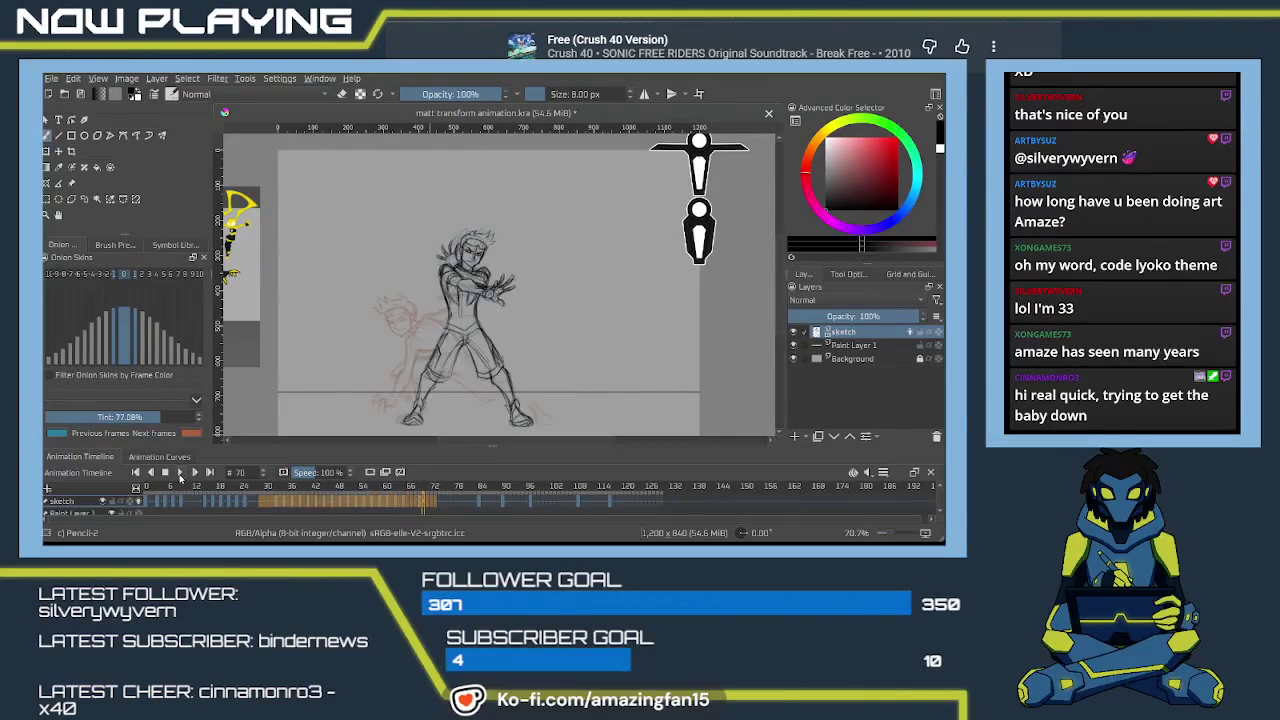
Scrub through frames 35–39 and settle on frame 61.
{"action": "left_click", "coordinate": [286, 506]}
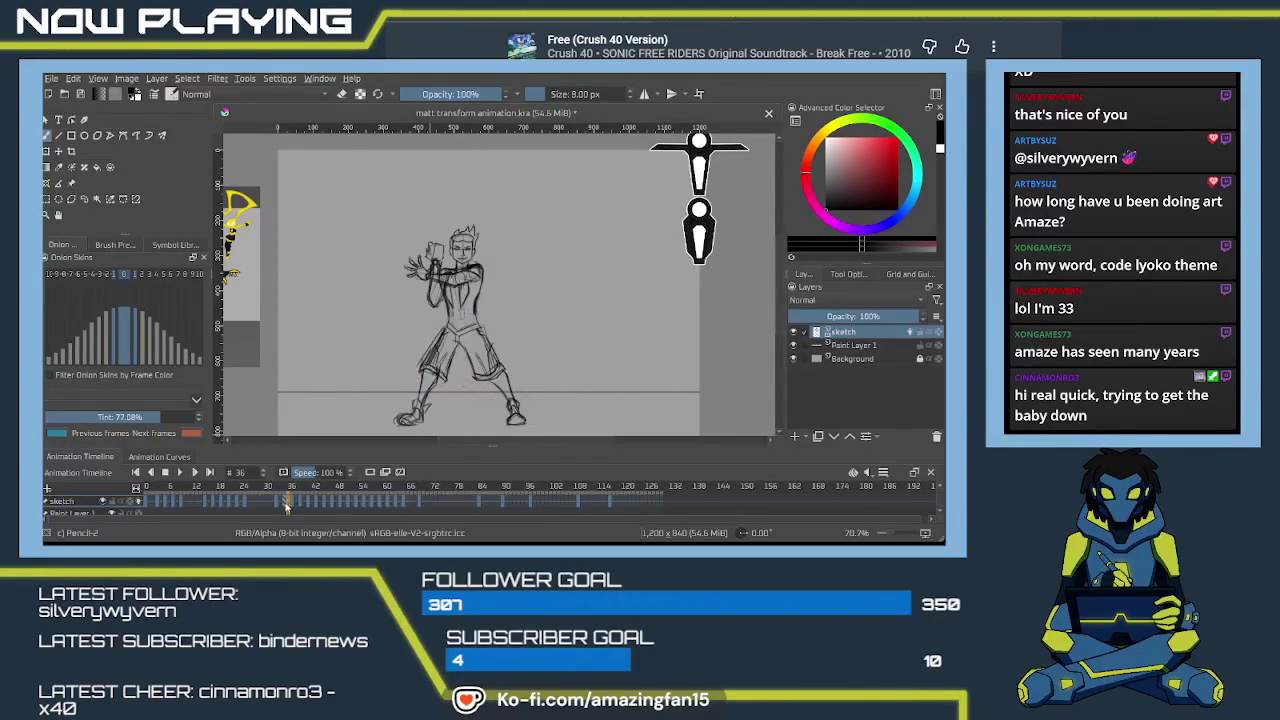
{"action": "left_click_drag", "start_coordinate": [296, 508], "coordinate": [390, 505]}
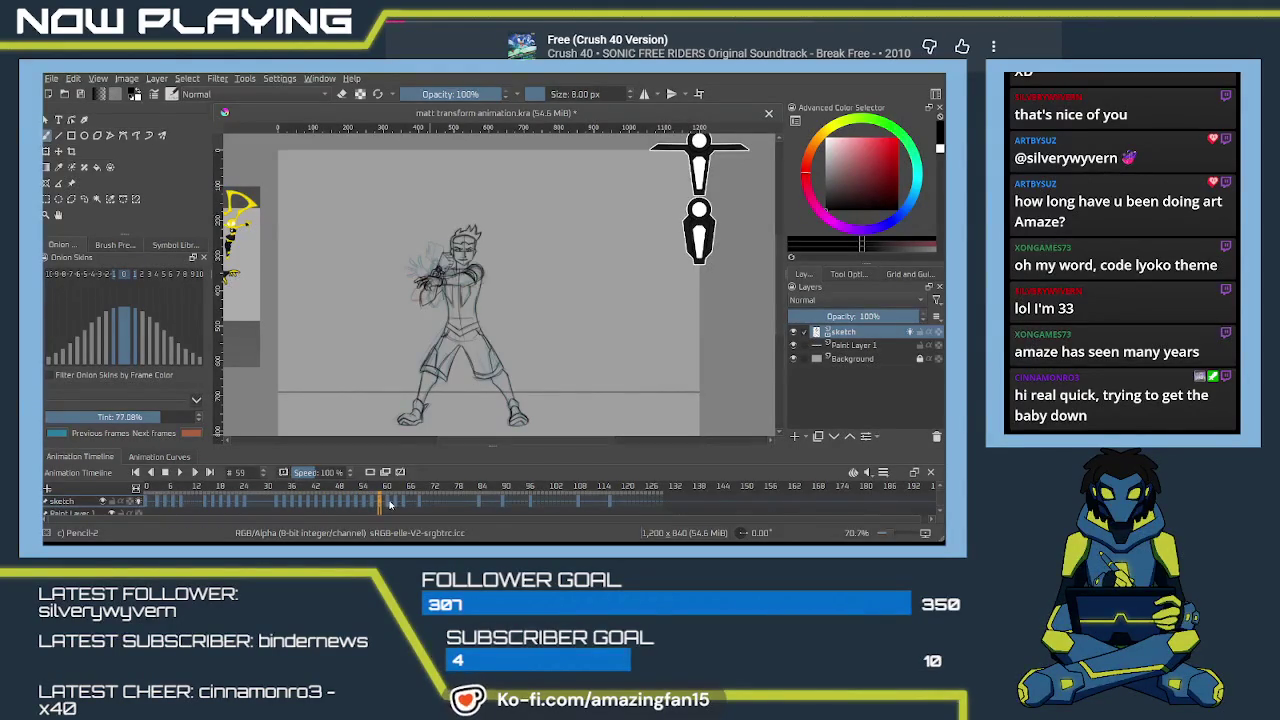
{"action": "left_click", "coordinate": [387, 506]}
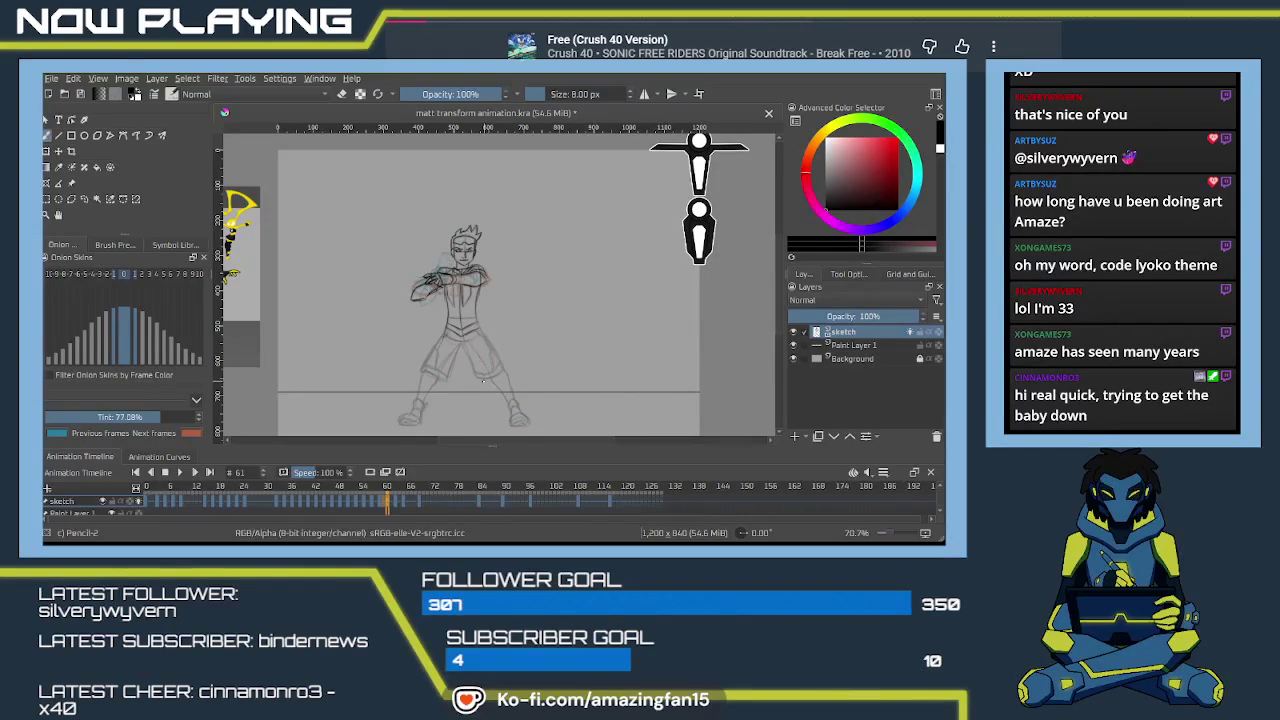
Darken the pencil lines along the left leg and the left shorts leg edges on frame 61.
{"action": "scroll", "coordinate": [478, 343], "scroll_direction": "up", "scroll_amount": 1}
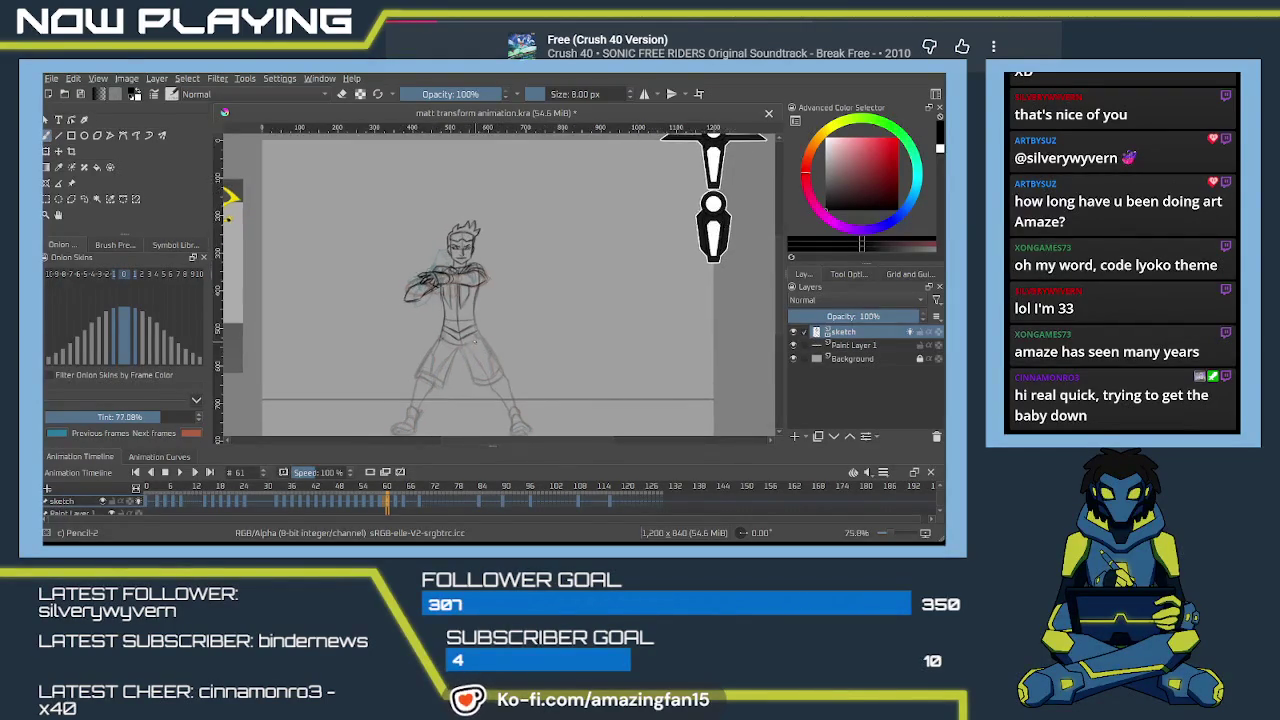
{"action": "scroll", "coordinate": [478, 340], "scroll_direction": "up", "scroll_amount": 1}
{"action": "scroll", "coordinate": [482, 310], "scroll_direction": "up", "scroll_amount": 2}
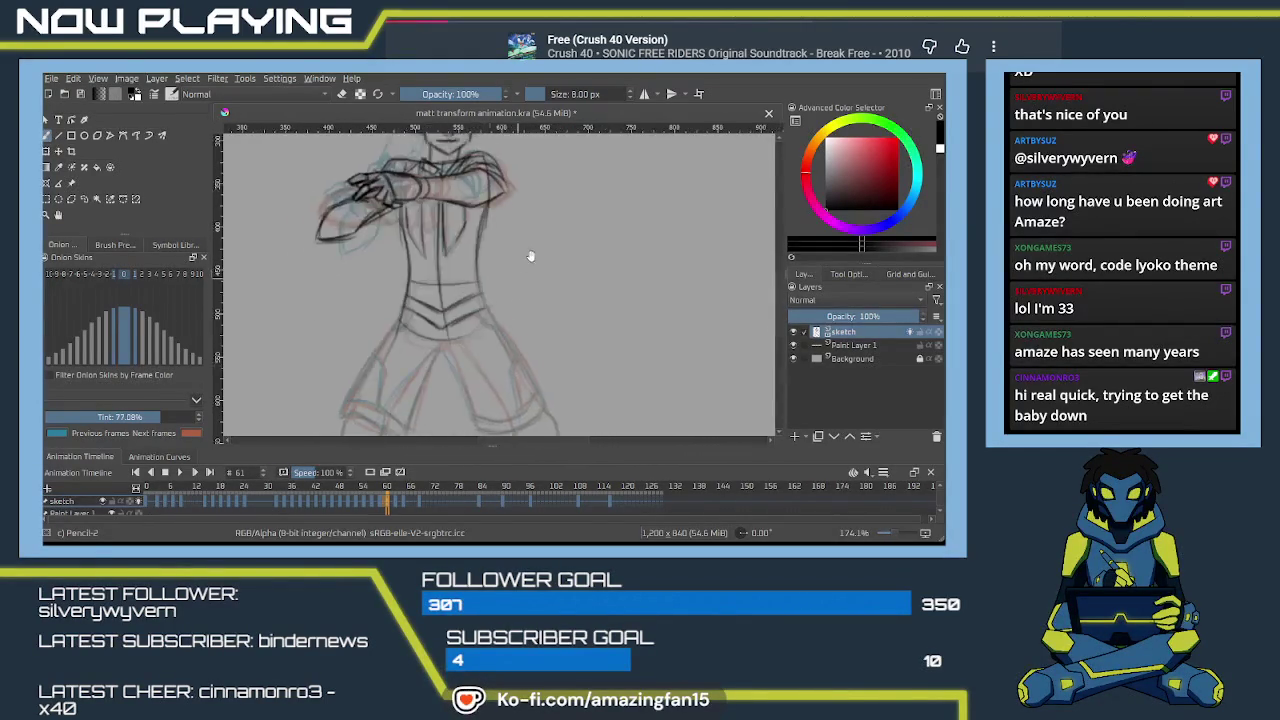
{"action": "left_click_drag", "start_coordinate": [484, 294], "coordinate": [482, 349]}
{"action": "left_click_drag", "start_coordinate": [517, 299], "coordinate": [482, 349]}
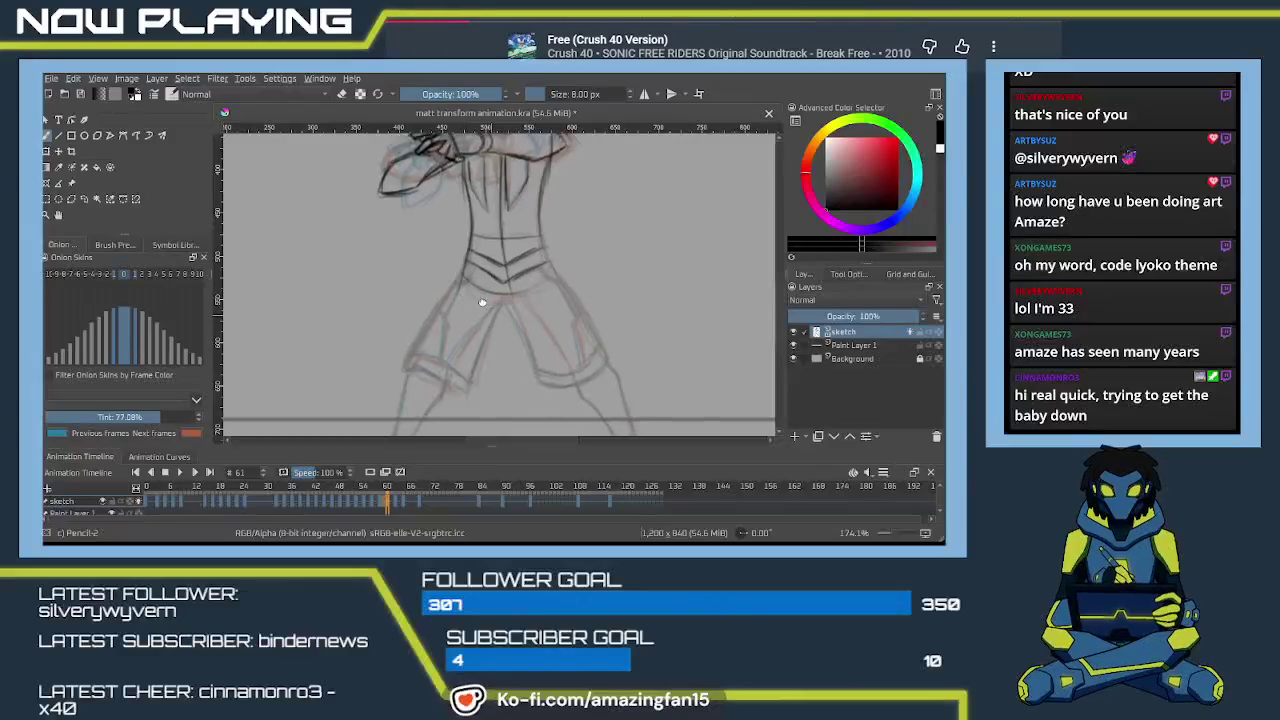
{"action": "scroll", "coordinate": [466, 270], "scroll_direction": "down", "scroll_amount": 1}
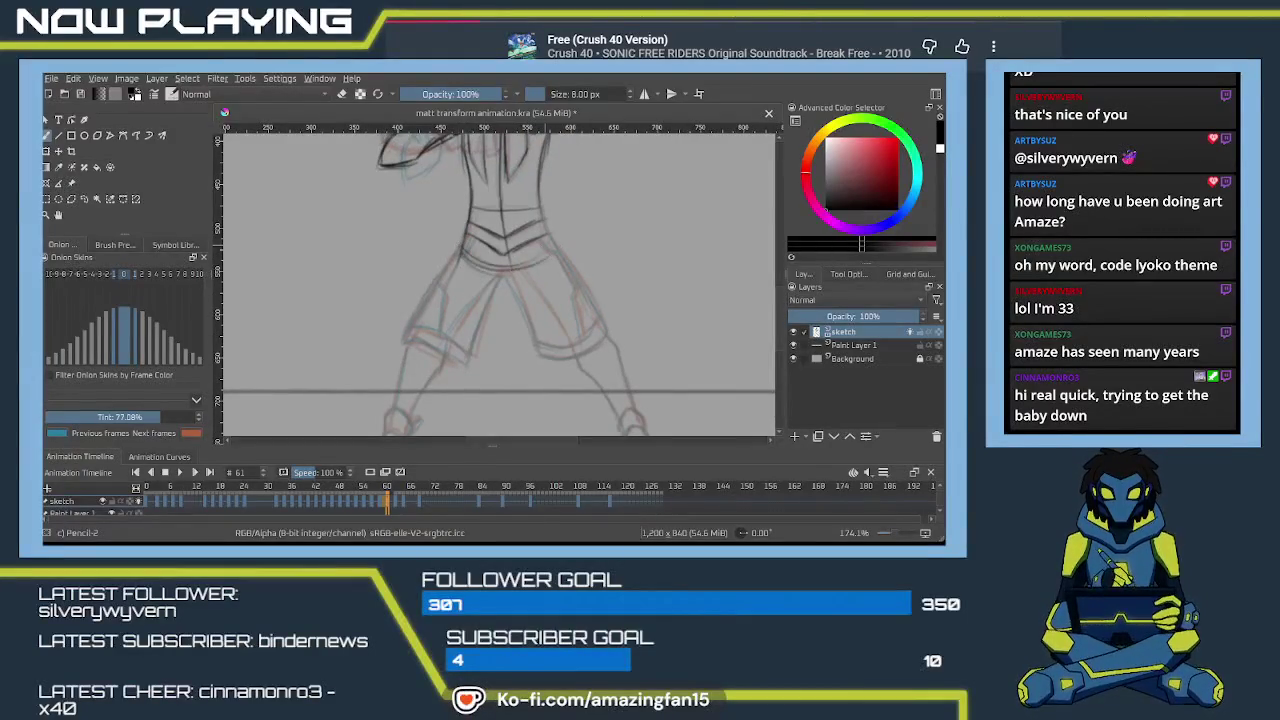
{"action": "left_click_drag", "start_coordinate": [457, 276], "coordinate": [528, 226]}
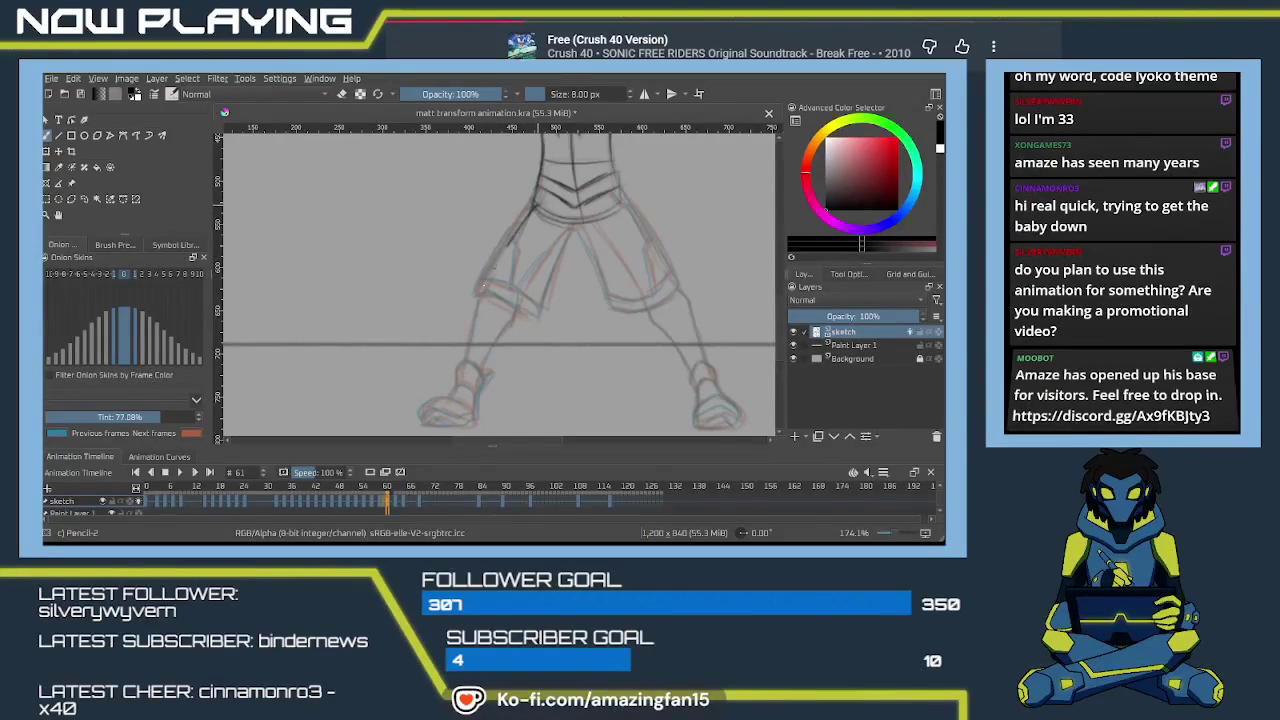
{"action": "mouse_move", "coordinate": [483, 285]}
{"action": "left_mouse_down"}
{"action": "mouse_move", "coordinate": [538, 196]}
{"action": "mouse_move", "coordinate": [492, 280]}
{"action": "left_mouse_up"}
{"action": "left_click_drag", "start_coordinate": [575, 232], "coordinate": [512, 300]}
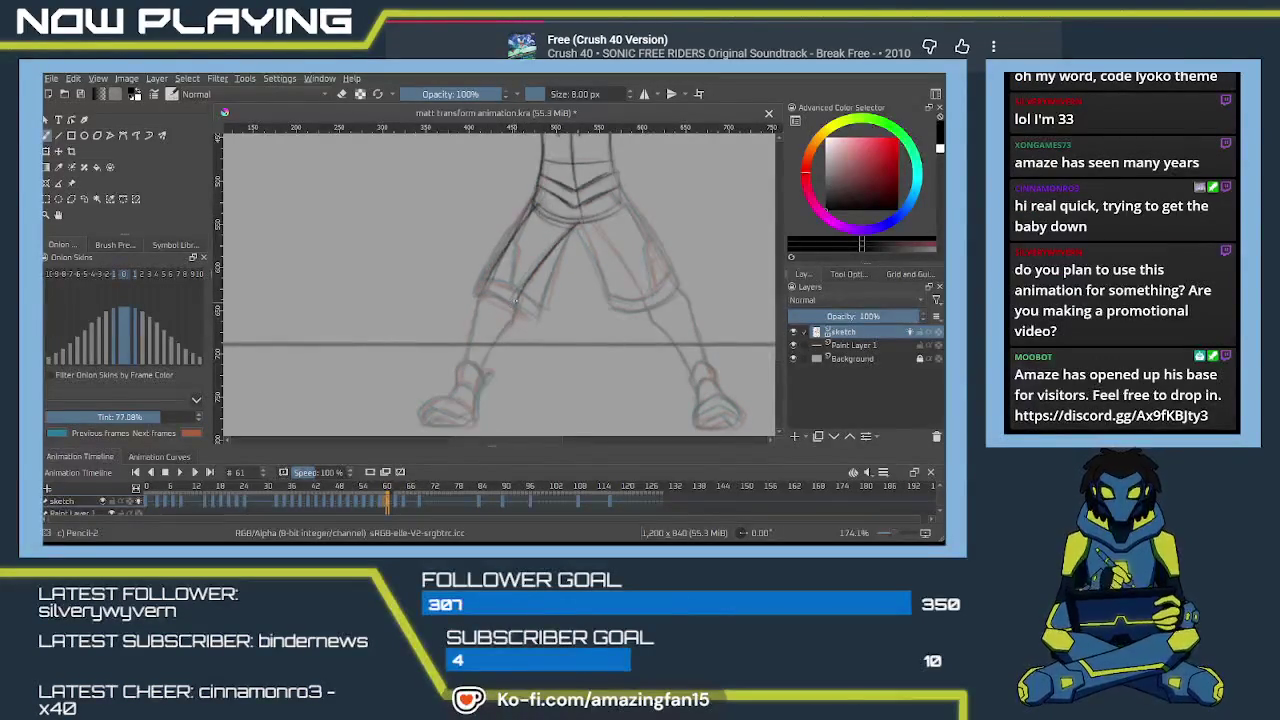
{"action": "mouse_move", "coordinate": [536, 348]}
{"action": "left_mouse_down"}
{"action": "mouse_move", "coordinate": [553, 330]}
{"action": "mouse_move", "coordinate": [567, 354]}
{"action": "left_mouse_up"}
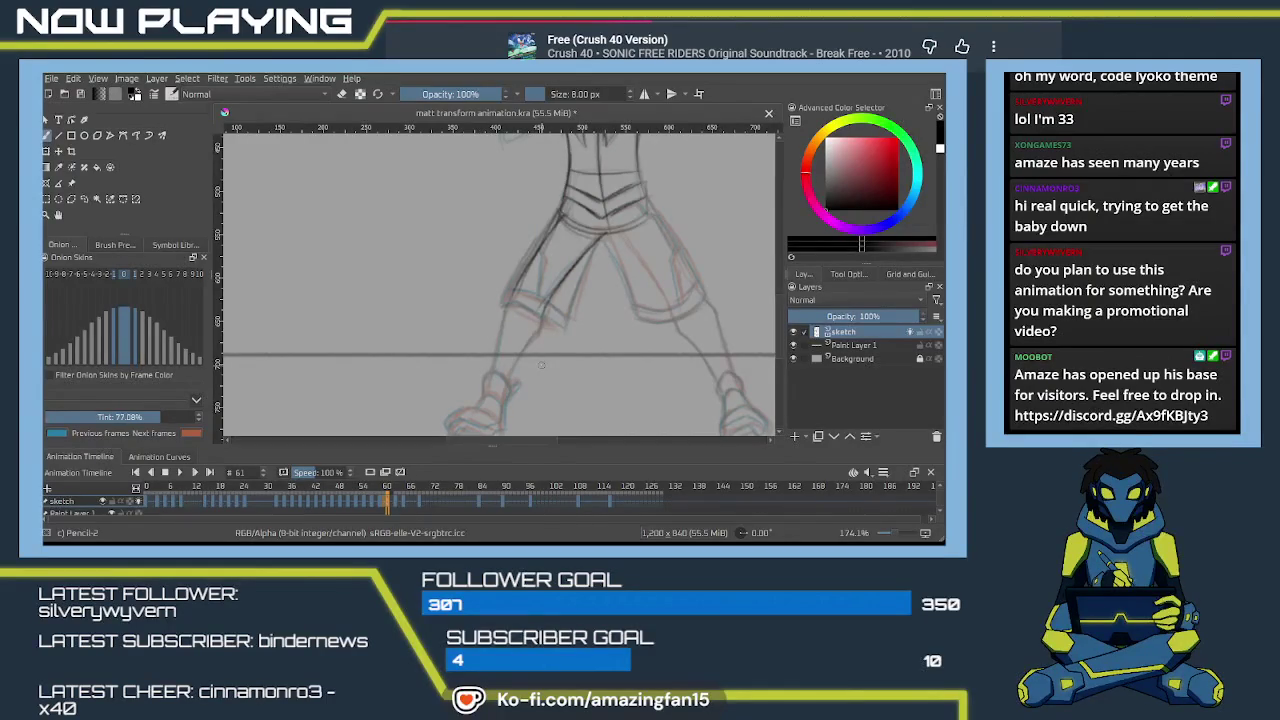
Darken the inner leg, outer right thigh and shorts-leg edge lines, undoing one bad thigh stroke.
{"action": "scroll", "coordinate": [565, 344], "scroll_direction": "up", "scroll_amount": 1}
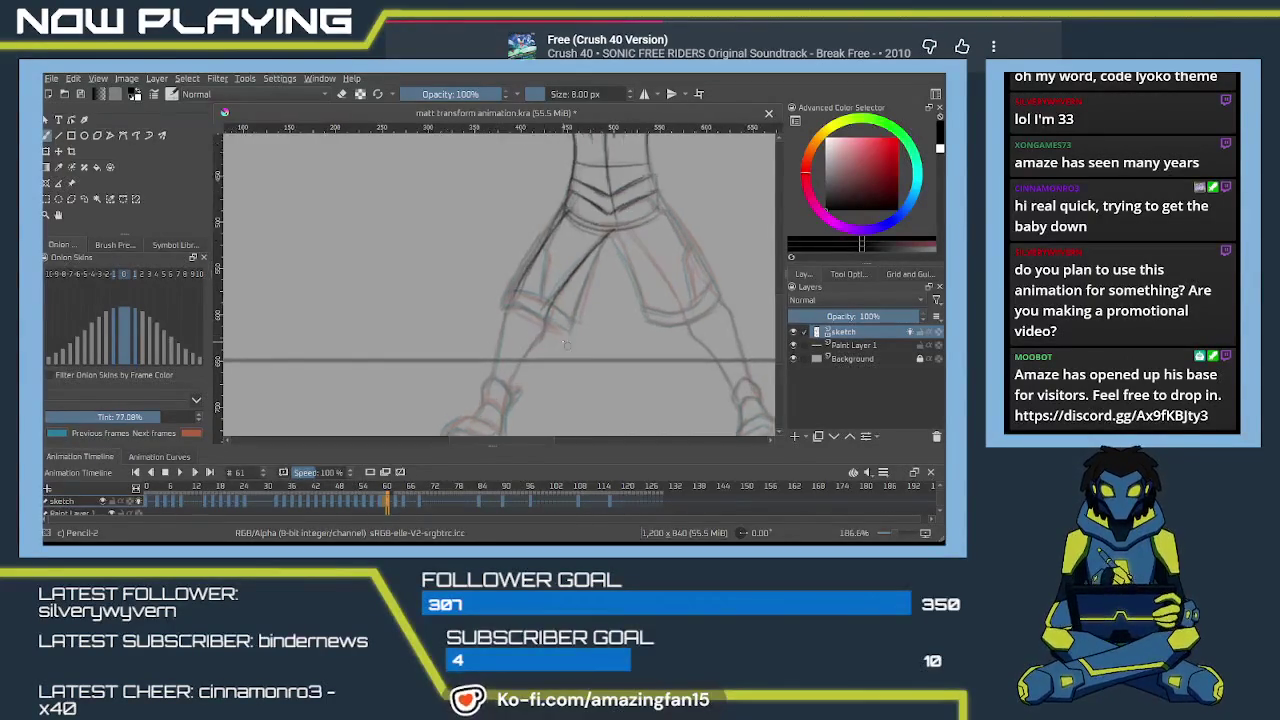
{"action": "scroll", "coordinate": [565, 343], "scroll_direction": "up", "scroll_amount": 2}
{"action": "mouse_move", "coordinate": [584, 360]}
{"action": "left_mouse_down"}
{"action": "mouse_move", "coordinate": [538, 310]}
{"action": "mouse_move", "coordinate": [517, 323]}
{"action": "left_mouse_up"}
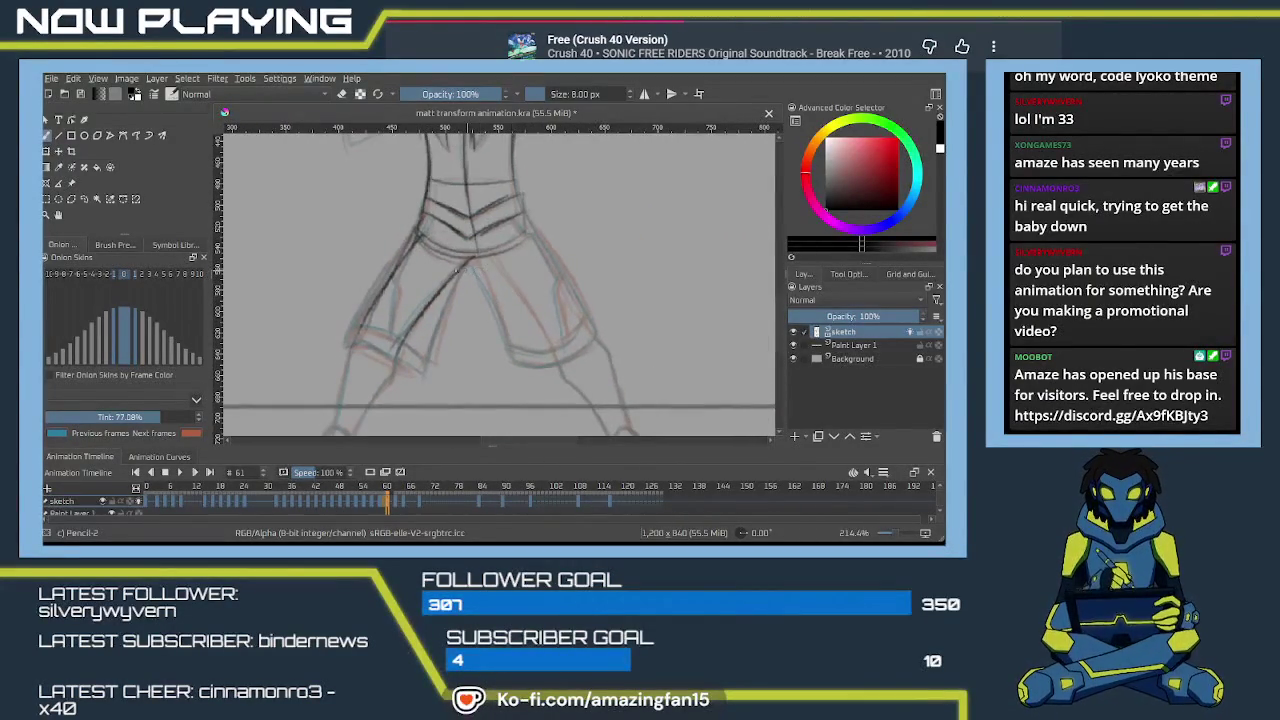
{"action": "left_click_drag", "start_coordinate": [478, 262], "coordinate": [545, 335]}
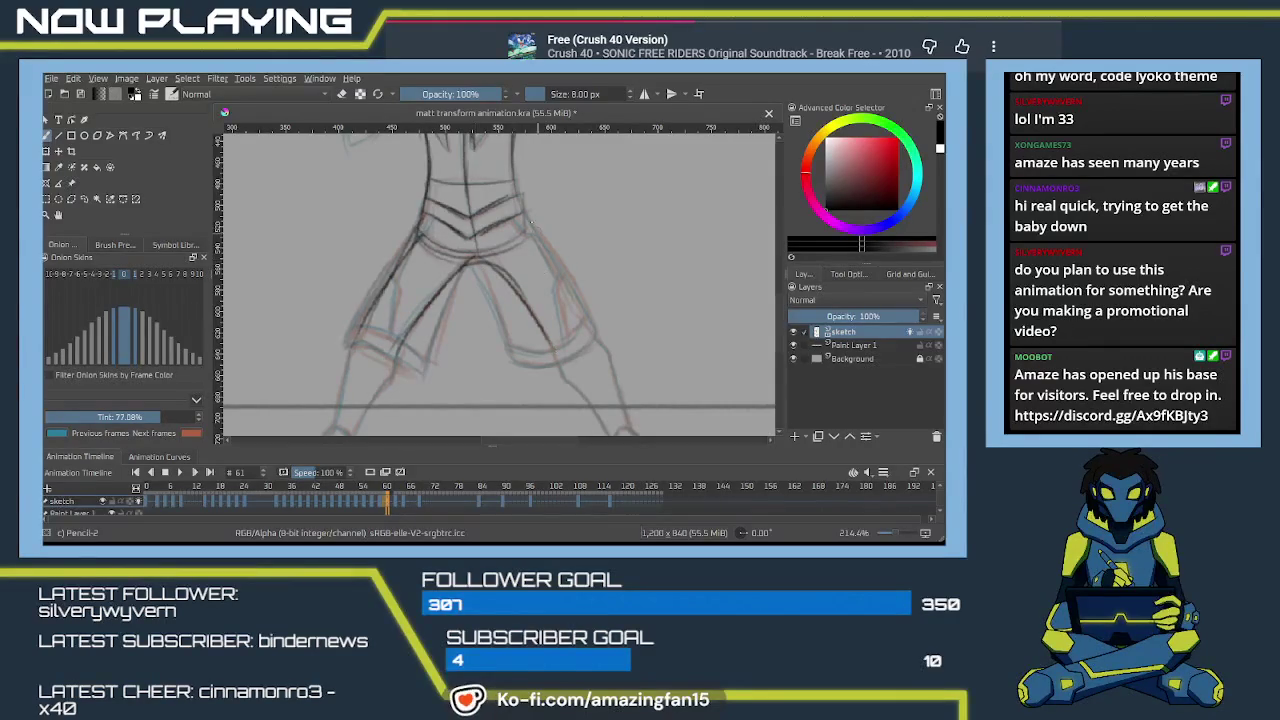
{"action": "left_click_drag", "start_coordinate": [524, 214], "coordinate": [582, 322]}
{"action": "left_click_drag", "start_coordinate": [544, 242], "coordinate": [580, 314]}
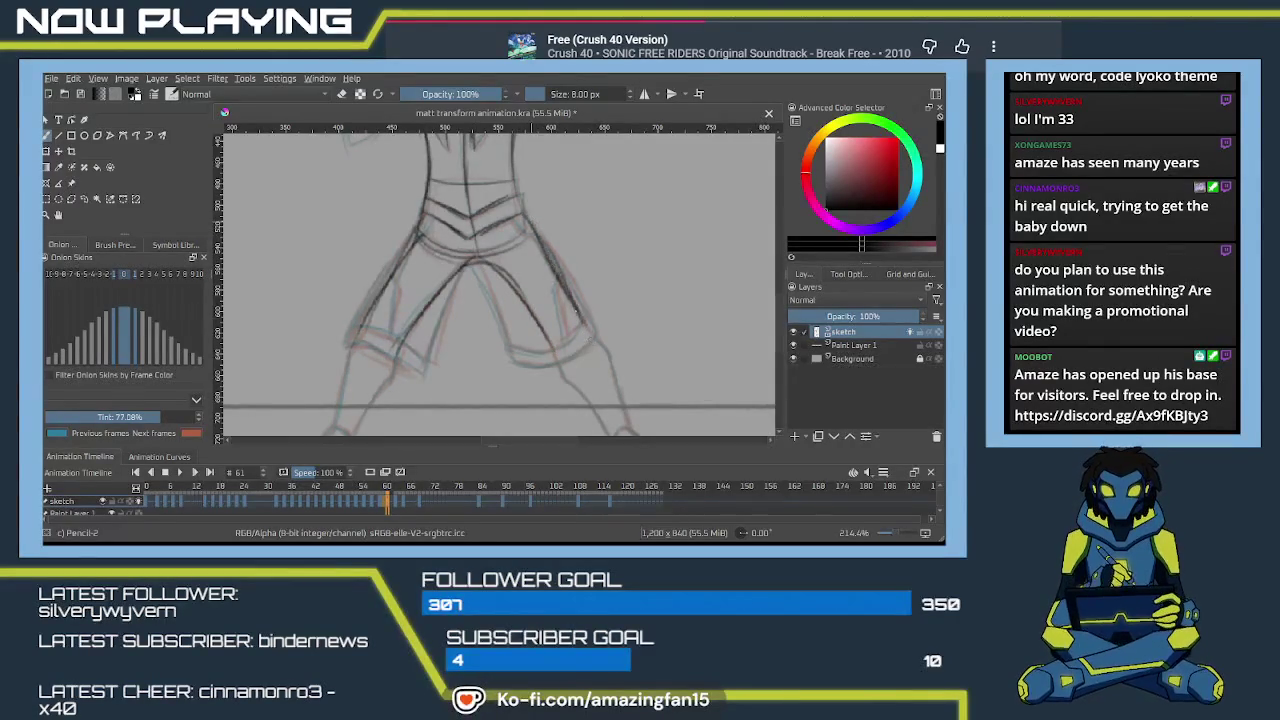
{"action": "key", "text": "ctrl+z"}
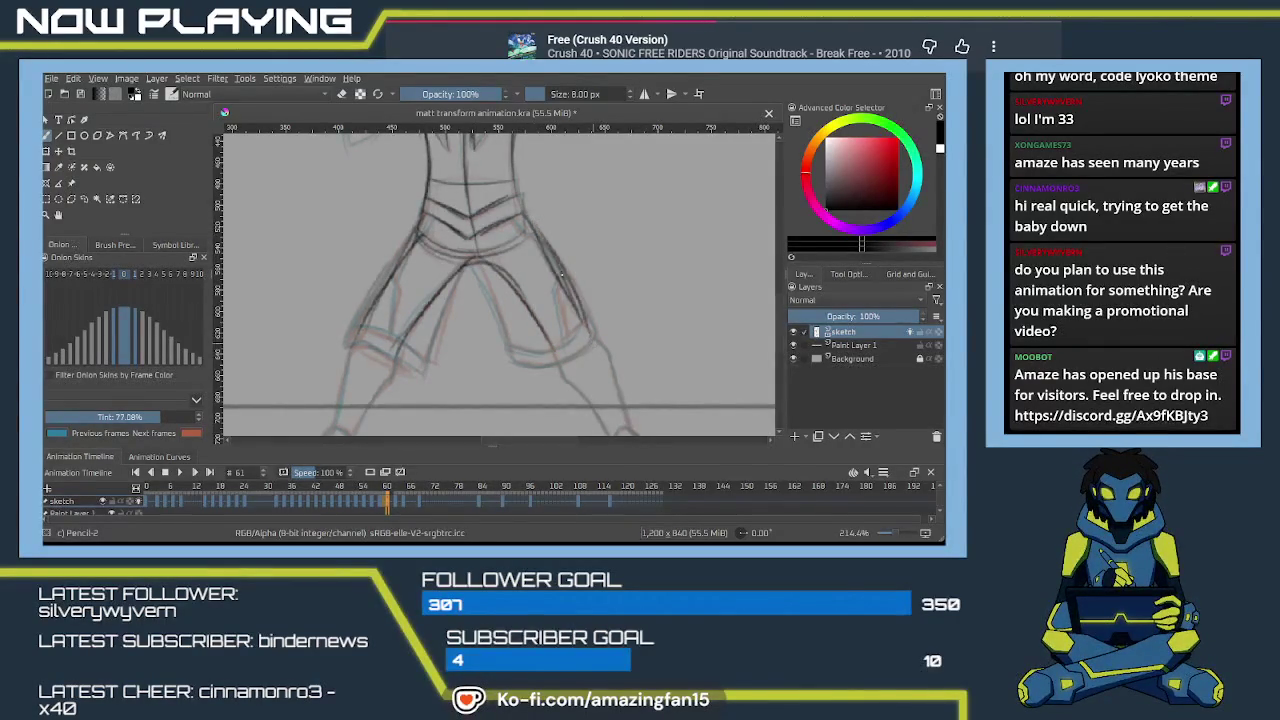
{"action": "mouse_move", "coordinate": [561, 276]}
{"action": "left_mouse_down"}
{"action": "mouse_move", "coordinate": [550, 341]}
{"action": "mouse_move", "coordinate": [533, 279]}
{"action": "mouse_move", "coordinate": [518, 322]}
{"action": "left_mouse_up"}
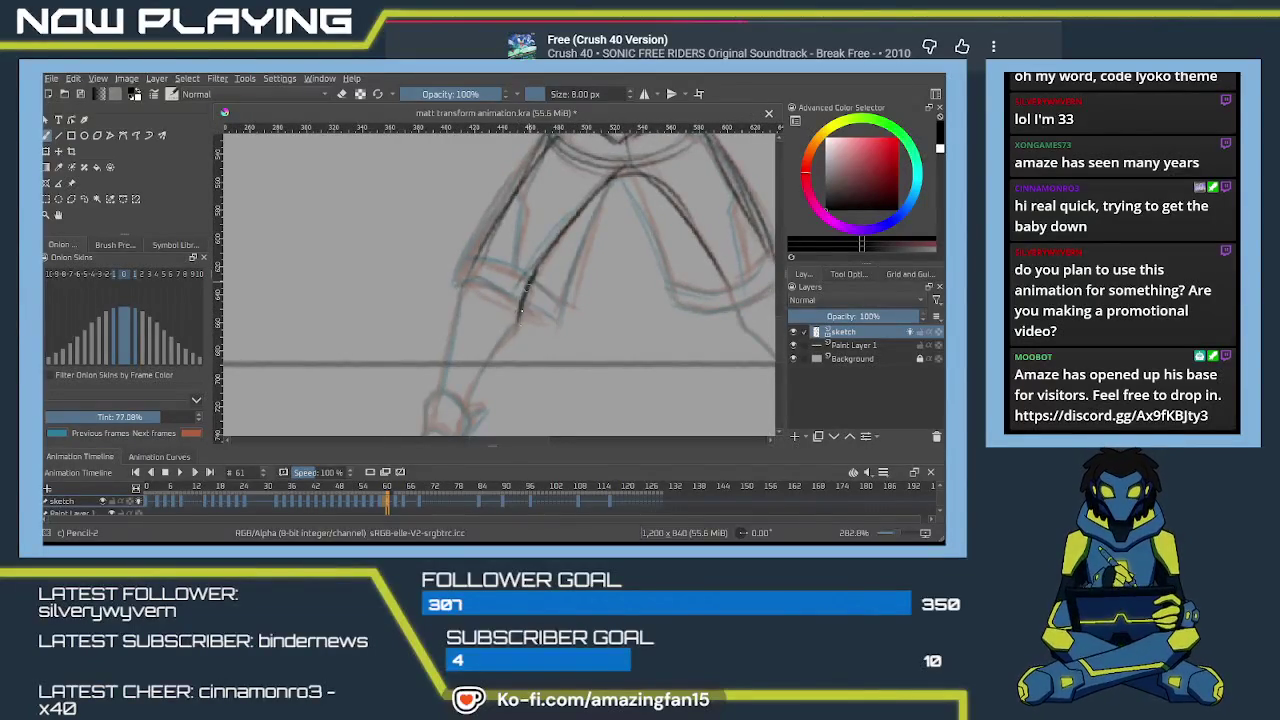
{"action": "left_click_drag", "start_coordinate": [456, 290], "coordinate": [477, 254]}
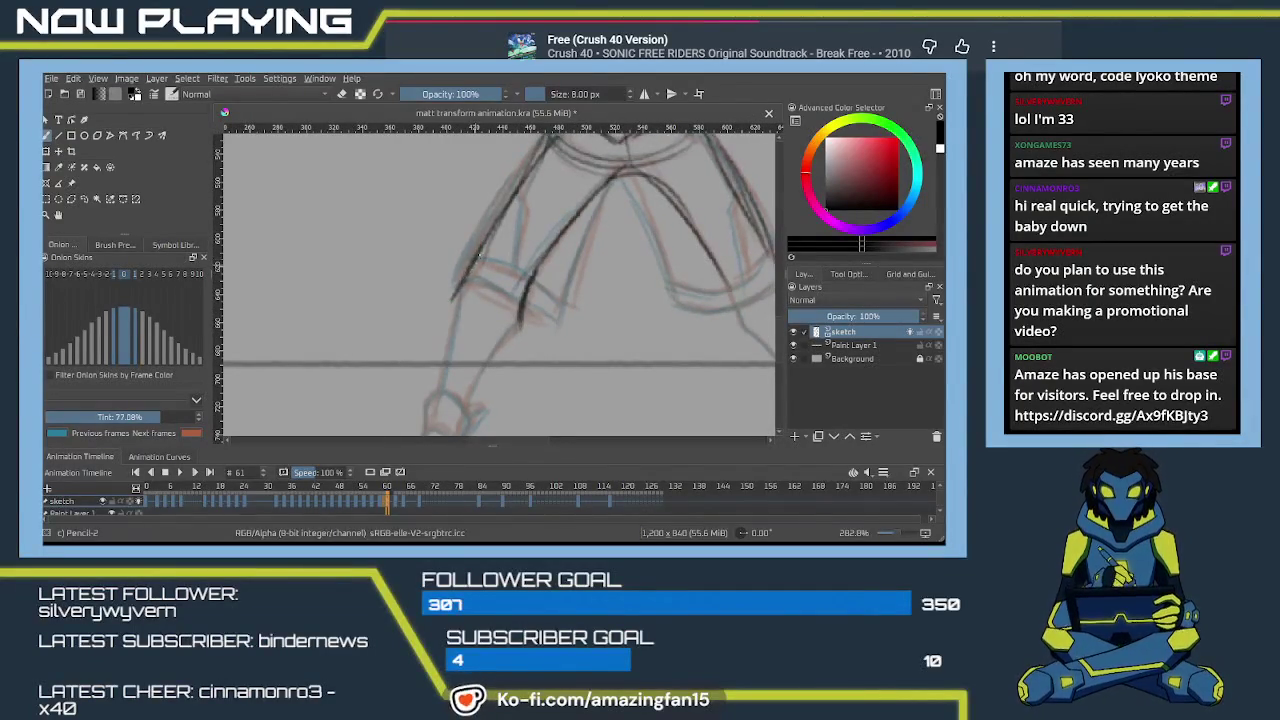
Redraw the shoe's top curve, left side and sole, with a line inside the sole.
{"action": "mouse_move", "coordinate": [463, 318]}
{"action": "left_mouse_down"}
{"action": "mouse_move", "coordinate": [473, 259]}
{"action": "mouse_move", "coordinate": [488, 368]}
{"action": "mouse_move", "coordinate": [511, 260]}
{"action": "mouse_move", "coordinate": [505, 318]}
{"action": "left_mouse_up"}
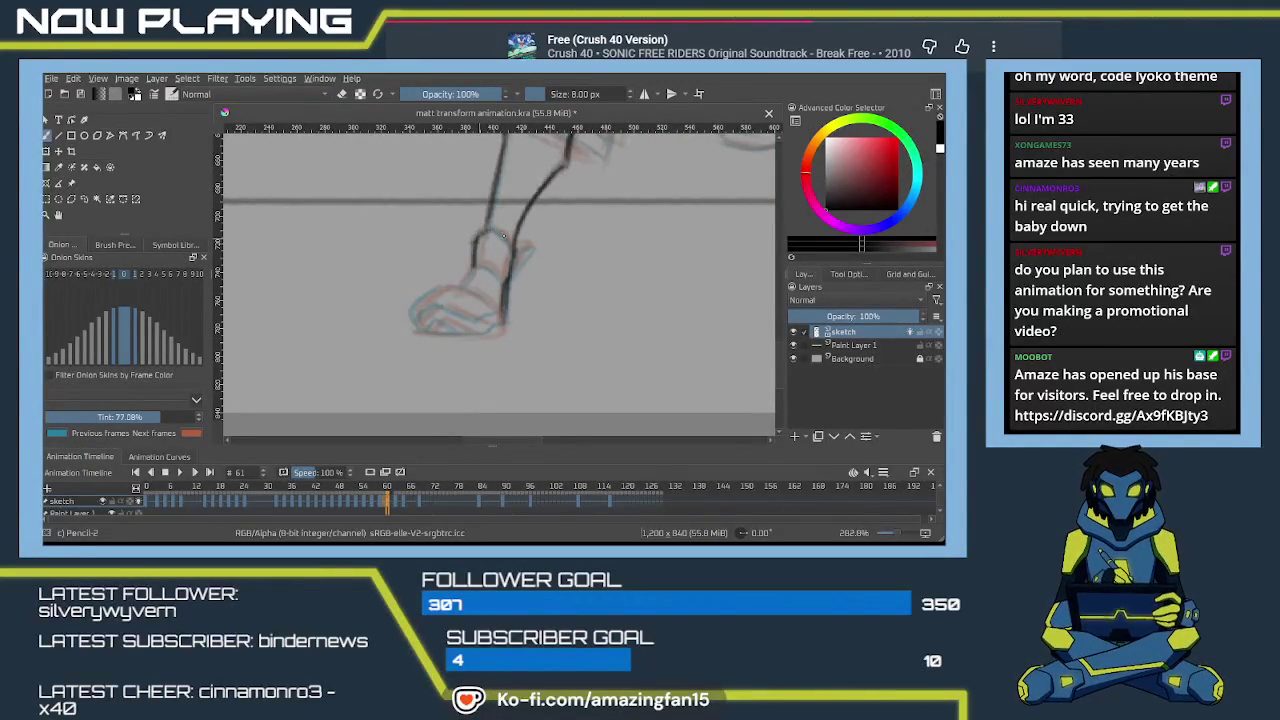
{"action": "mouse_move", "coordinate": [474, 244]}
{"action": "left_mouse_down"}
{"action": "mouse_move", "coordinate": [527, 256]}
{"action": "mouse_move", "coordinate": [498, 273]}
{"action": "left_mouse_up"}
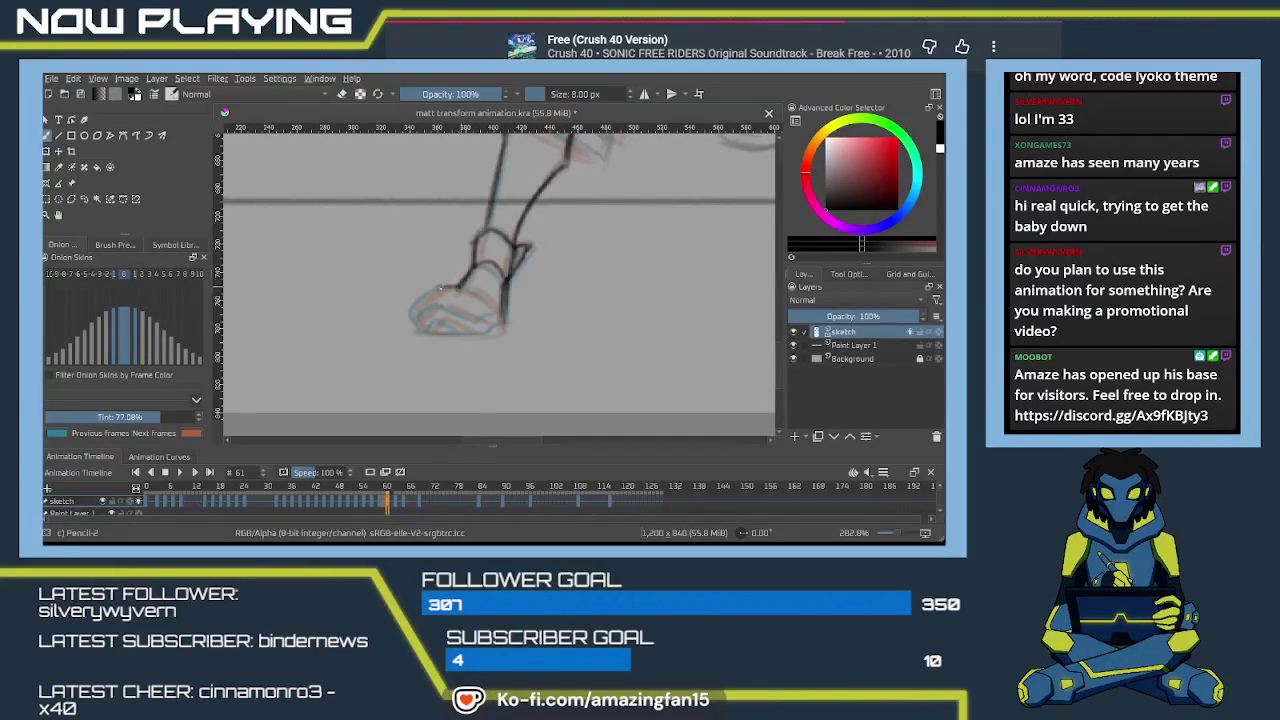
{"action": "mouse_move", "coordinate": [443, 287]}
{"action": "left_mouse_down"}
{"action": "mouse_move", "coordinate": [413, 306]}
{"action": "mouse_move", "coordinate": [460, 286]}
{"action": "left_mouse_up"}
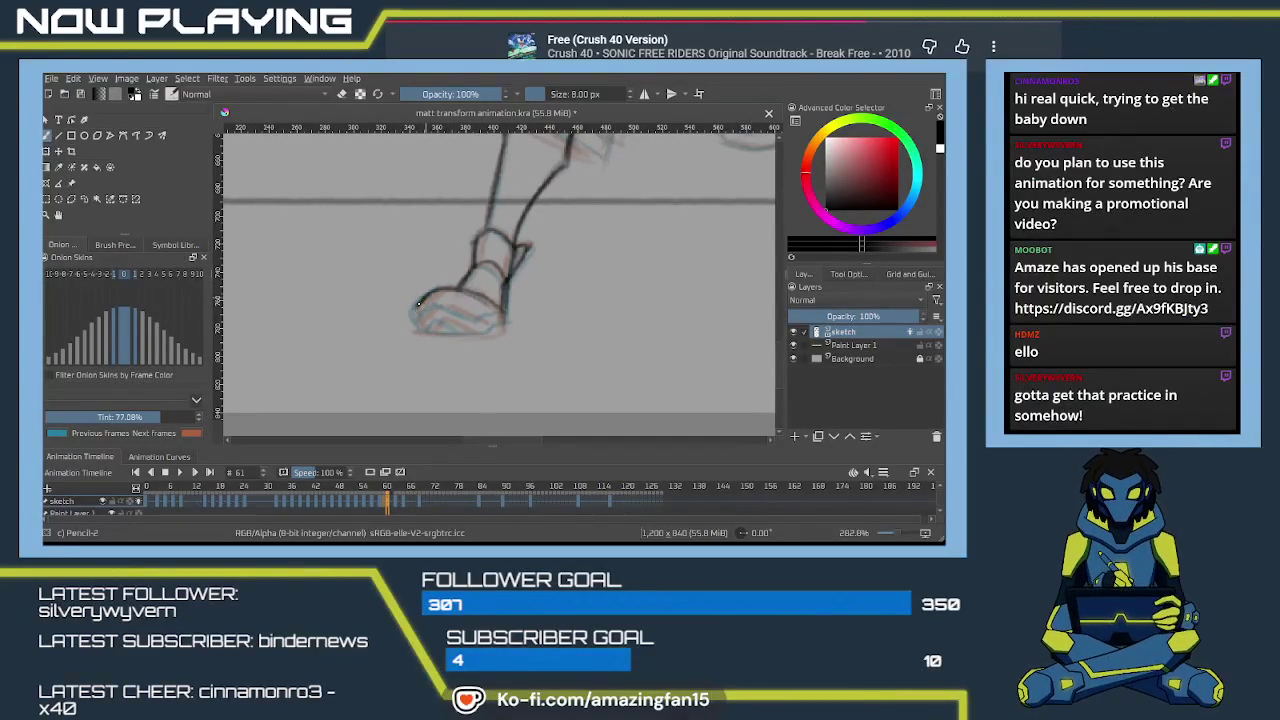
{"action": "mouse_move", "coordinate": [412, 307]}
{"action": "left_mouse_down"}
{"action": "mouse_move", "coordinate": [414, 330]}
{"action": "mouse_move", "coordinate": [503, 334]}
{"action": "left_mouse_up"}
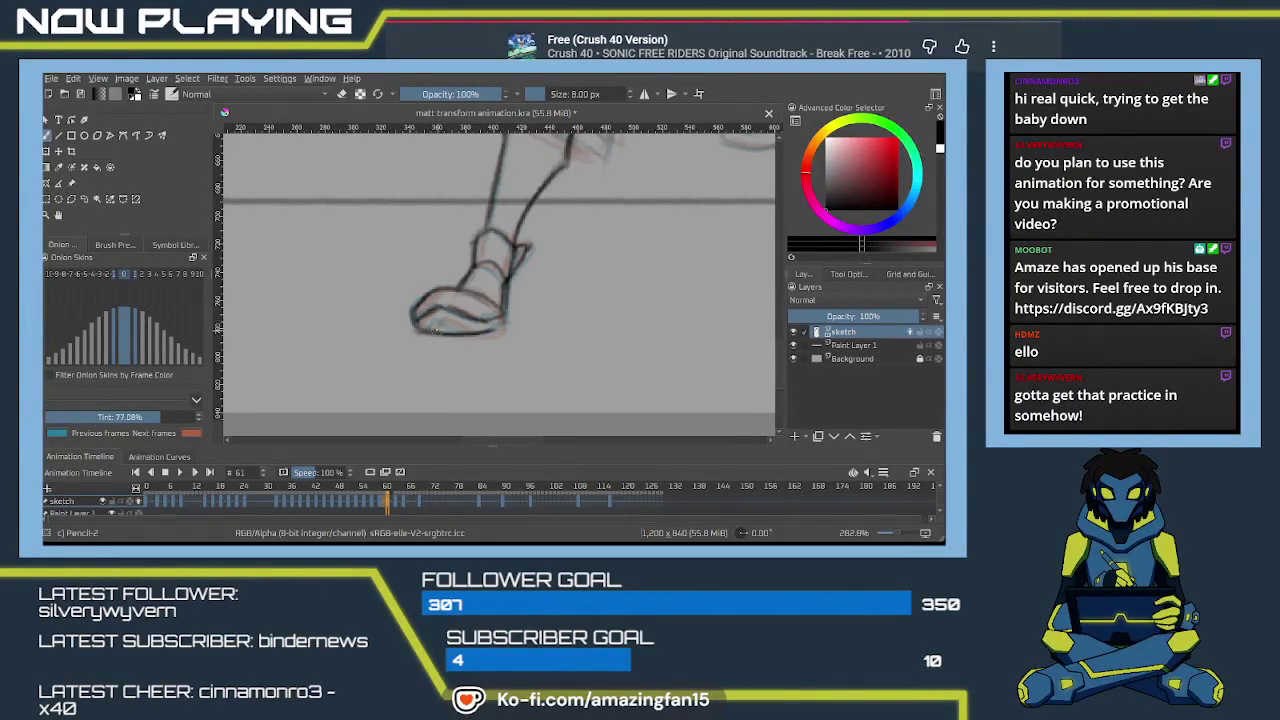
{"action": "left_click_drag", "start_coordinate": [422, 318], "coordinate": [467, 333]}
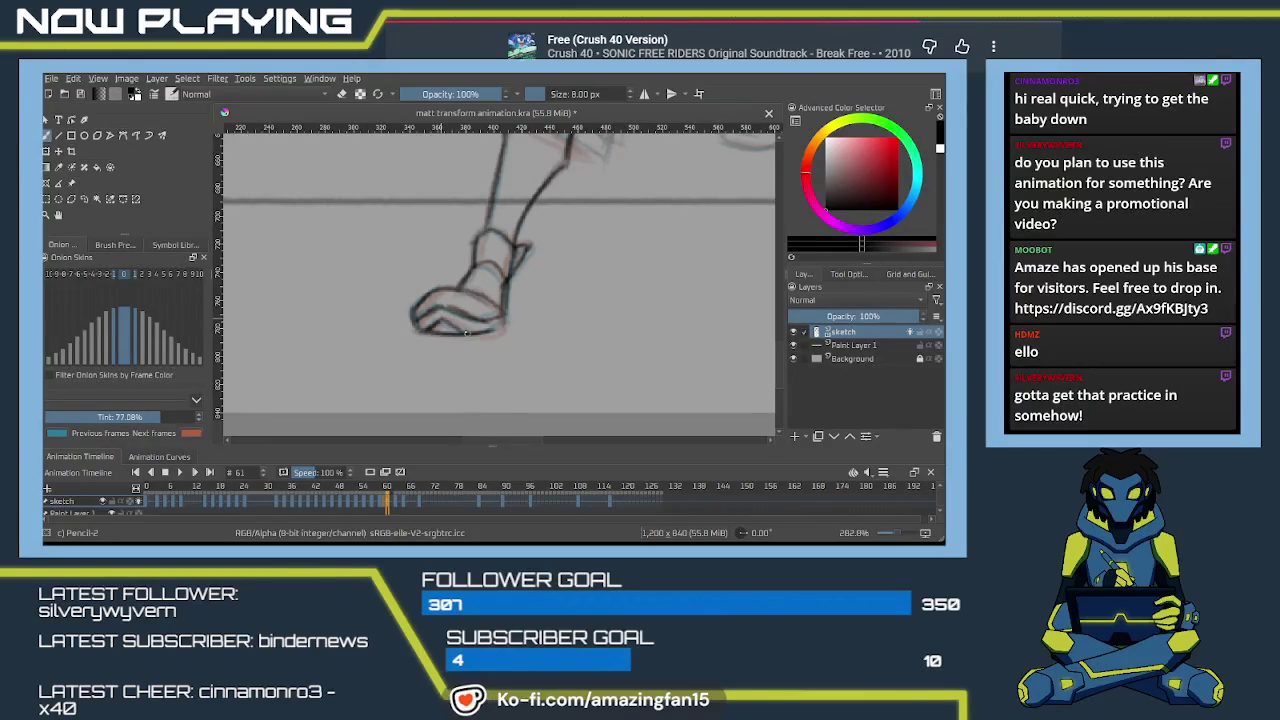
{"action": "scroll", "coordinate": [448, 349], "scroll_direction": "up", "scroll_amount": 5}
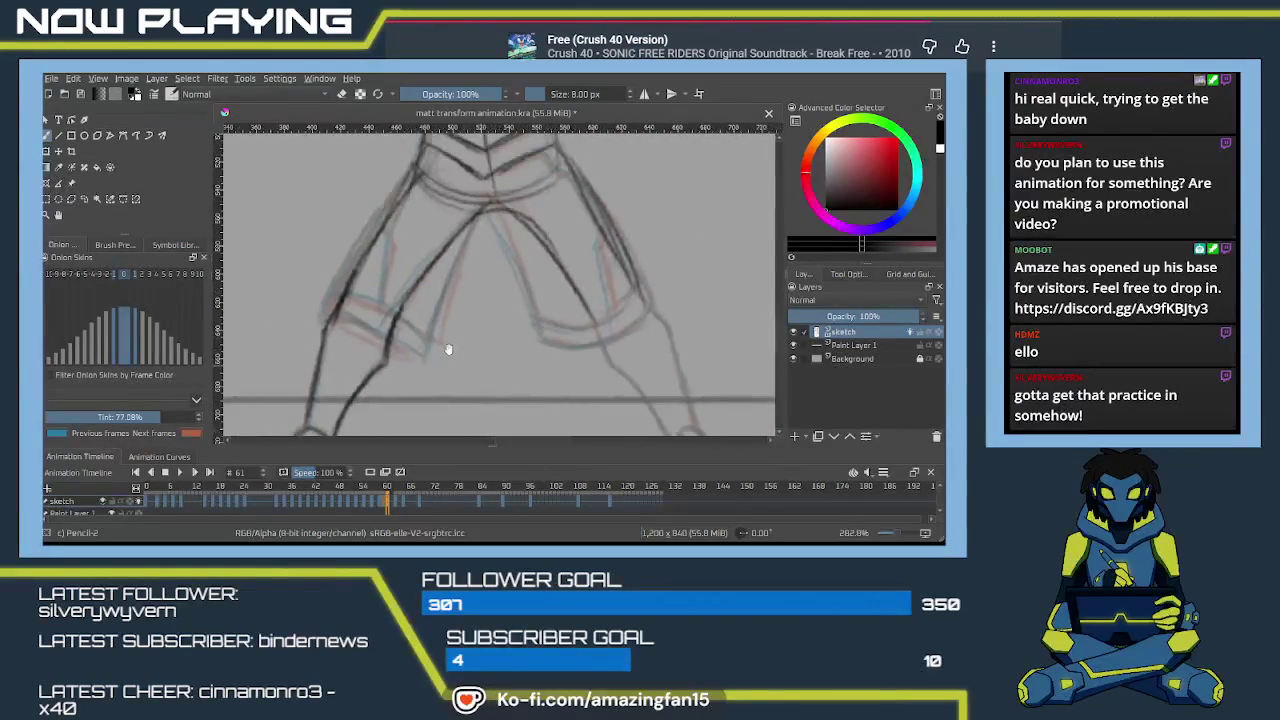
Trace firm dark lines along the inner and outer edges of the left leg.
{"action": "scroll", "coordinate": [448, 349], "scroll_direction": "up", "scroll_amount": 2}
{"action": "mouse_move", "coordinate": [486, 278]}
{"action": "left_mouse_down"}
{"action": "mouse_move", "coordinate": [458, 374]}
{"action": "mouse_move", "coordinate": [364, 340]}
{"action": "left_mouse_up"}
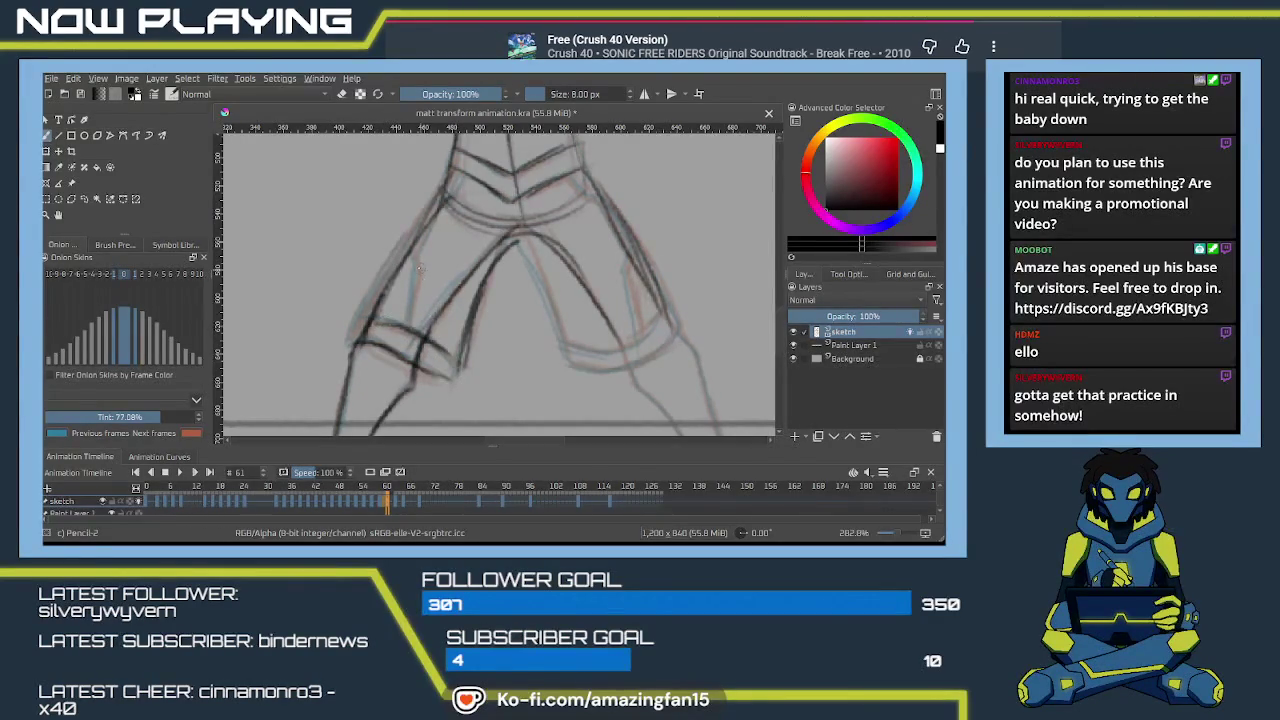
{"action": "left_click_drag", "start_coordinate": [412, 256], "coordinate": [408, 338]}
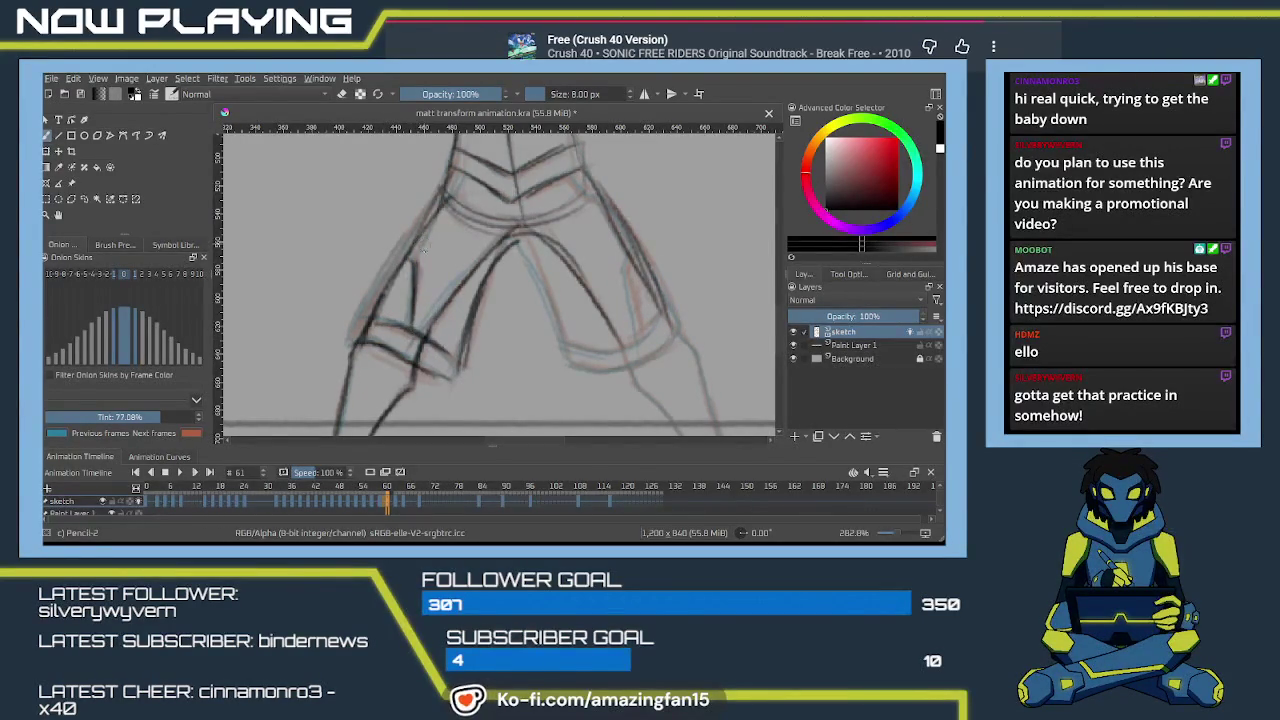
{"action": "scroll", "coordinate": [435, 255], "scroll_direction": "up", "scroll_amount": 3}
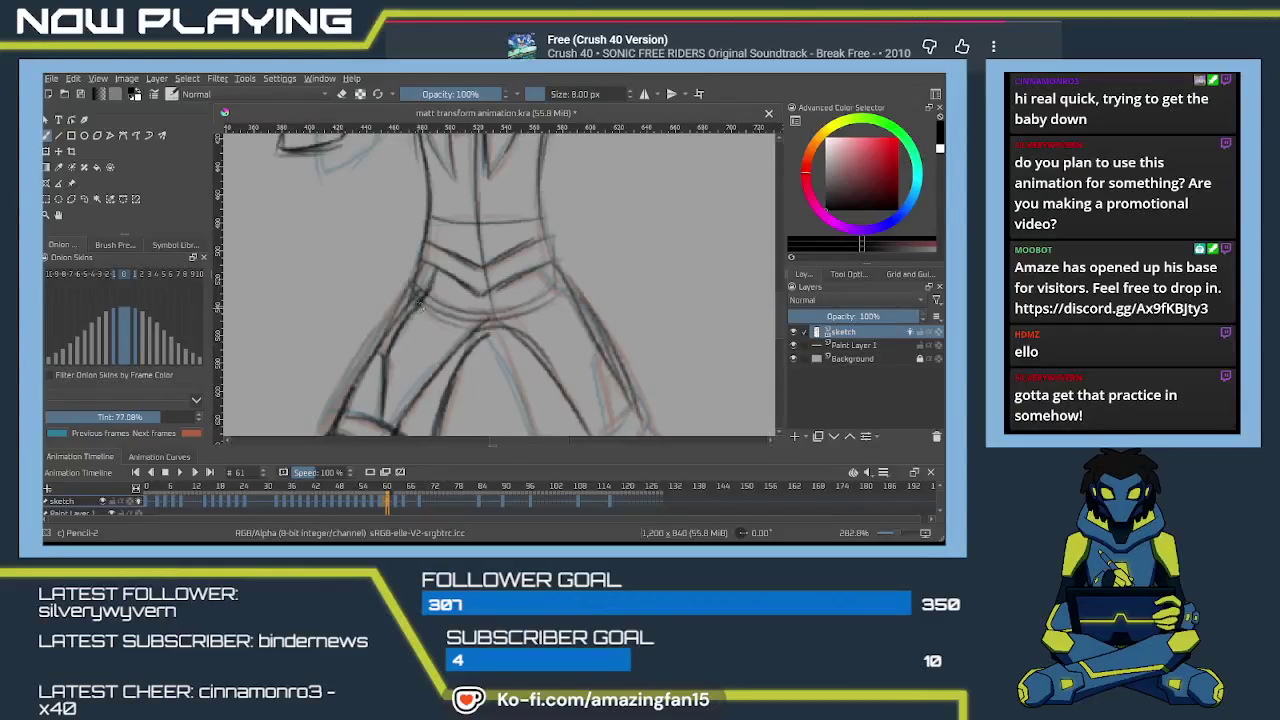
Draw a bold line down the right shorts leg to define its outline.
{"action": "mouse_move", "coordinate": [468, 326]}
{"action": "left_mouse_down"}
{"action": "mouse_move", "coordinate": [423, 294]}
{"action": "mouse_move", "coordinate": [394, 246]}
{"action": "left_mouse_up"}
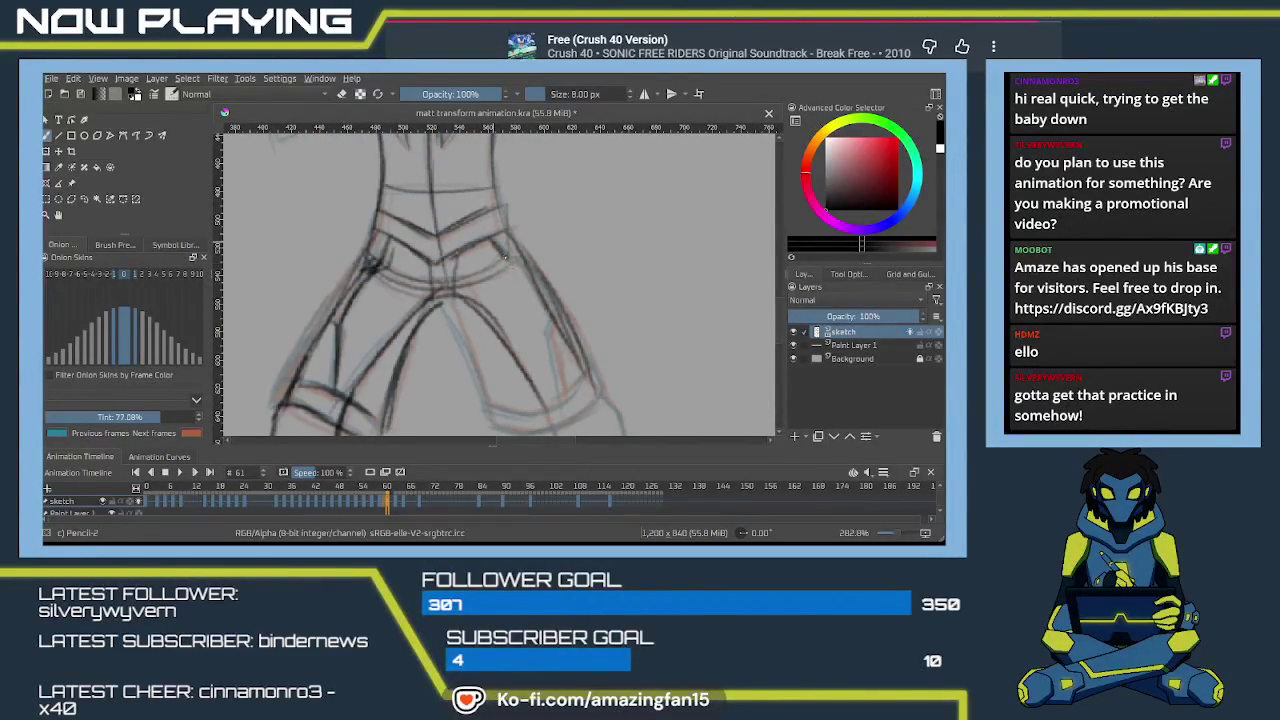
{"action": "left_click_drag", "start_coordinate": [561, 310], "coordinate": [536, 270]}
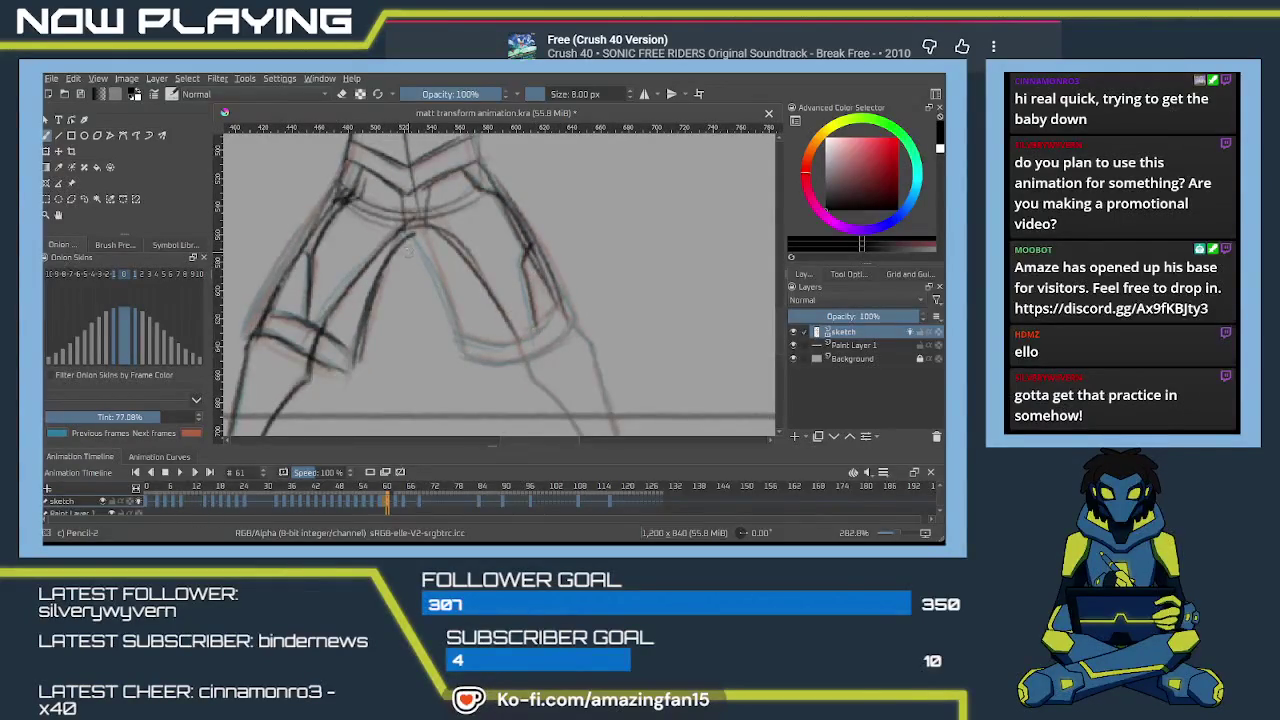
{"action": "mouse_move", "coordinate": [426, 252]}
{"action": "left_mouse_down"}
{"action": "mouse_move", "coordinate": [466, 344]}
{"action": "mouse_move", "coordinate": [514, 362]}
{"action": "mouse_move", "coordinate": [575, 330]}
{"action": "left_mouse_up"}
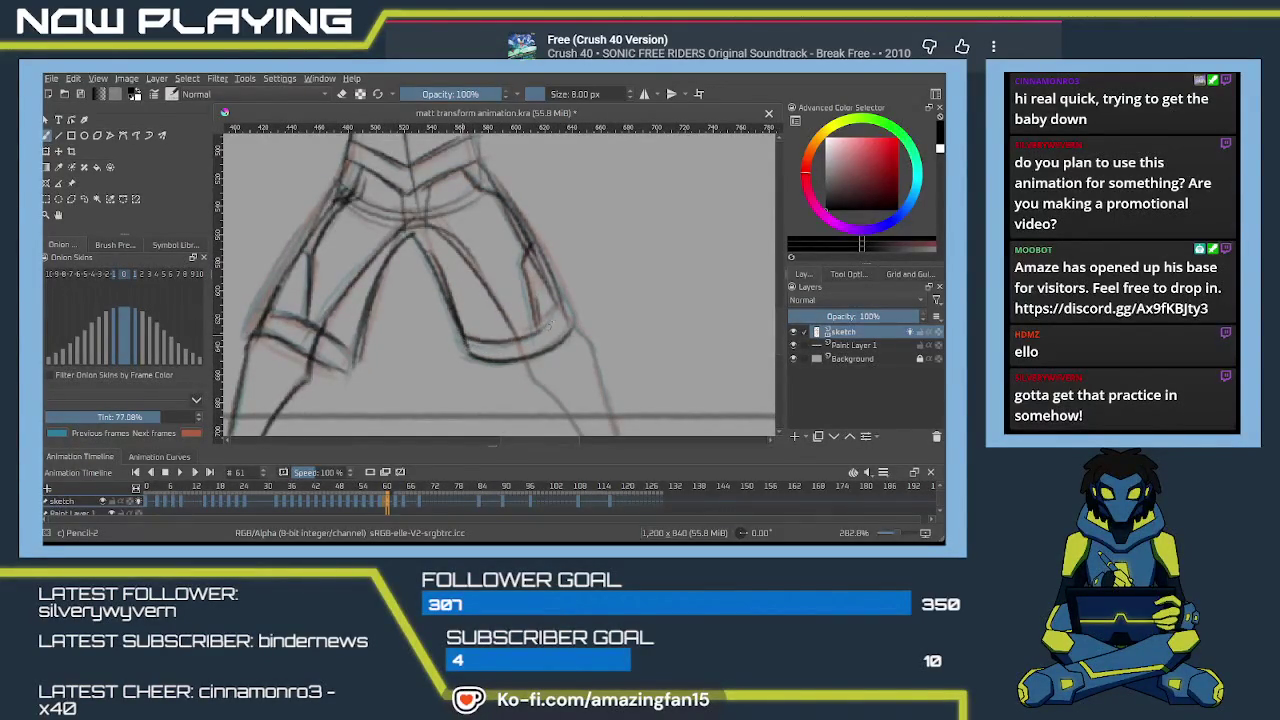
{"action": "scroll", "coordinate": [558, 302], "scroll_direction": "down", "scroll_amount": 2}
{"action": "scroll", "coordinate": [543, 280], "scroll_direction": "down", "scroll_amount": 2}
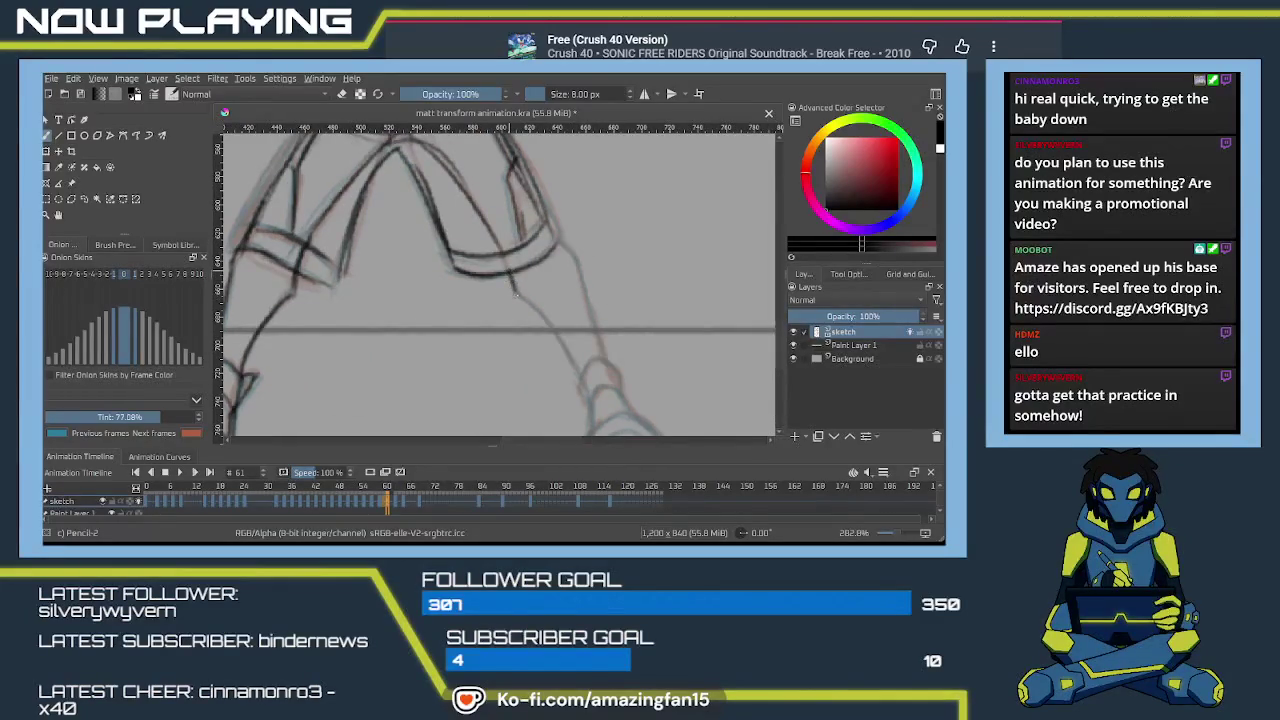
Draw the other leg's line down to the ankle in darker pencil.
{"action": "mouse_move", "coordinate": [515, 292]}
{"action": "left_mouse_down"}
{"action": "mouse_move", "coordinate": [556, 322]}
{"action": "mouse_move", "coordinate": [580, 368]}
{"action": "left_mouse_up"}
{"action": "left_click_drag", "start_coordinate": [516, 292], "coordinate": [576, 372]}
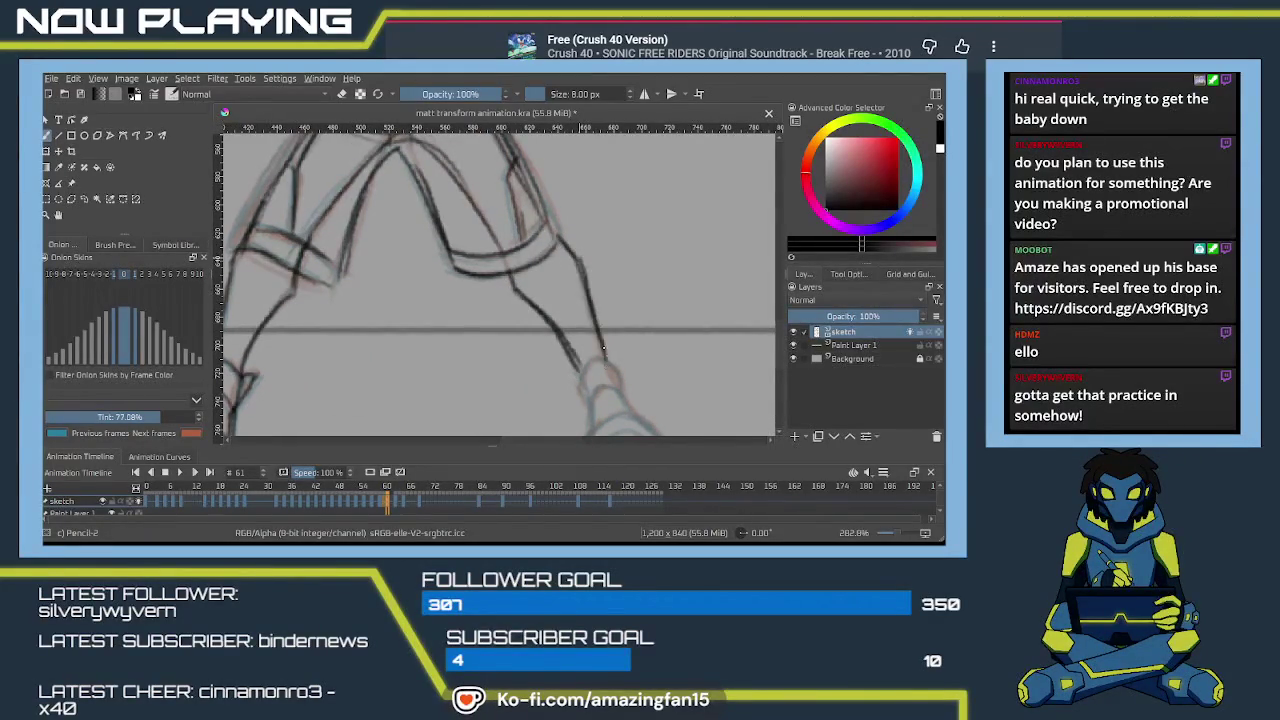
{"action": "scroll", "coordinate": [603, 348], "scroll_direction": "down", "scroll_amount": 2}
{"action": "scroll", "coordinate": [570, 310], "scroll_direction": "down", "scroll_amount": 1}
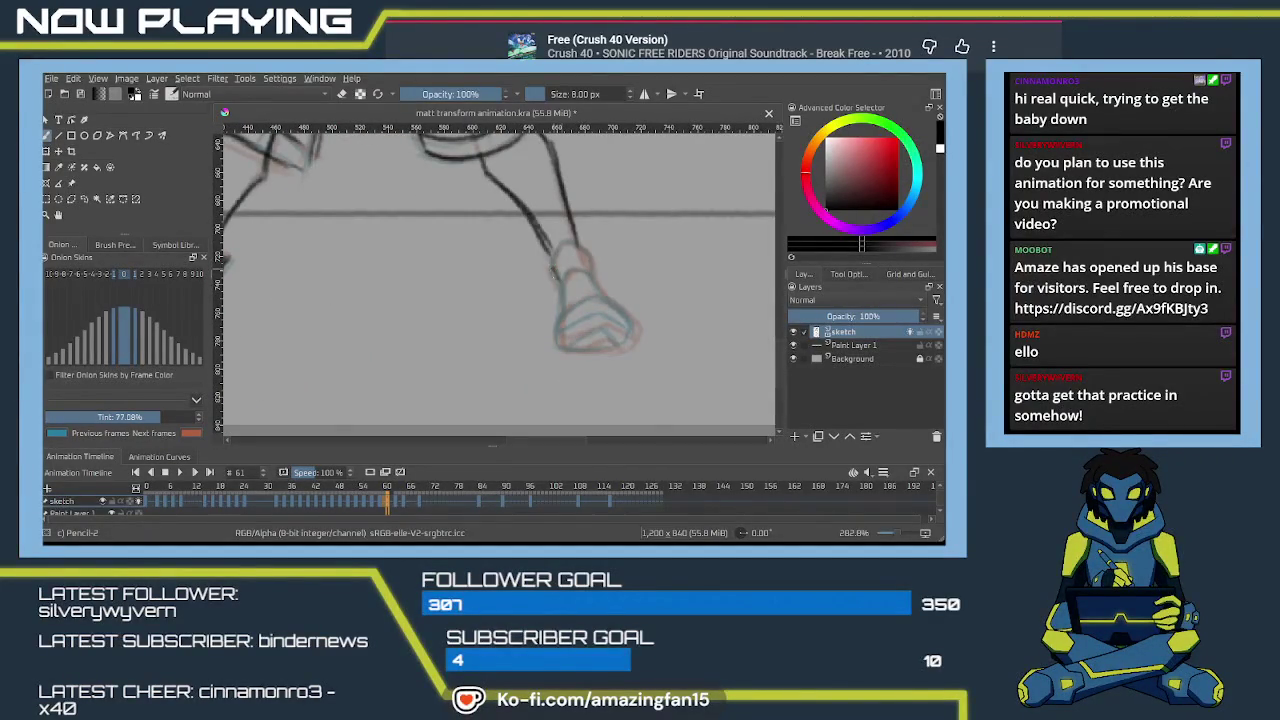
{"action": "mouse_move", "coordinate": [548, 254]}
{"action": "left_mouse_down"}
{"action": "mouse_move", "coordinate": [557, 288]}
{"action": "mouse_move", "coordinate": [563, 245]}
{"action": "mouse_move", "coordinate": [590, 258]}
{"action": "mouse_move", "coordinate": [591, 283]}
{"action": "left_mouse_up"}
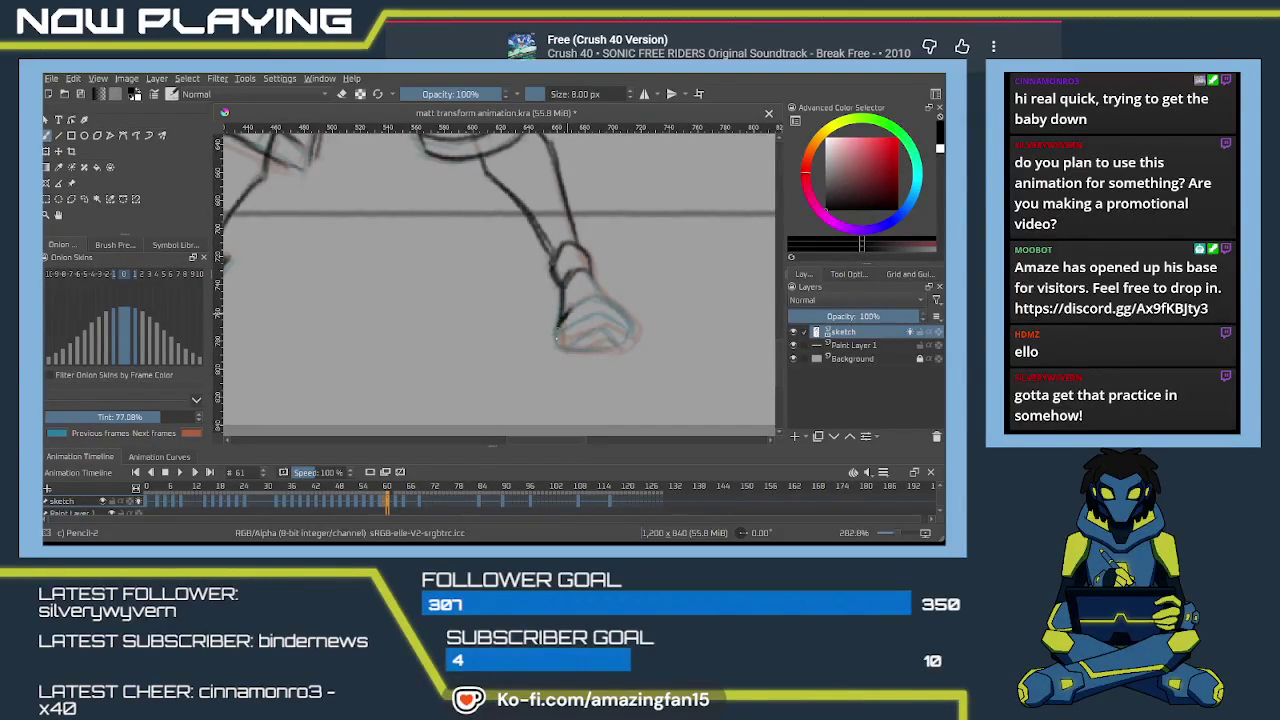
Outline the heel and bottom of the foot and add short sole lines inside it.
{"action": "mouse_move", "coordinate": [556, 326]}
{"action": "left_mouse_down"}
{"action": "mouse_move", "coordinate": [560, 348]}
{"action": "mouse_move", "coordinate": [592, 298]}
{"action": "mouse_move", "coordinate": [610, 308]}
{"action": "left_mouse_up"}
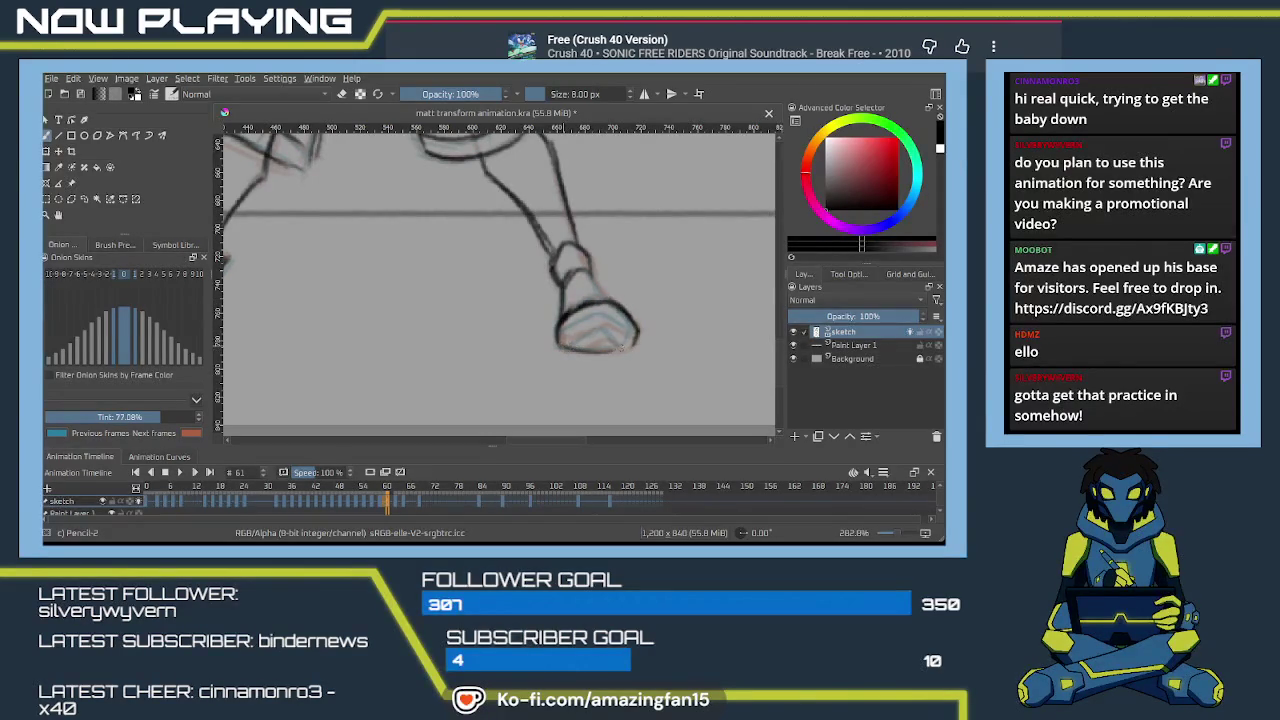
{"action": "mouse_move", "coordinate": [568, 348]}
{"action": "left_mouse_down"}
{"action": "mouse_move", "coordinate": [626, 344]}
{"action": "mouse_move", "coordinate": [634, 324]}
{"action": "left_mouse_up"}
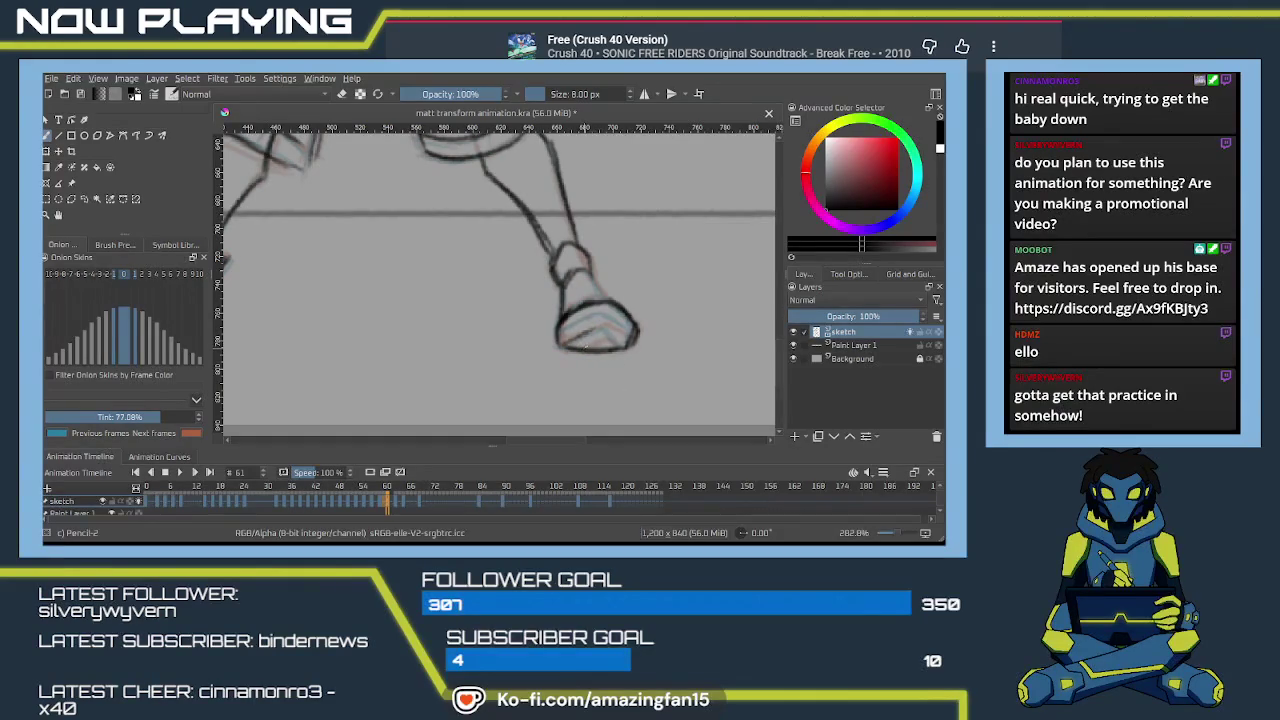
{"action": "mouse_move", "coordinate": [584, 335]}
{"action": "left_mouse_down"}
{"action": "mouse_move", "coordinate": [590, 351]}
{"action": "mouse_move", "coordinate": [593, 326]}
{"action": "left_mouse_up"}
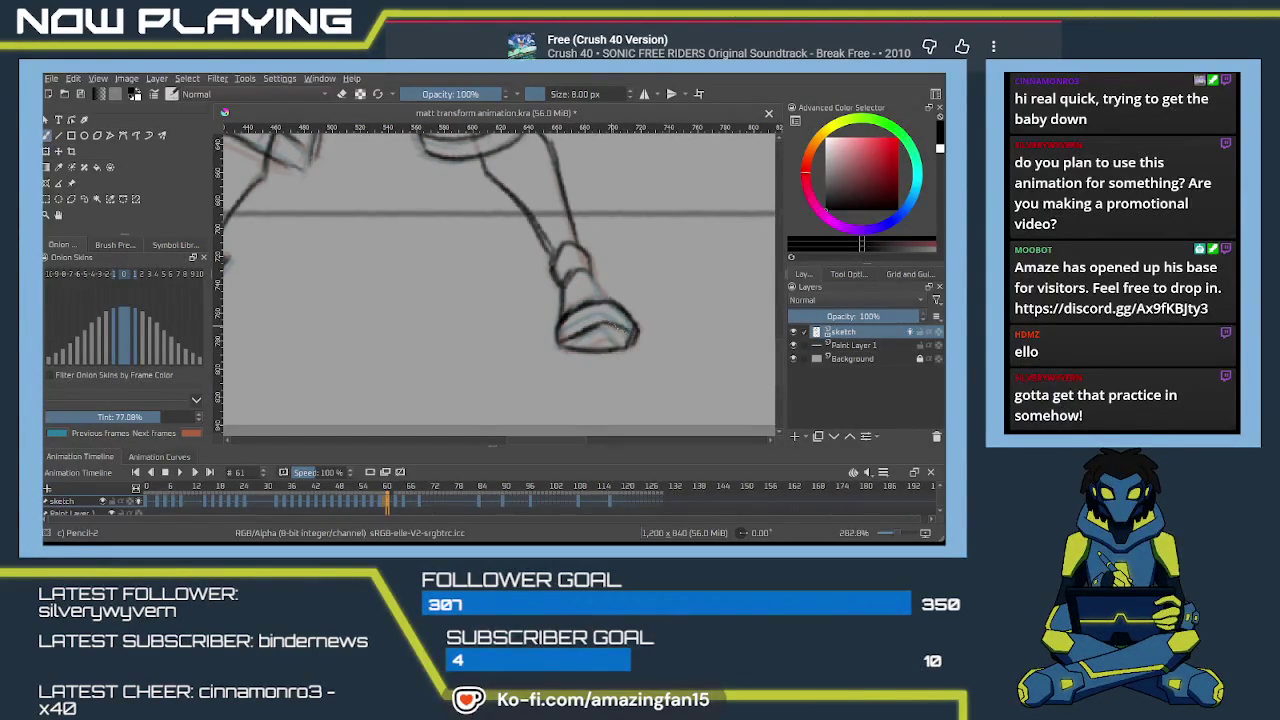
{"action": "mouse_move", "coordinate": [597, 335]}
{"action": "left_mouse_down"}
{"action": "mouse_move", "coordinate": [578, 343]}
{"action": "mouse_move", "coordinate": [601, 334]}
{"action": "left_mouse_up"}
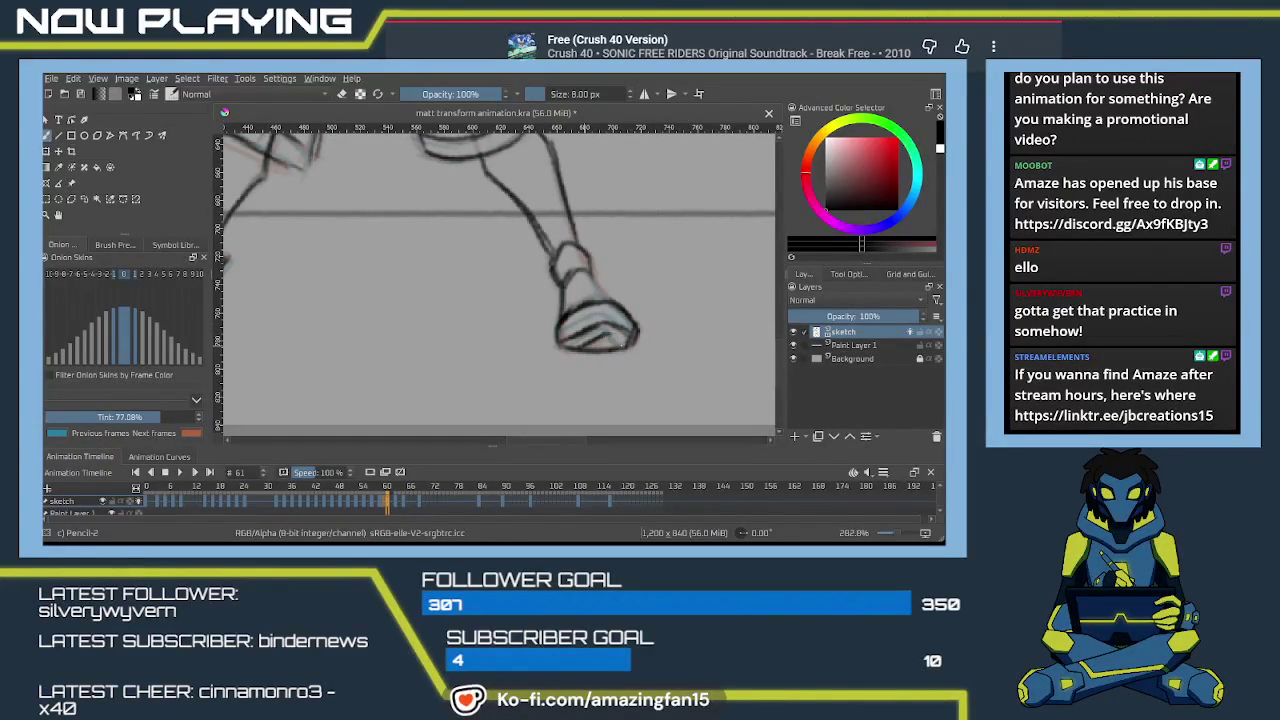
{"action": "mouse_move", "coordinate": [592, 275]}
{"action": "left_mouse_down"}
{"action": "mouse_move", "coordinate": [612, 338]}
{"action": "mouse_move", "coordinate": [546, 337]}
{"action": "mouse_move", "coordinate": [669, 257]}
{"action": "mouse_move", "coordinate": [650, 340]}
{"action": "left_mouse_up"}
Save the animation file with Ctrl+S and scrub the timeline ahead past frame 61.
{"action": "left_click_drag", "start_coordinate": [600, 250], "coordinate": [560, 346]}
{"action": "scroll", "coordinate": [560, 346], "scroll_direction": "up", "scroll_amount": 3}
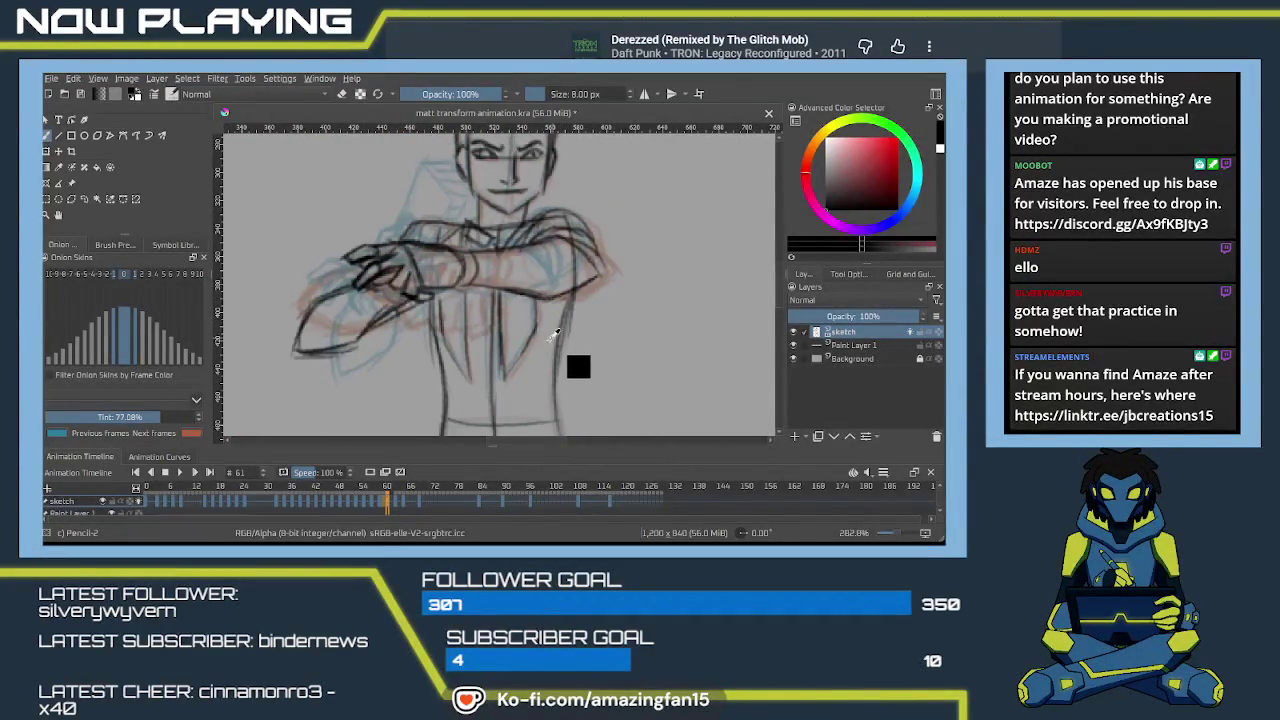
{"action": "key", "text": "ctrl+s"}
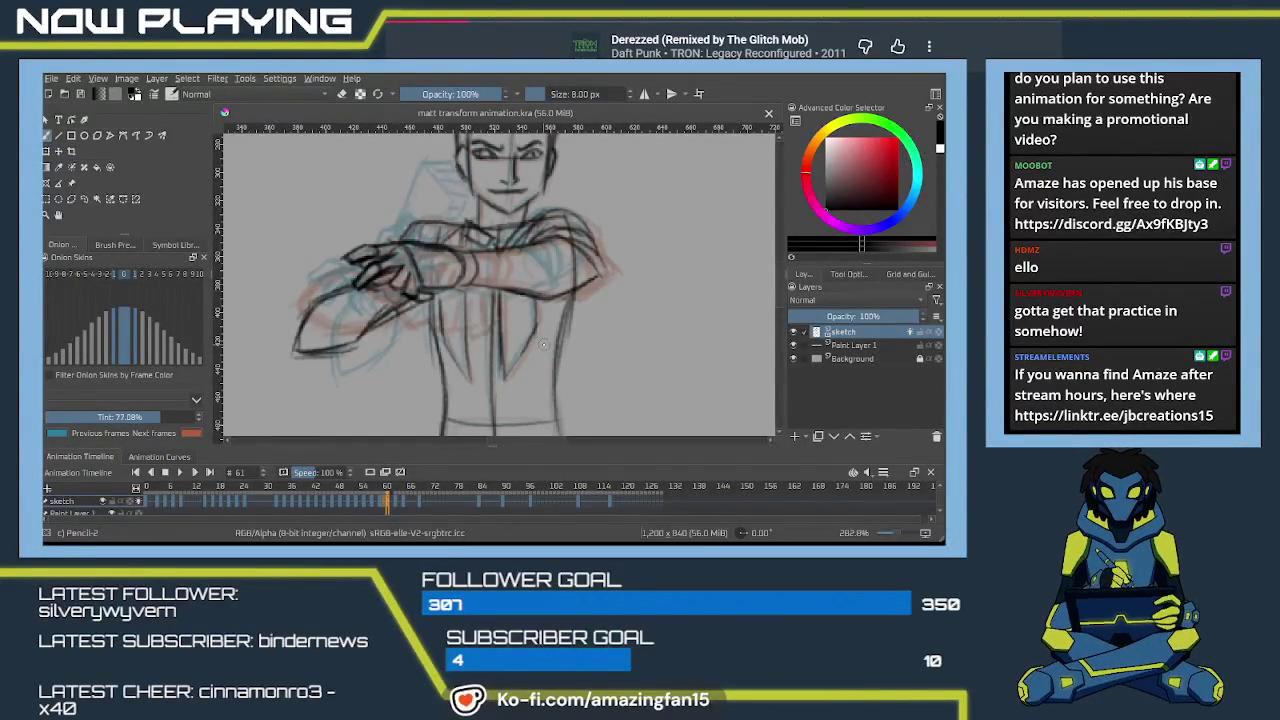
{"action": "mouse_move", "coordinate": [551, 320]}
{"action": "left_mouse_down"}
{"action": "mouse_move", "coordinate": [554, 296]}
{"action": "mouse_move", "coordinate": [511, 367]}
{"action": "mouse_move", "coordinate": [583, 302]}
{"action": "mouse_move", "coordinate": [543, 382]}
{"action": "mouse_move", "coordinate": [526, 378]}
{"action": "mouse_move", "coordinate": [523, 453]}
{"action": "left_mouse_up"}
{"action": "left_click_drag", "start_coordinate": [382, 506], "coordinate": [397, 506]}
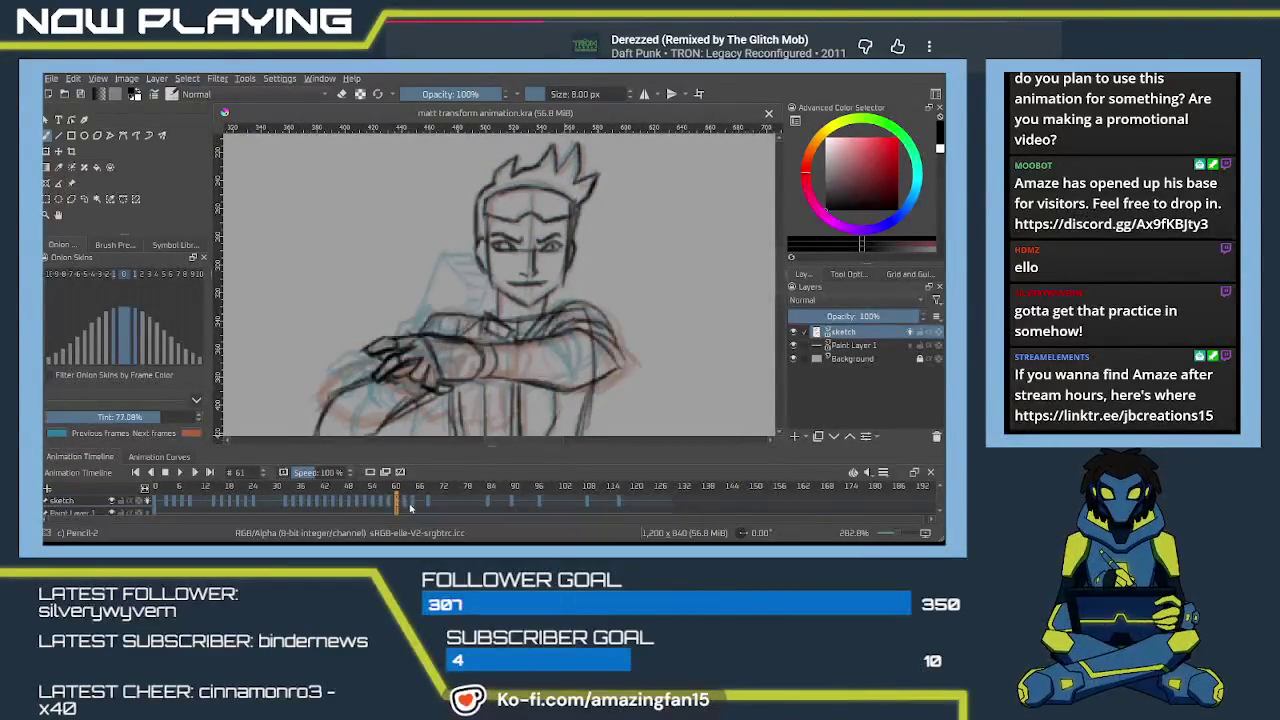
Go to frame 65 and zoom out to show the full body including the legs.
{"action": "left_click_drag", "start_coordinate": [407, 511], "coordinate": [412, 506]}
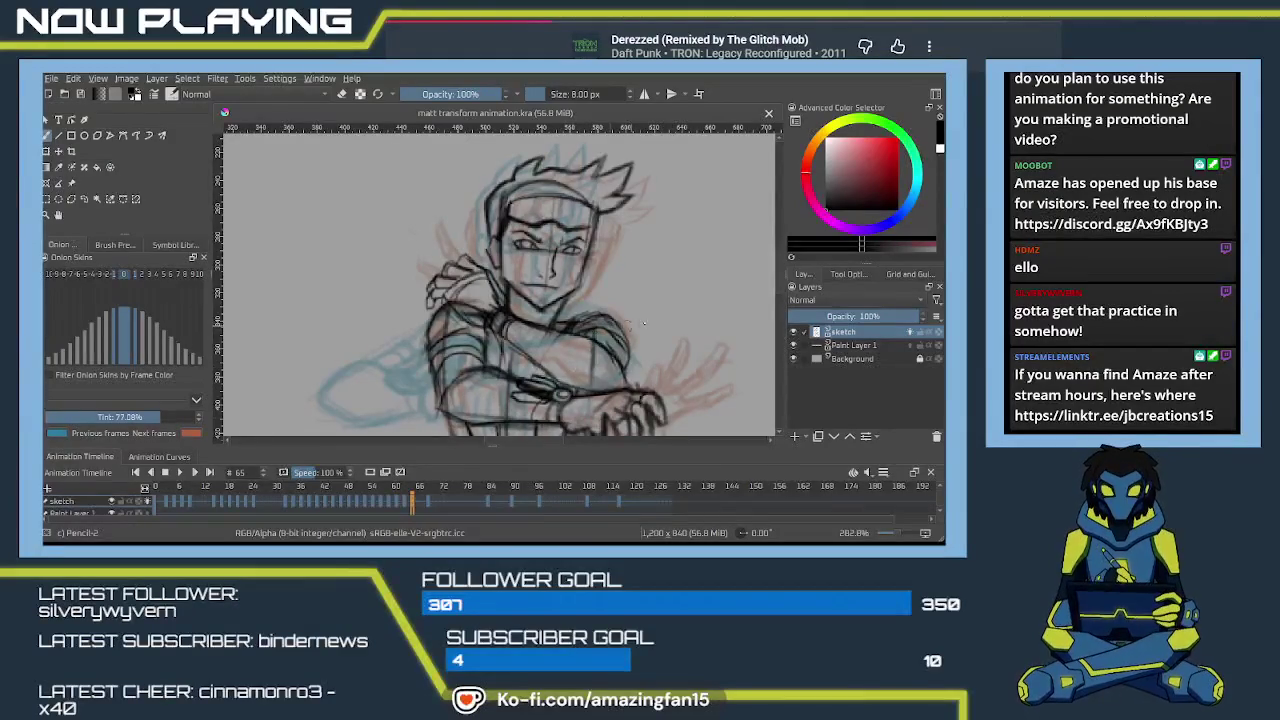
{"action": "scroll", "coordinate": [661, 314], "scroll_direction": "down", "scroll_amount": 4}
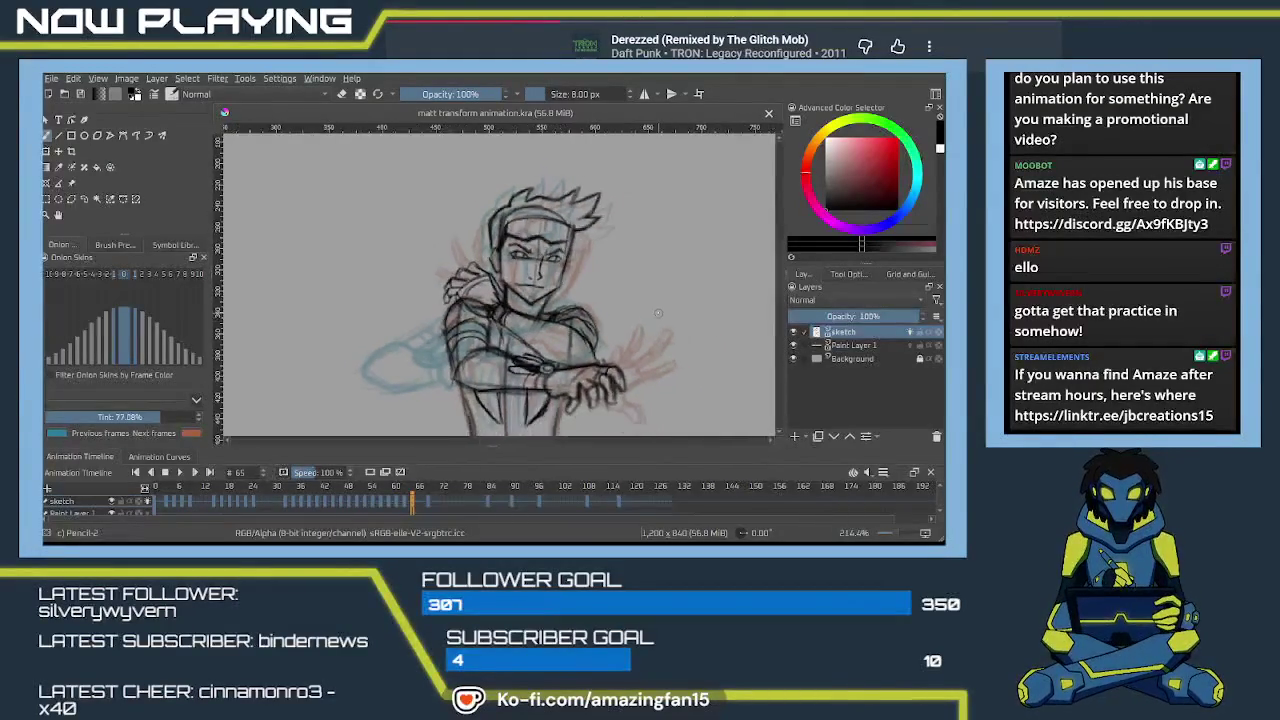
{"action": "left_click_drag", "start_coordinate": [653, 318], "coordinate": [573, 315]}
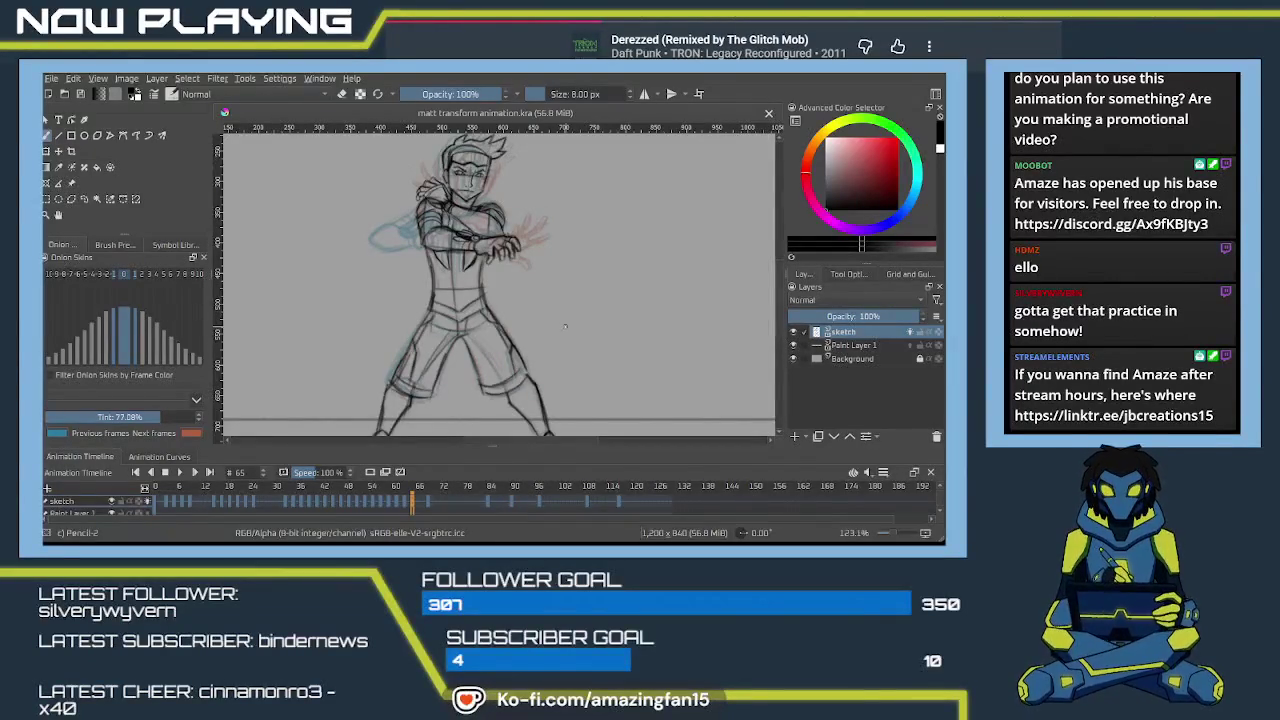
Flip back and forth through the frames around 65 to check the motion.
{"action": "key", "text": "space"}
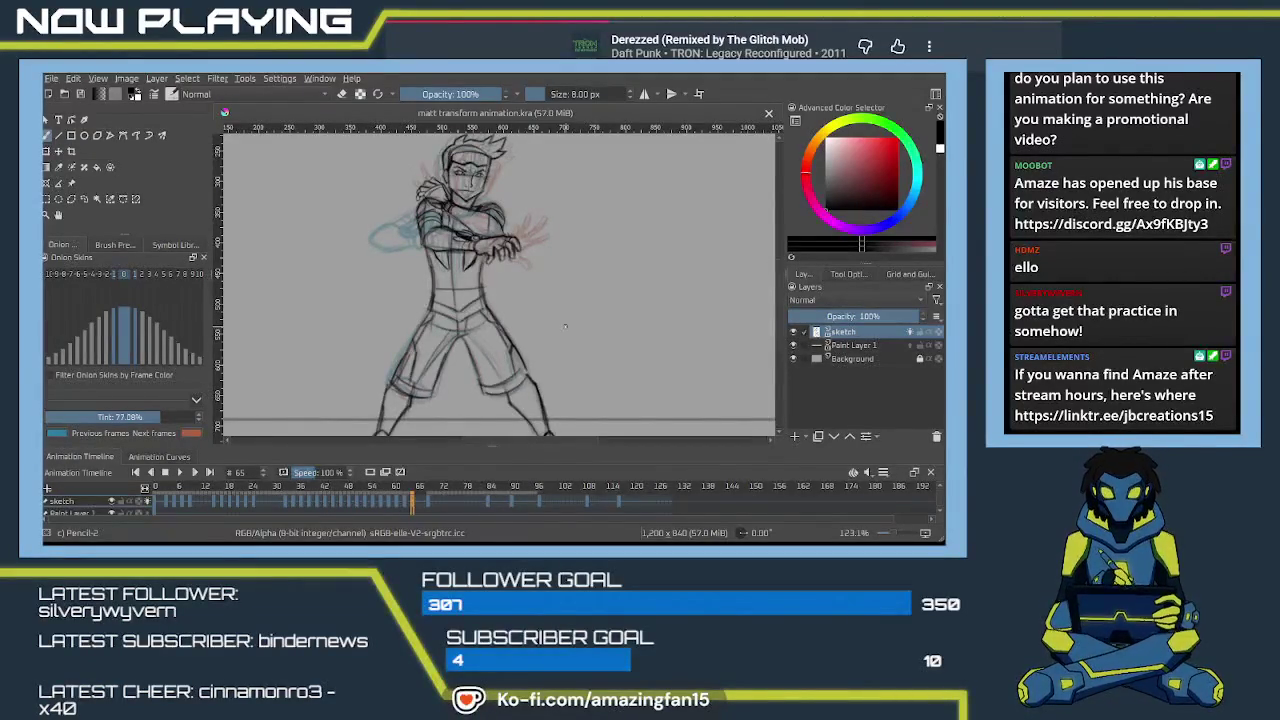
{"action": "key", "text": "space"}
{"action": "key", "text": "space"}
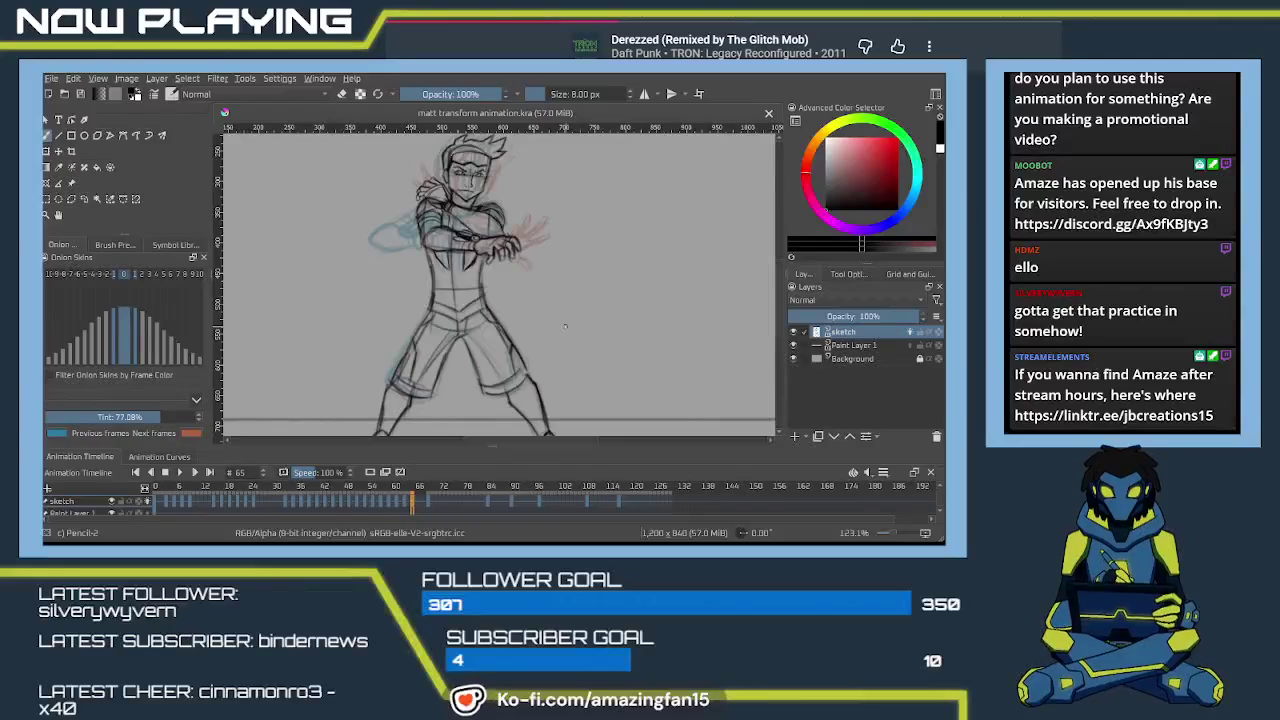
{"action": "key", "text": "space"}
{"action": "key", "text": "space"}
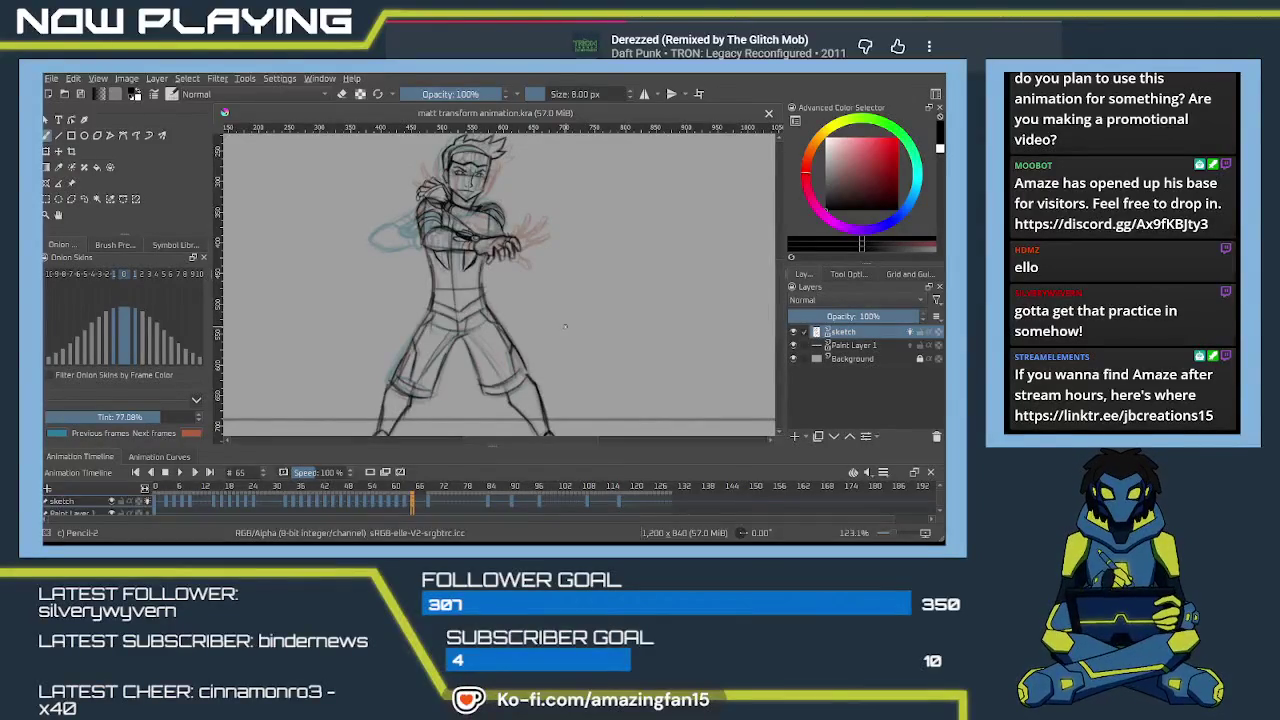
{"action": "key", "text": "space"}
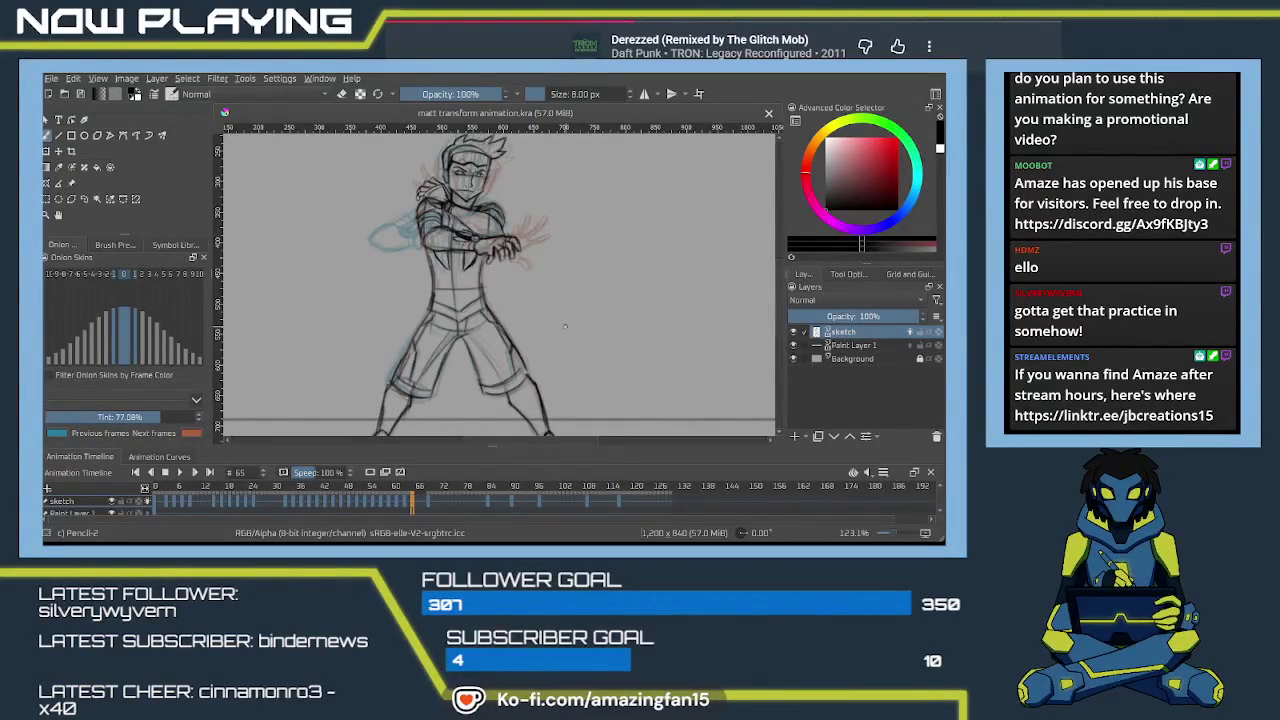
{"action": "key", "text": "space"}
{"action": "key", "text": "space"}
{"action": "key", "text": "space"}
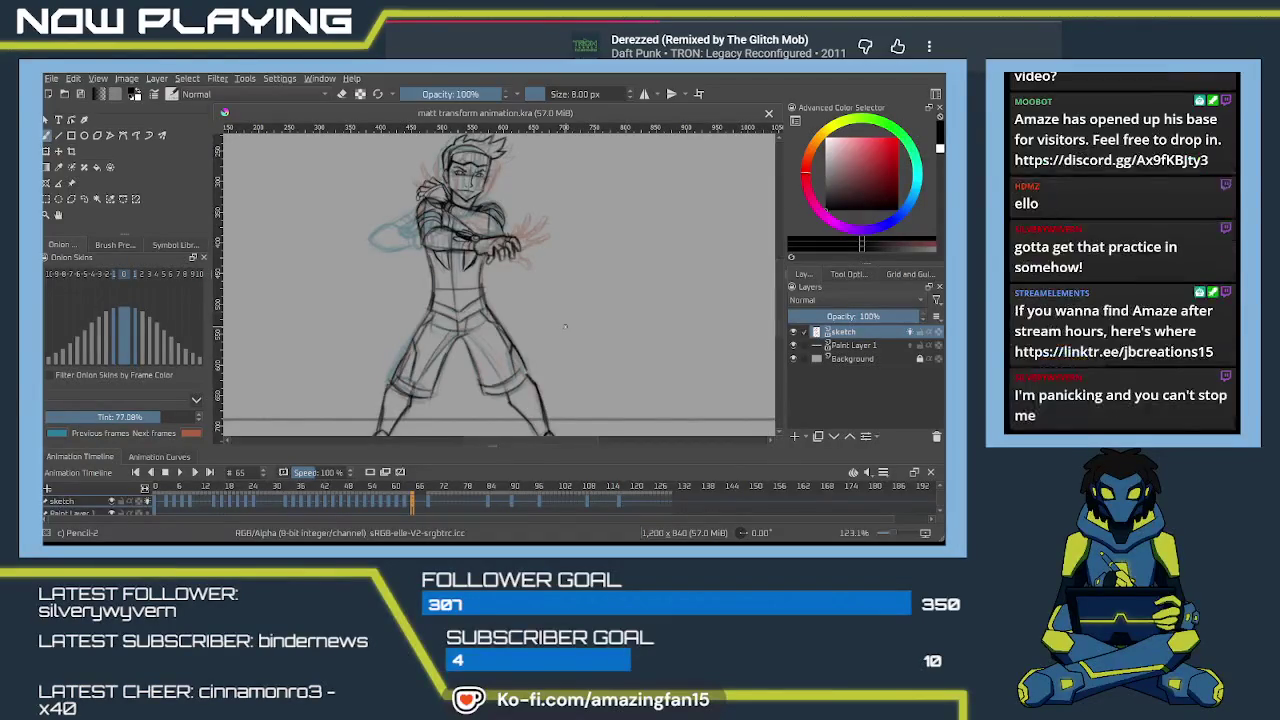
{"action": "key", "text": "space"}
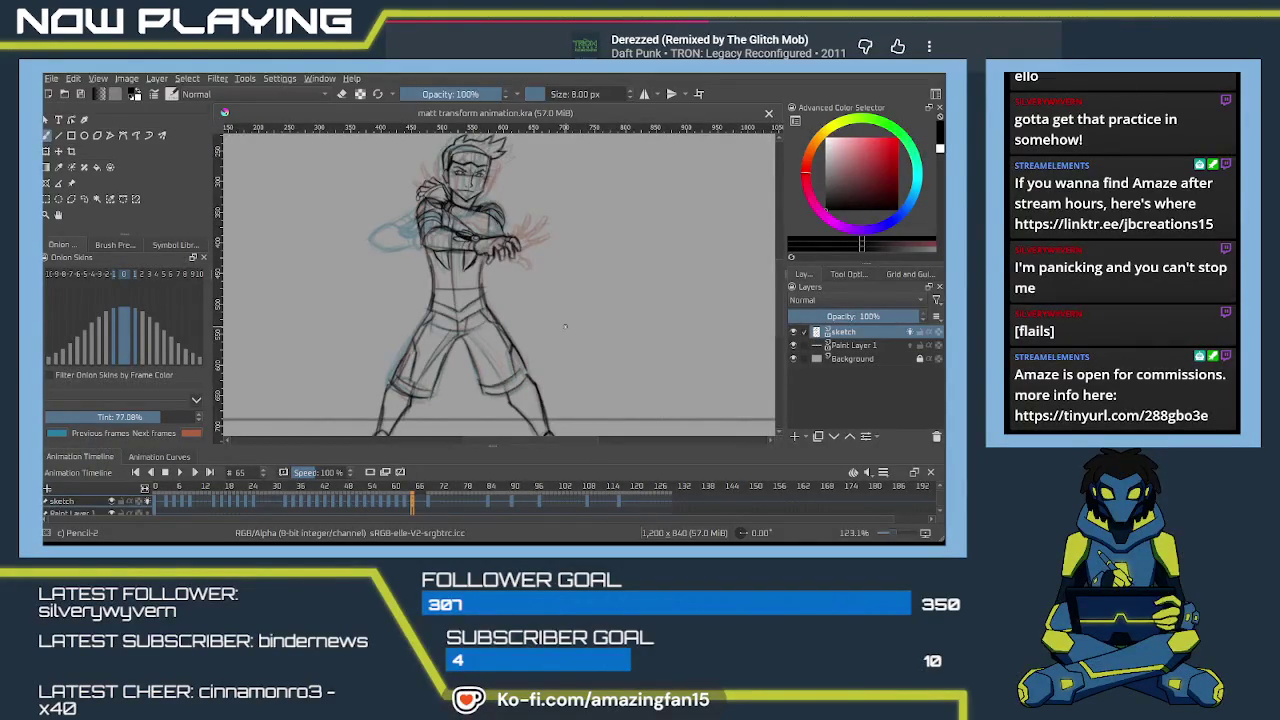
{"action": "key", "text": "space"}
{"action": "key", "text": "space"}
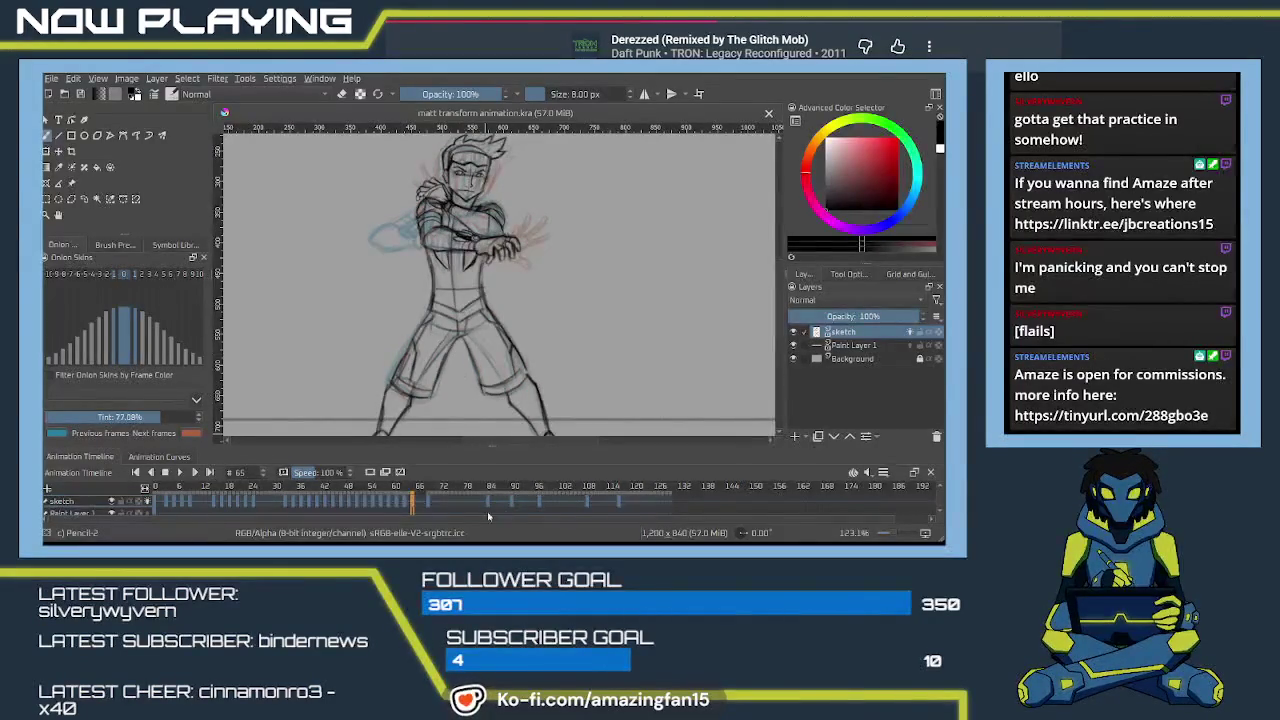
{"action": "key", "text": "space"}
Jump to frame 67 and flip through neighbouring frames to preview the motion there.
{"action": "left_click", "coordinate": [423, 510]}
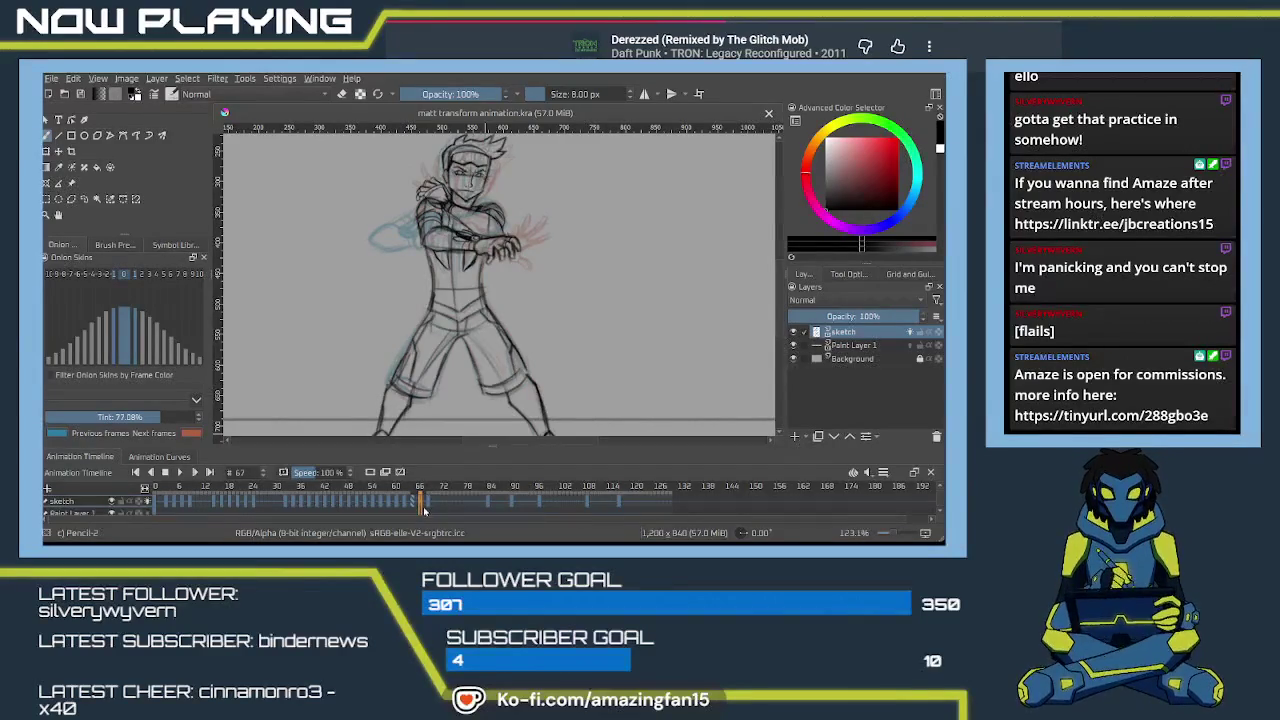
{"action": "key", "text": "space"}
{"action": "key", "text": "space"}
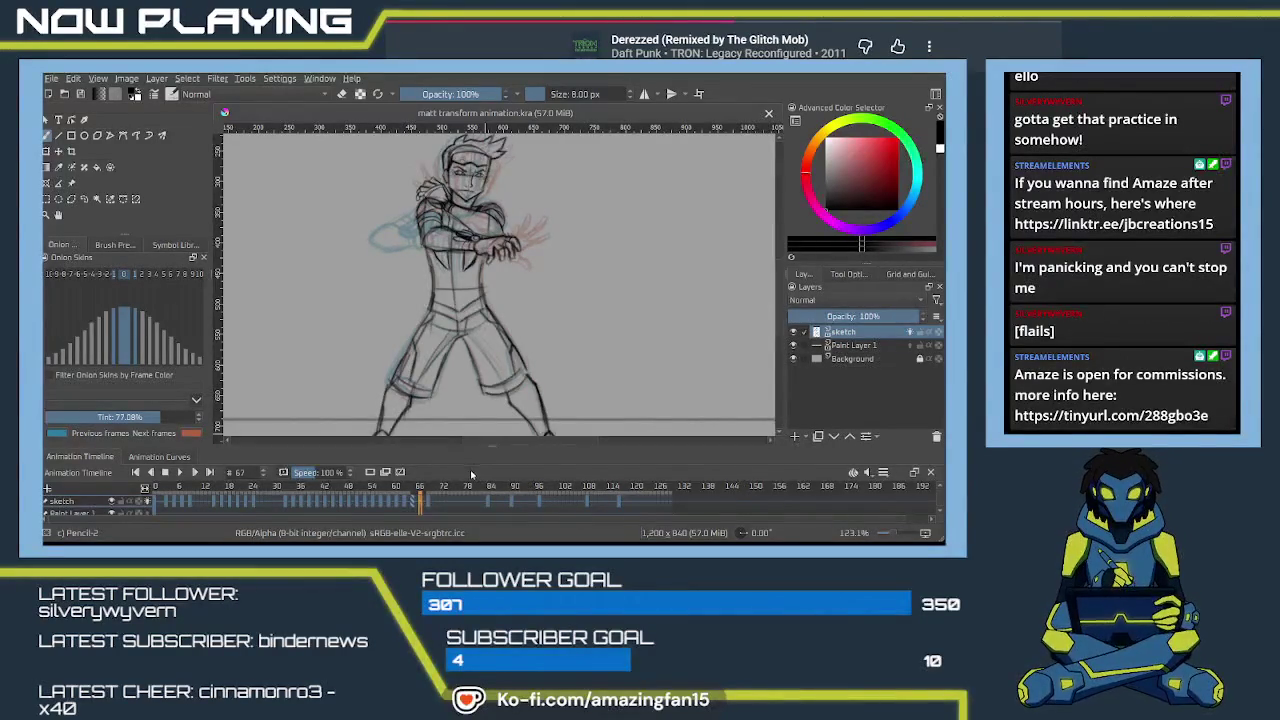
{"action": "key", "text": "space"}
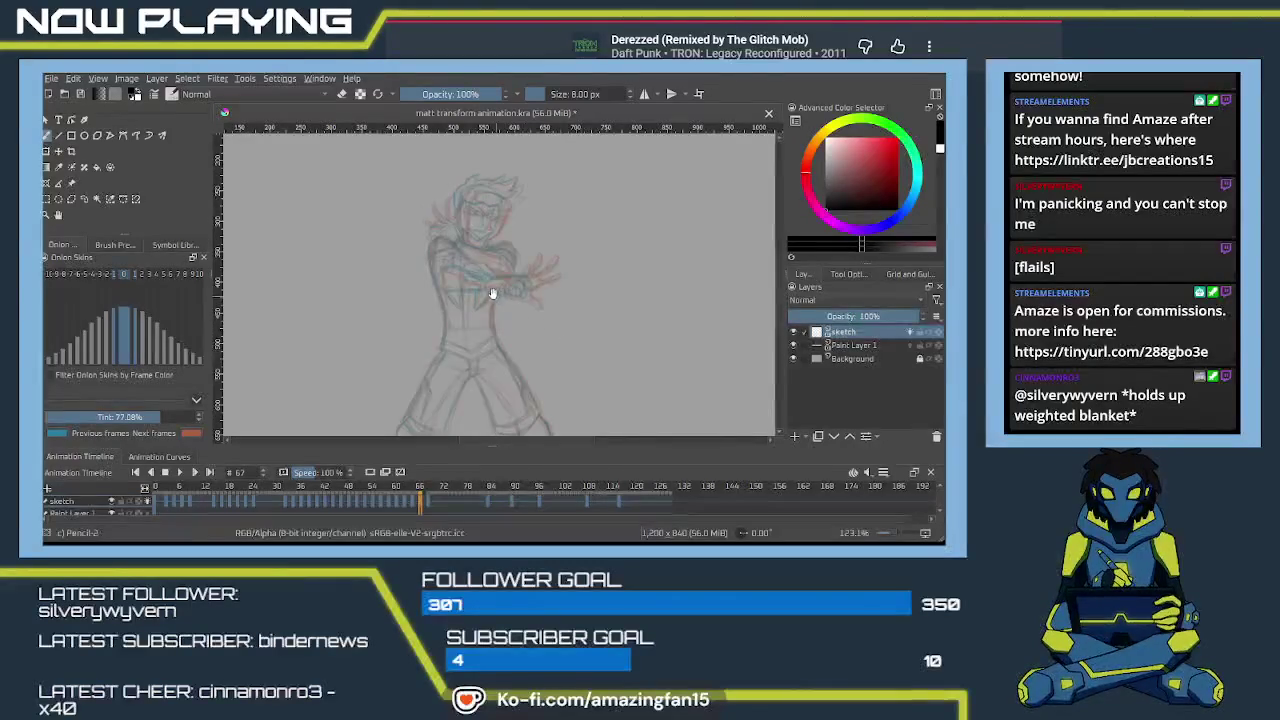
Draw the torso's vertical centre line on frame 67, redoing strokes with undo as needed.
{"action": "scroll", "coordinate": [579, 350], "scroll_direction": "up", "scroll_amount": 1}
{"action": "scroll", "coordinate": [535, 307], "scroll_direction": "up", "scroll_amount": 2}
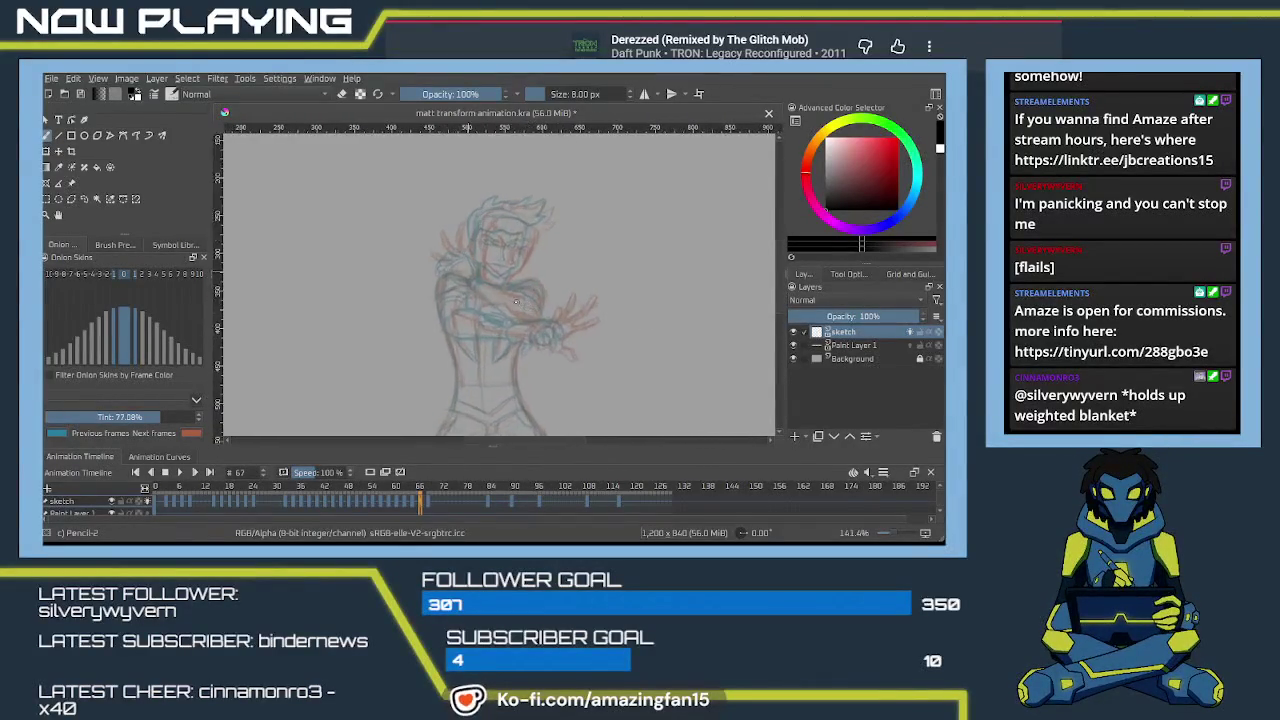
{"action": "scroll", "coordinate": [532, 315], "scroll_direction": "up", "scroll_amount": 2}
{"action": "scroll", "coordinate": [528, 325], "scroll_direction": "up", "scroll_amount": 2}
{"action": "scroll", "coordinate": [527, 328], "scroll_direction": "up", "scroll_amount": 2}
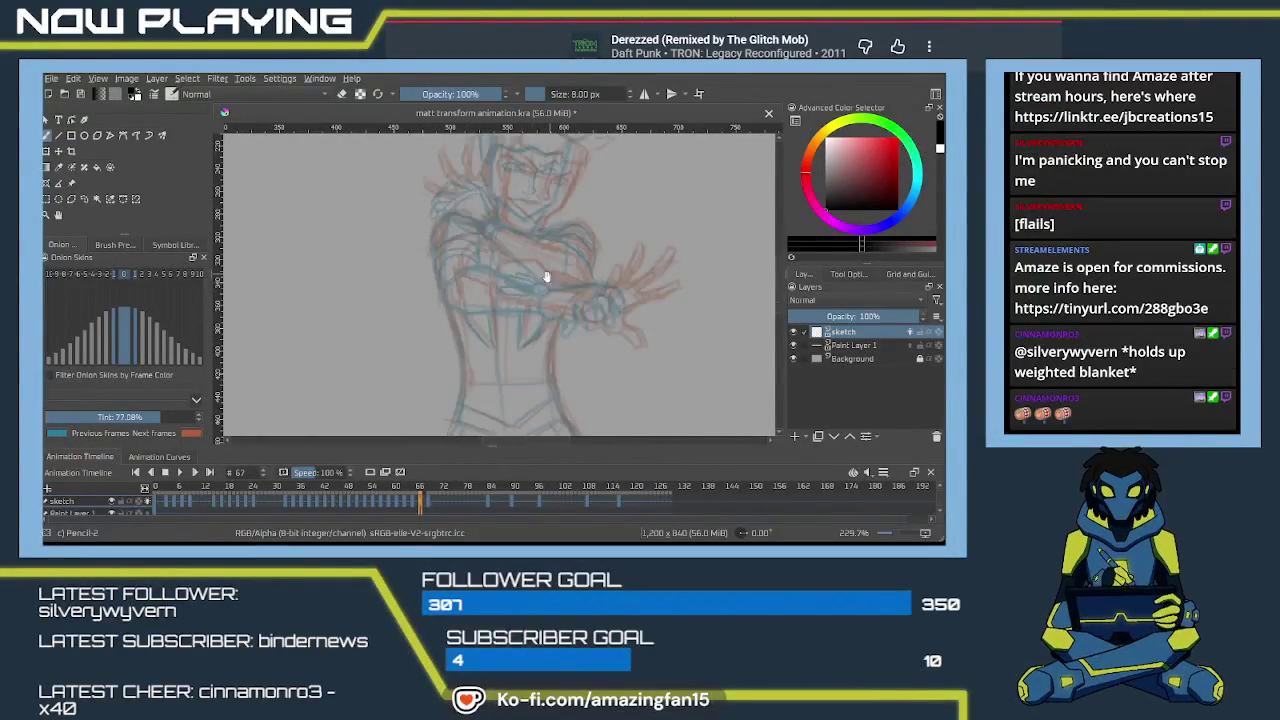
{"action": "scroll", "coordinate": [508, 245], "scroll_direction": "down", "scroll_amount": 2}
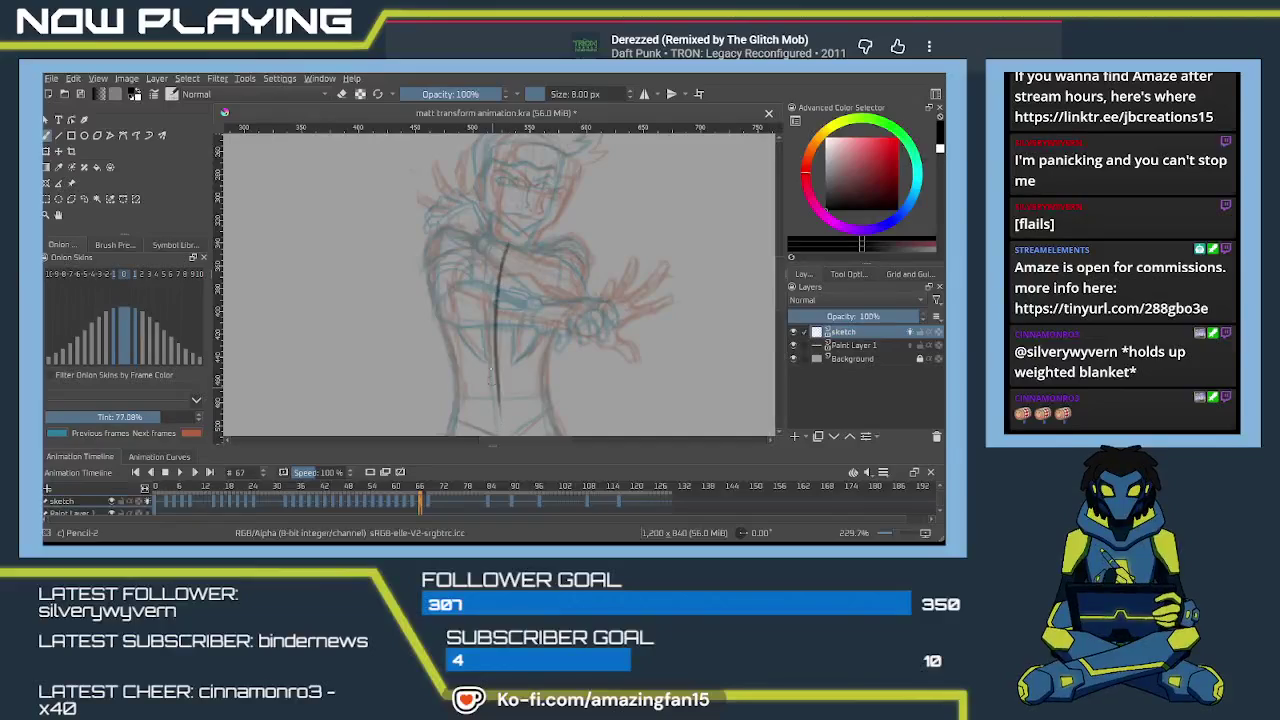
{"action": "left_click_drag", "start_coordinate": [504, 248], "coordinate": [505, 408]}
{"action": "key", "text": "ctrl+z"}
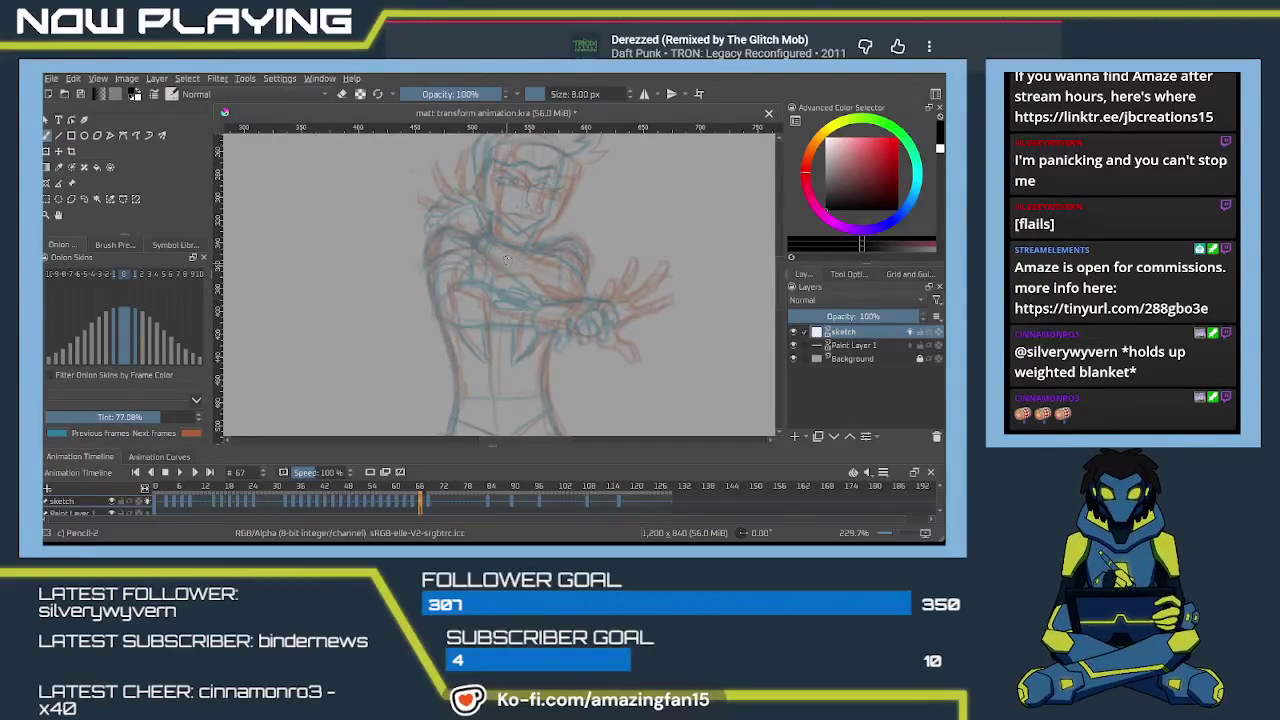
{"action": "left_click_drag", "start_coordinate": [504, 244], "coordinate": [505, 418]}
{"action": "scroll", "coordinate": [510, 240], "scroll_direction": "down", "scroll_amount": 2}
{"action": "scroll", "coordinate": [510, 240], "scroll_direction": "up", "scroll_amount": 2}
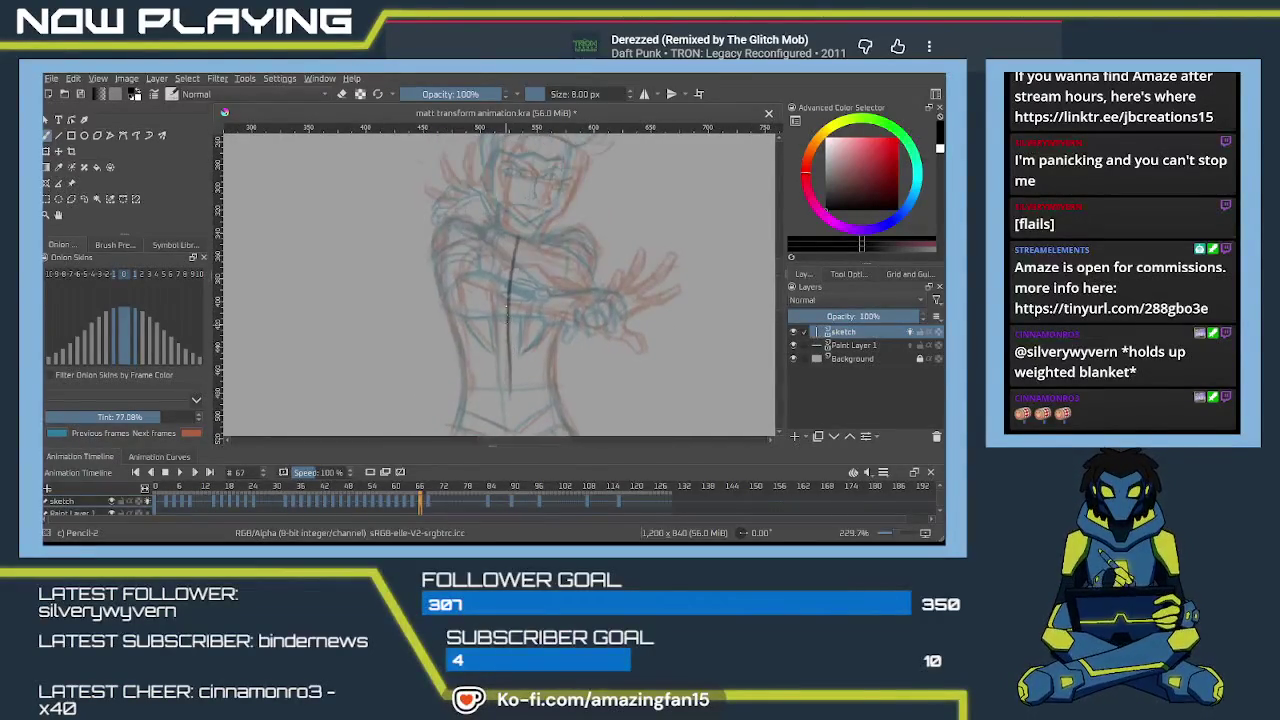
{"action": "left_click_drag", "start_coordinate": [512, 222], "coordinate": [504, 366]}
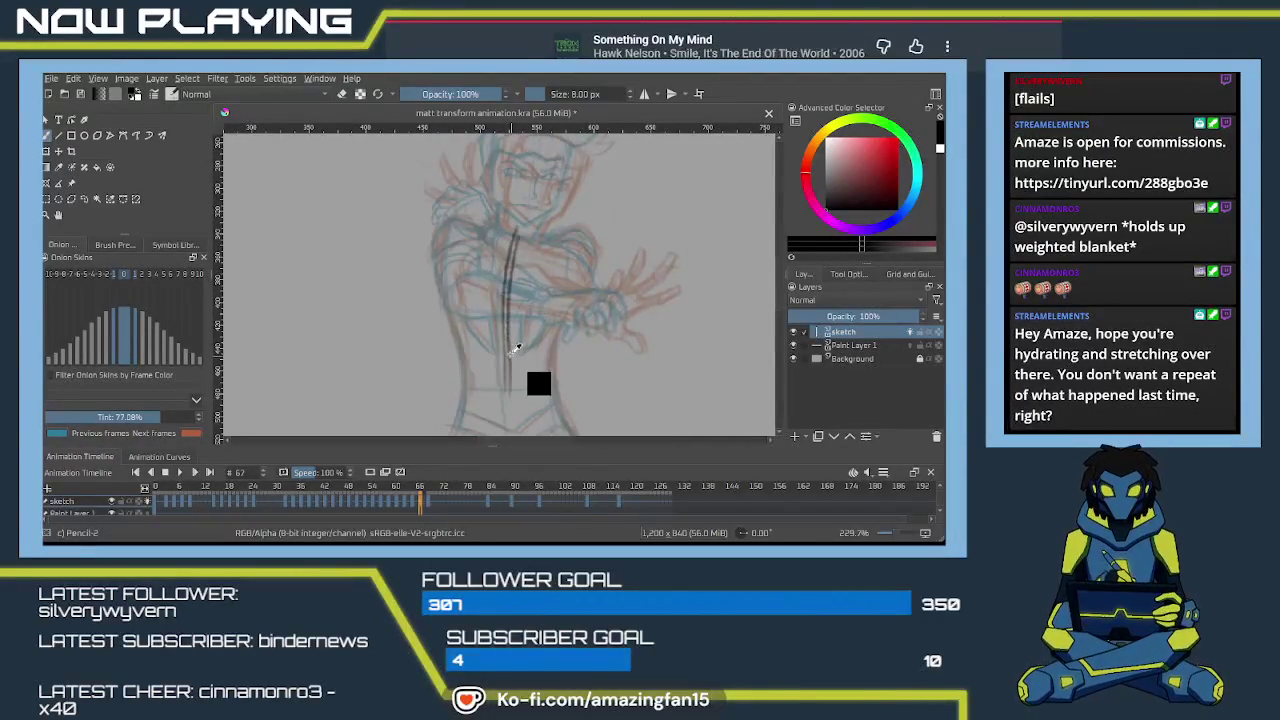
{"action": "key", "text": "ctrl+z"}
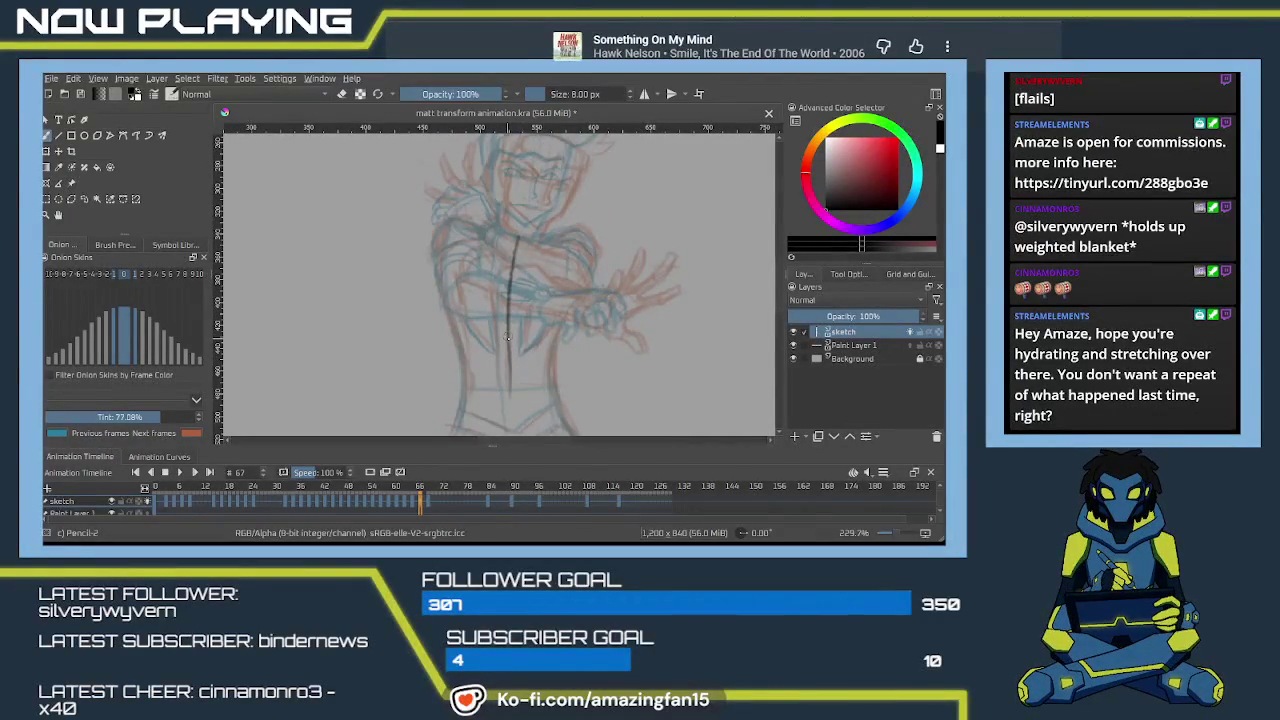
{"action": "left_click_drag", "start_coordinate": [507, 338], "coordinate": [514, 430]}
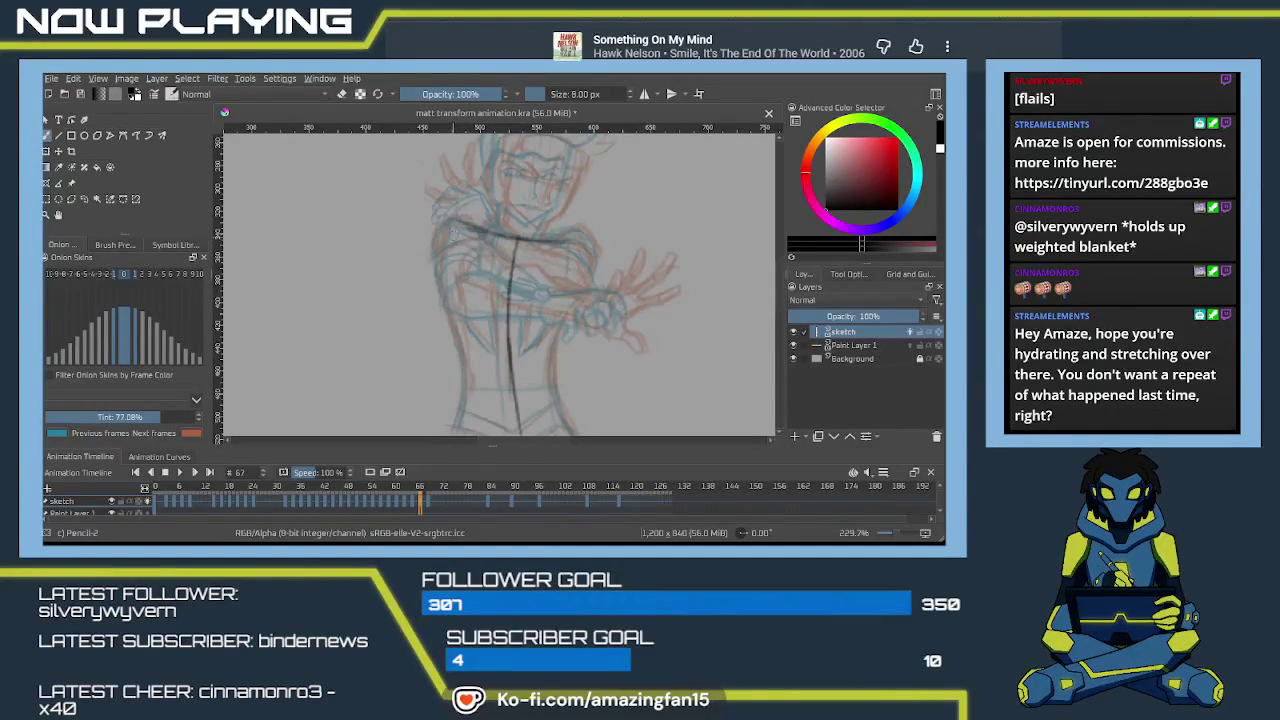
Sketch both torso side lines and the waistline across the lower torso.
{"action": "left_click_drag", "start_coordinate": [457, 222], "coordinate": [450, 350]}
{"action": "left_click_drag", "start_coordinate": [446, 290], "coordinate": [462, 378]}
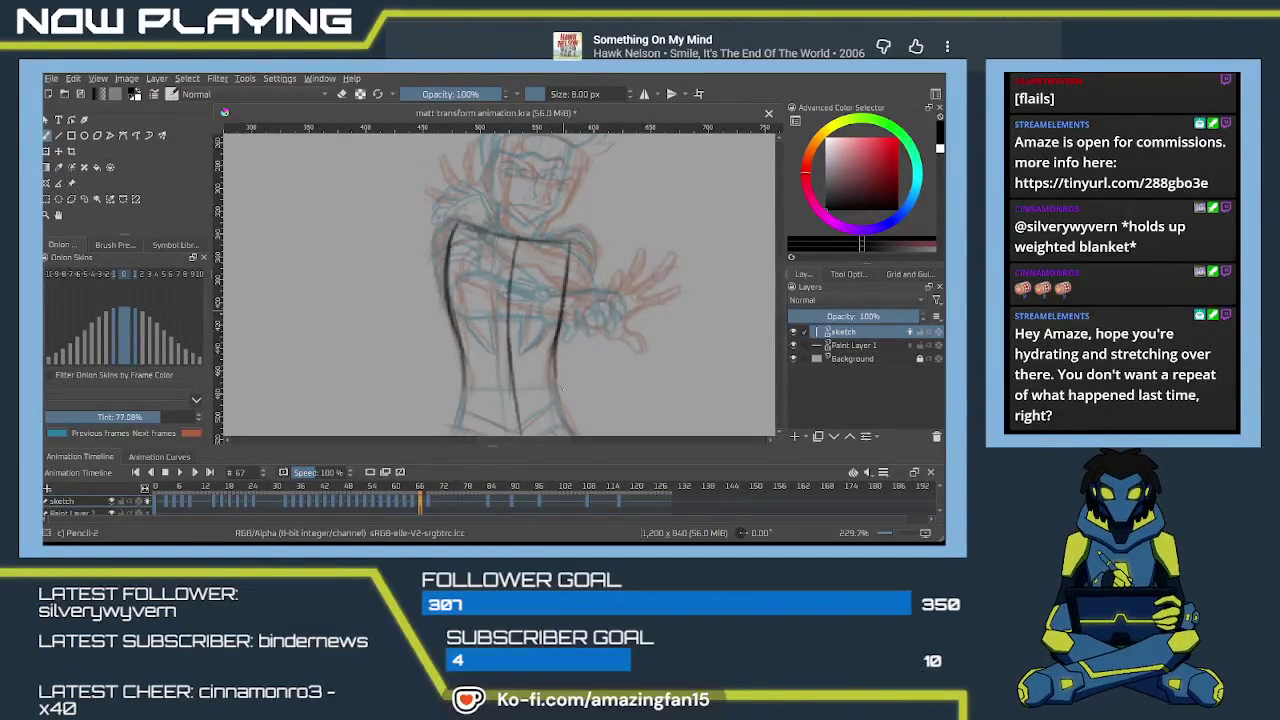
{"action": "scroll", "coordinate": [561, 390], "scroll_direction": "down", "scroll_amount": 3}
{"action": "left_click_drag", "start_coordinate": [556, 250], "coordinate": [562, 336]}
{"action": "mouse_move", "coordinate": [468, 256]}
{"action": "left_mouse_down"}
{"action": "mouse_move", "coordinate": [458, 366]}
{"action": "mouse_move", "coordinate": [504, 380]}
{"action": "left_mouse_up"}
{"action": "left_click_drag", "start_coordinate": [446, 350], "coordinate": [538, 366]}
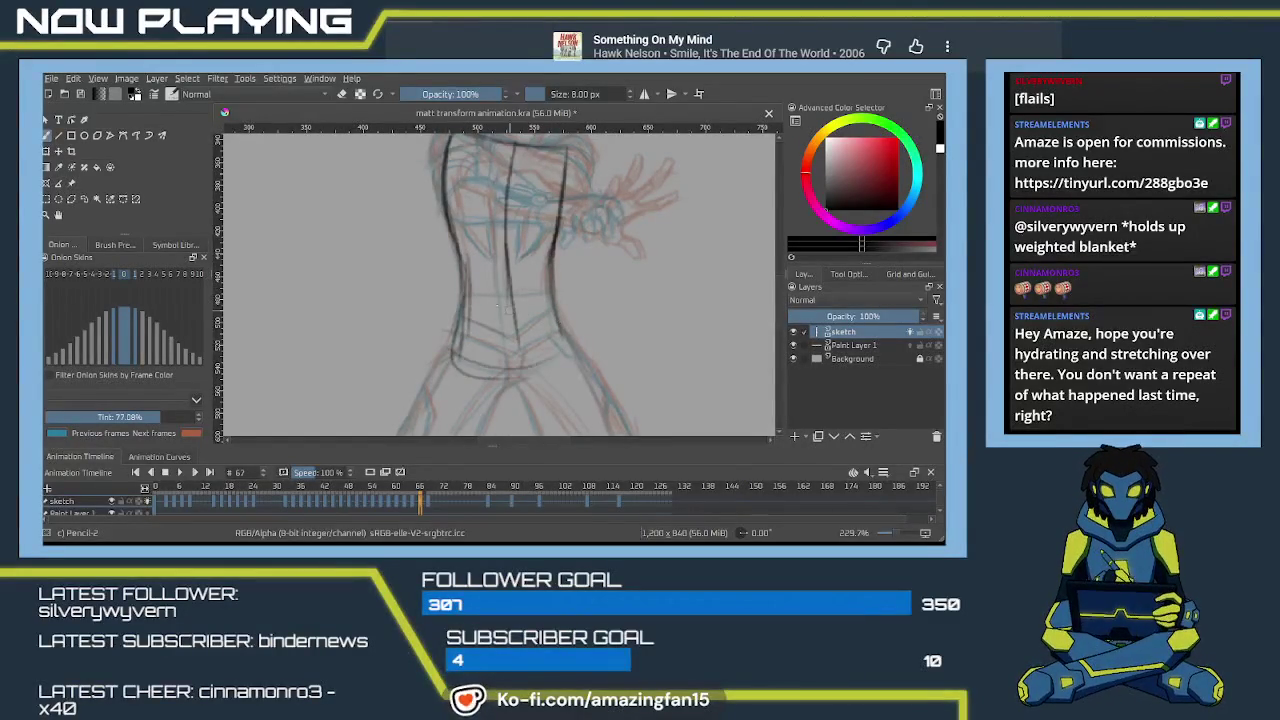
{"action": "left_click_drag", "start_coordinate": [464, 298], "coordinate": [556, 294]}
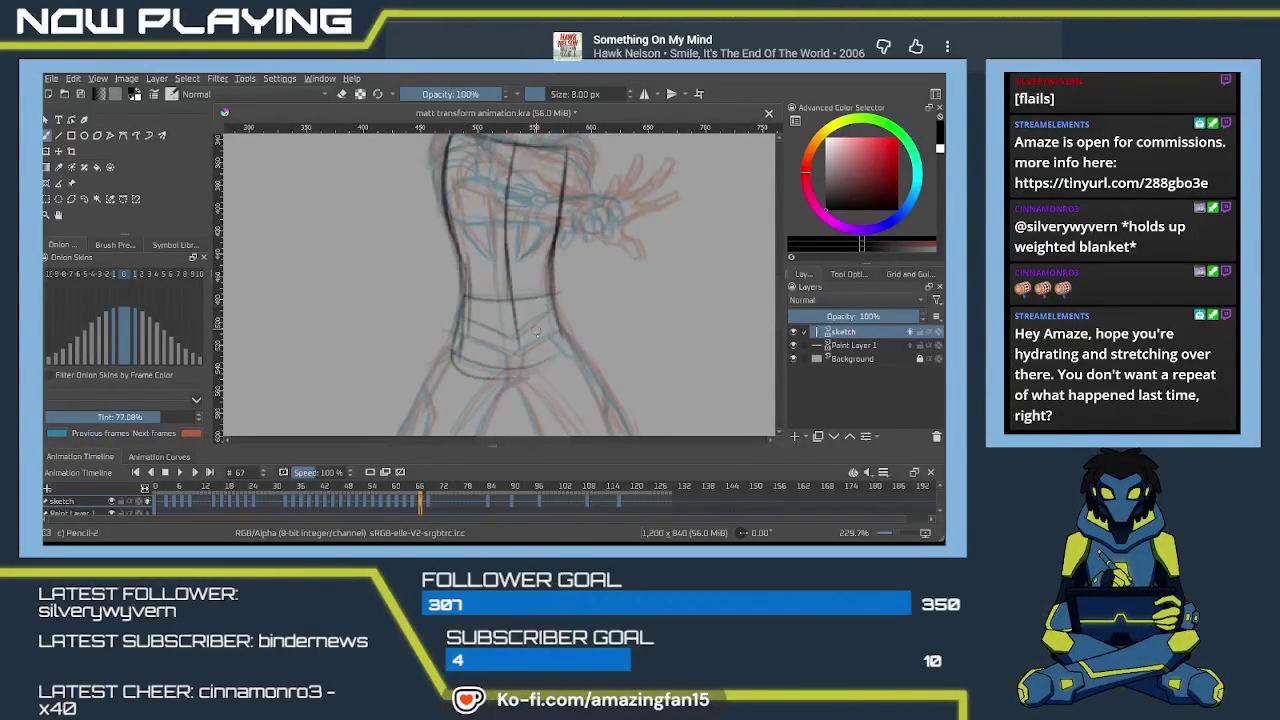
Sketch the top of the torso and shoulder line, then step to the next frame.
{"action": "scroll", "coordinate": [586, 342], "scroll_direction": "up", "scroll_amount": 2}
{"action": "scroll", "coordinate": [560, 350], "scroll_direction": "up", "scroll_amount": 1}
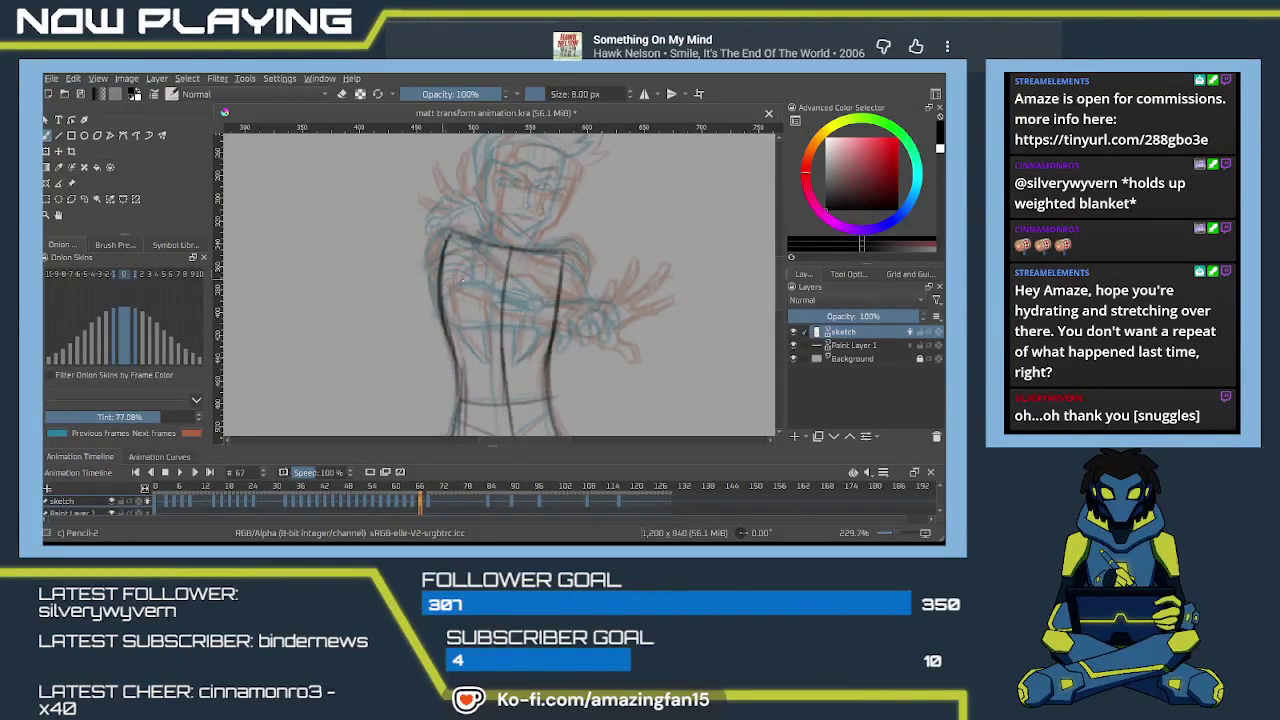
{"action": "mouse_move", "coordinate": [444, 236]}
{"action": "left_mouse_down"}
{"action": "mouse_move", "coordinate": [476, 228]}
{"action": "mouse_move", "coordinate": [520, 282]}
{"action": "left_mouse_up"}
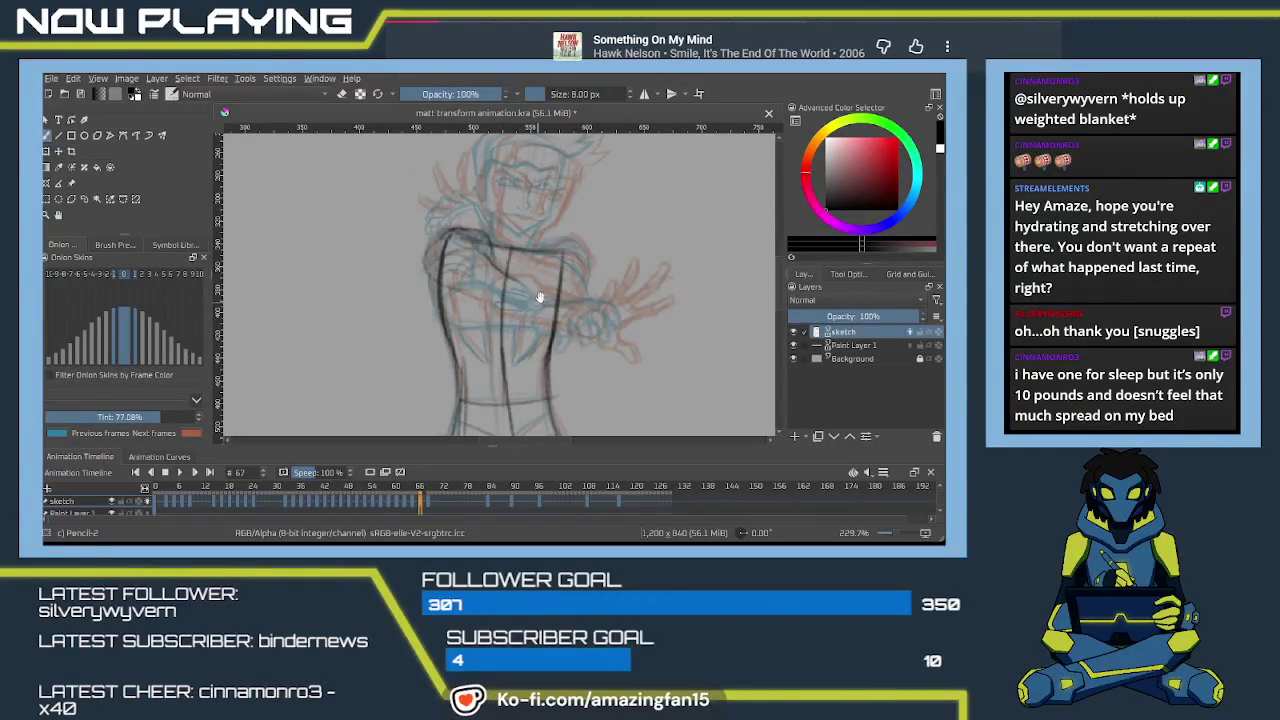
{"action": "key", "text": "Right"}
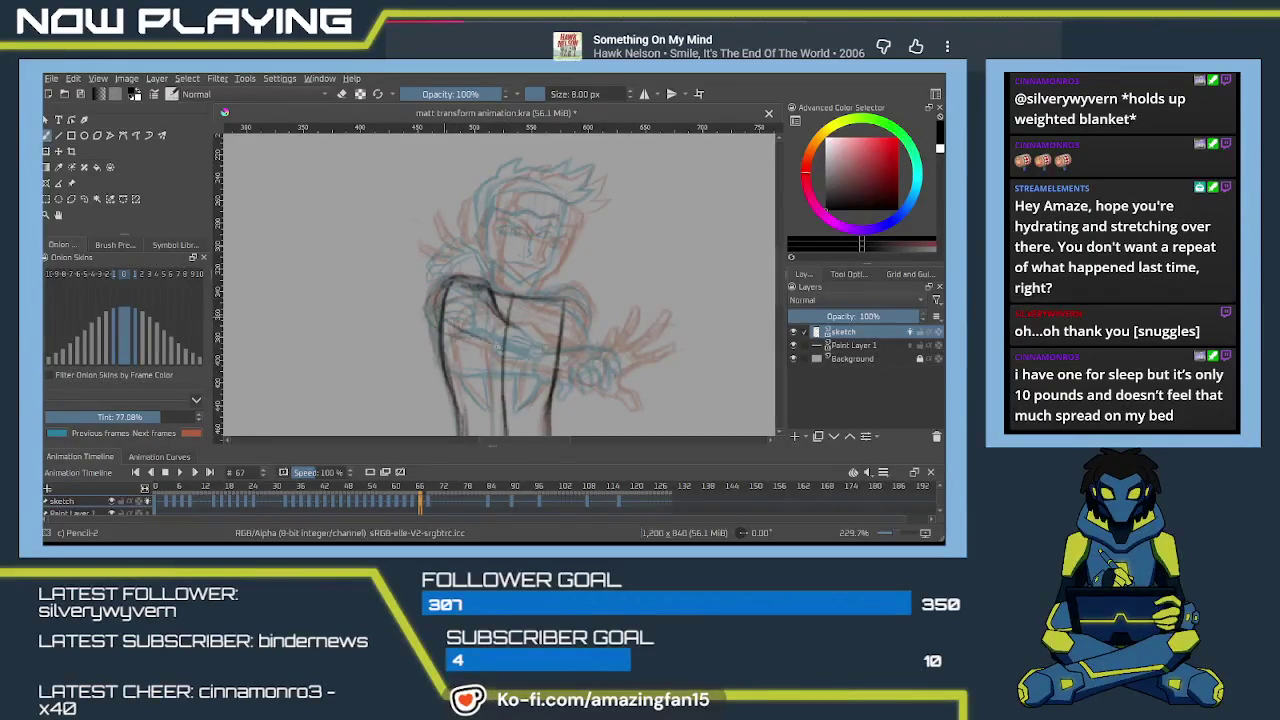
Zoom in on the chest and arm and hide the previous-frame onion skin.
{"action": "scroll", "coordinate": [572, 330], "scroll_direction": "up", "scroll_amount": 1}
{"action": "scroll", "coordinate": [574, 332], "scroll_direction": "up", "scroll_amount": 3}
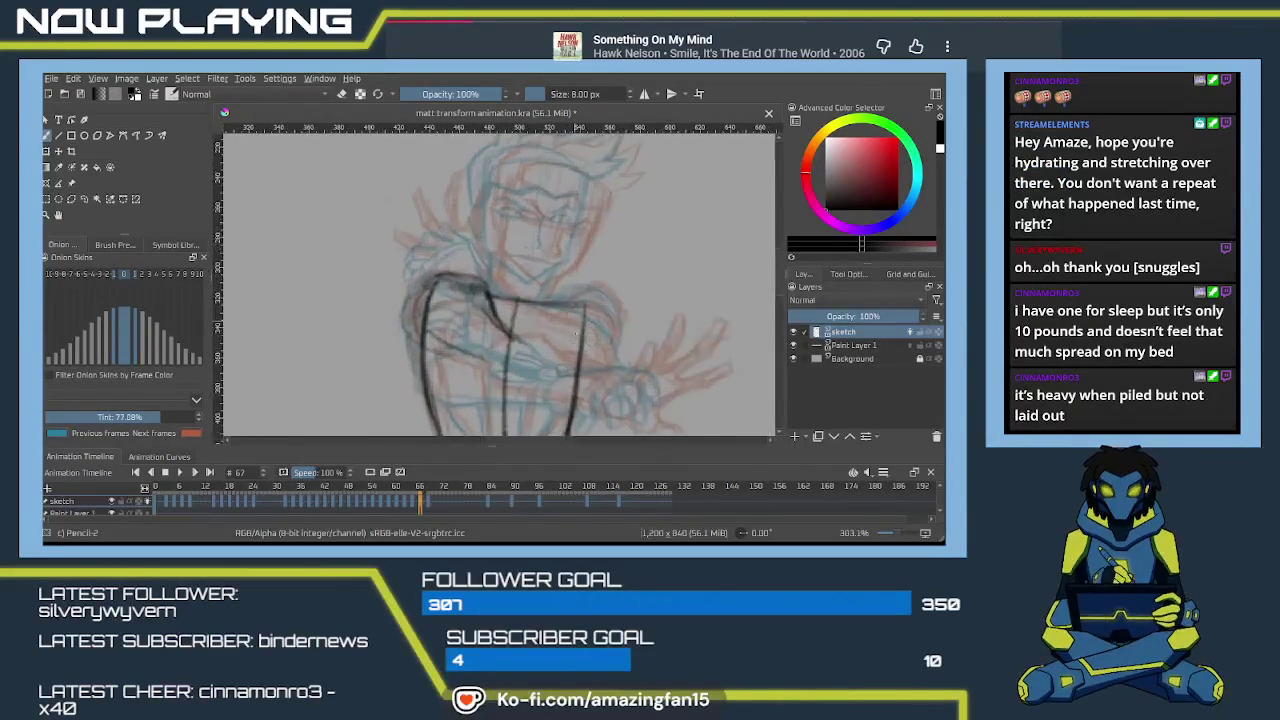
{"action": "scroll", "coordinate": [580, 338], "scroll_direction": "up", "scroll_amount": 3}
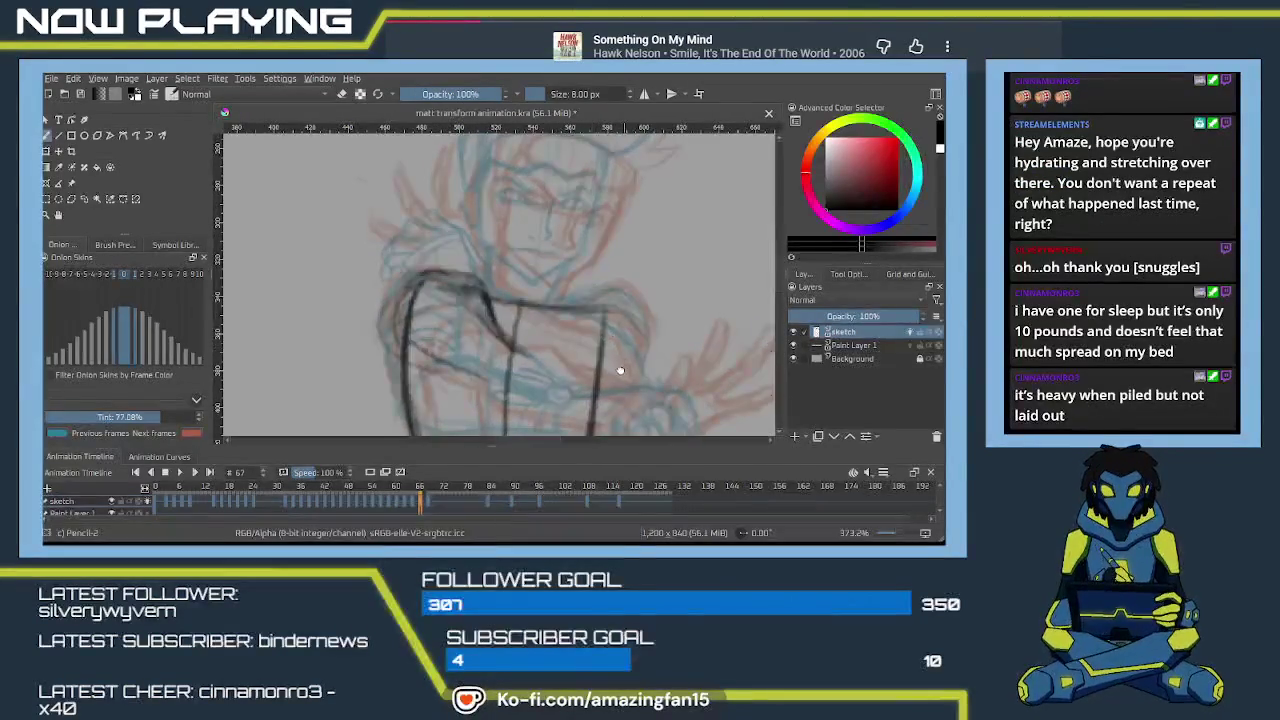
{"action": "left_click_drag", "start_coordinate": [592, 345], "coordinate": [544, 282]}
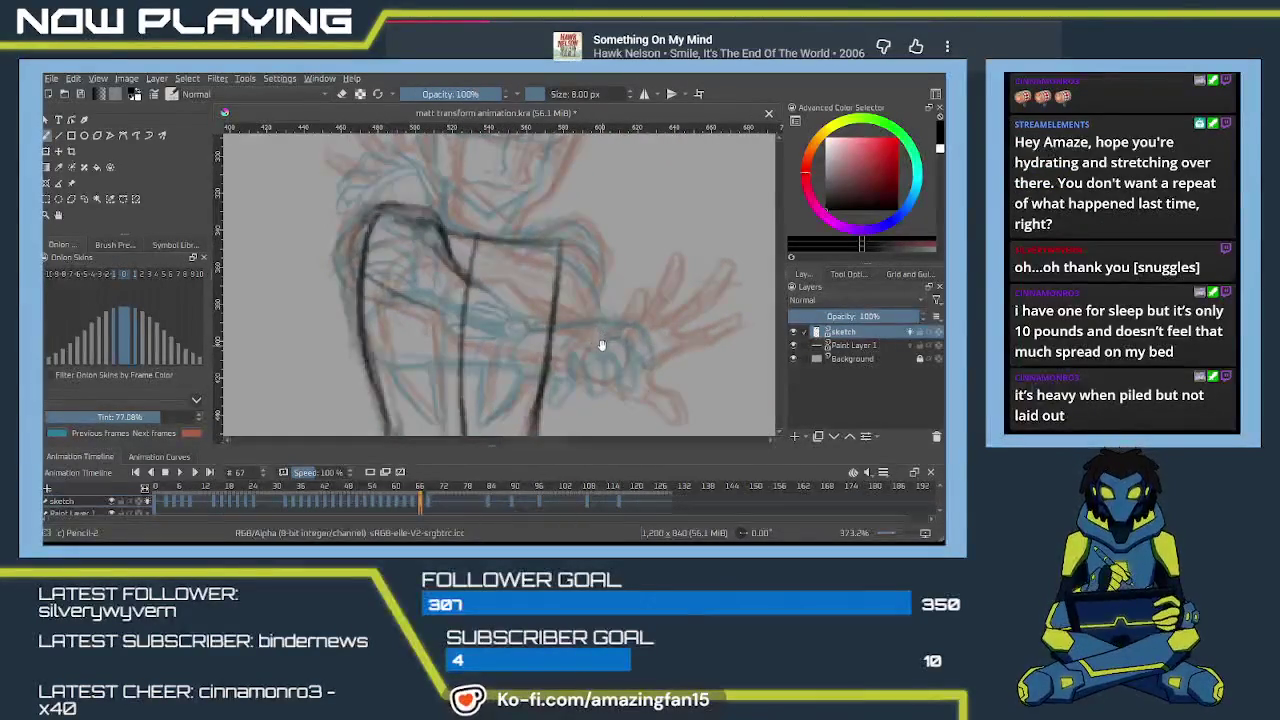
{"action": "left_click_drag", "start_coordinate": [602, 331], "coordinate": [491, 250]}
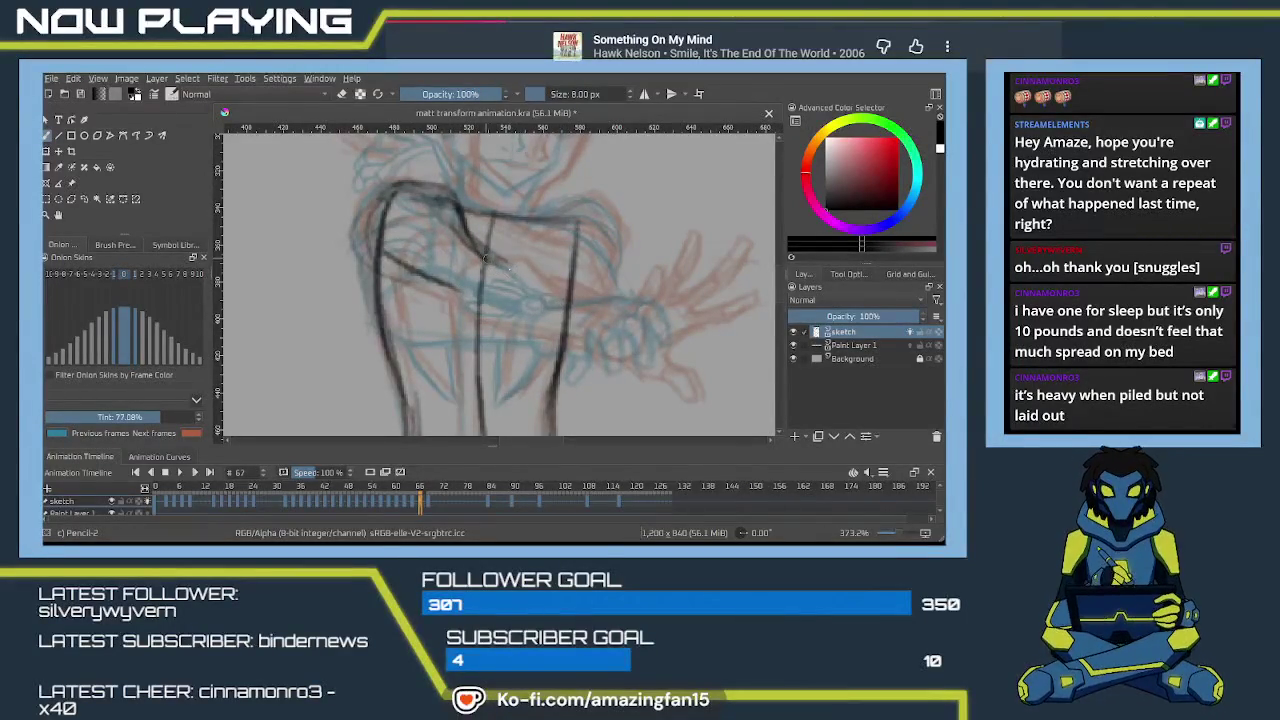
{"action": "left_click", "coordinate": [112, 275]}
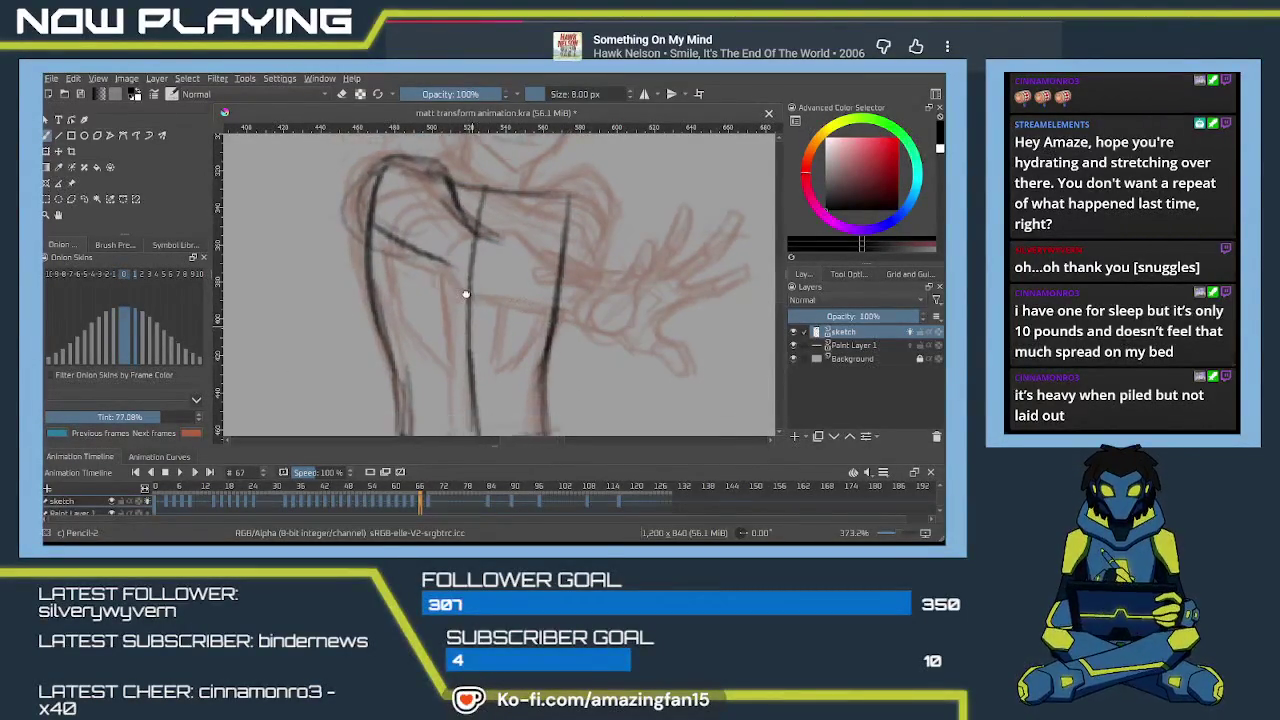
{"action": "left_click_drag", "start_coordinate": [590, 359], "coordinate": [375, 262]}
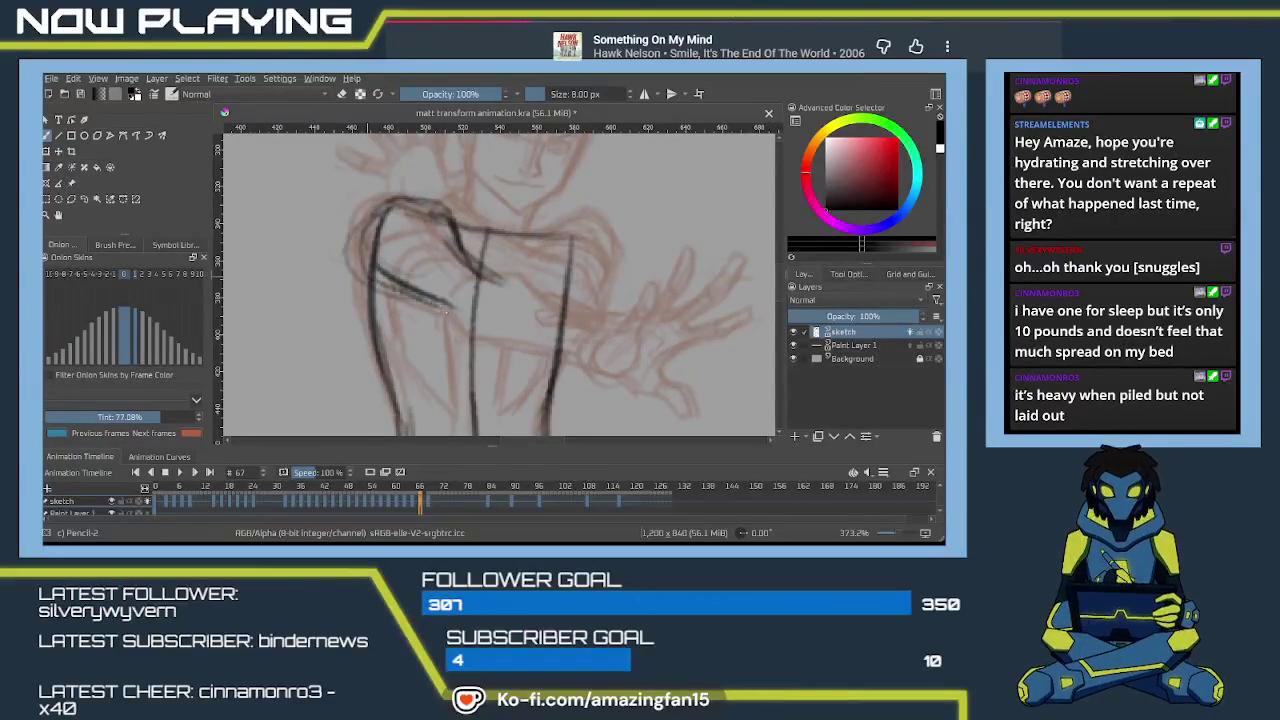
Sketch the shoulder and chest strokes, undoing the rejected attempts.
{"action": "mouse_move", "coordinate": [524, 292]}
{"action": "left_mouse_down"}
{"action": "mouse_move", "coordinate": [506, 306]}
{"action": "mouse_move", "coordinate": [492, 290]}
{"action": "mouse_move", "coordinate": [506, 292]}
{"action": "mouse_move", "coordinate": [476, 304]}
{"action": "mouse_move", "coordinate": [458, 335]}
{"action": "left_mouse_up"}
{"action": "key", "text": "ctrl+z"}
{"action": "key", "text": "ctrl+z"}
{"action": "left_click_drag", "start_coordinate": [500, 276], "coordinate": [458, 332]}
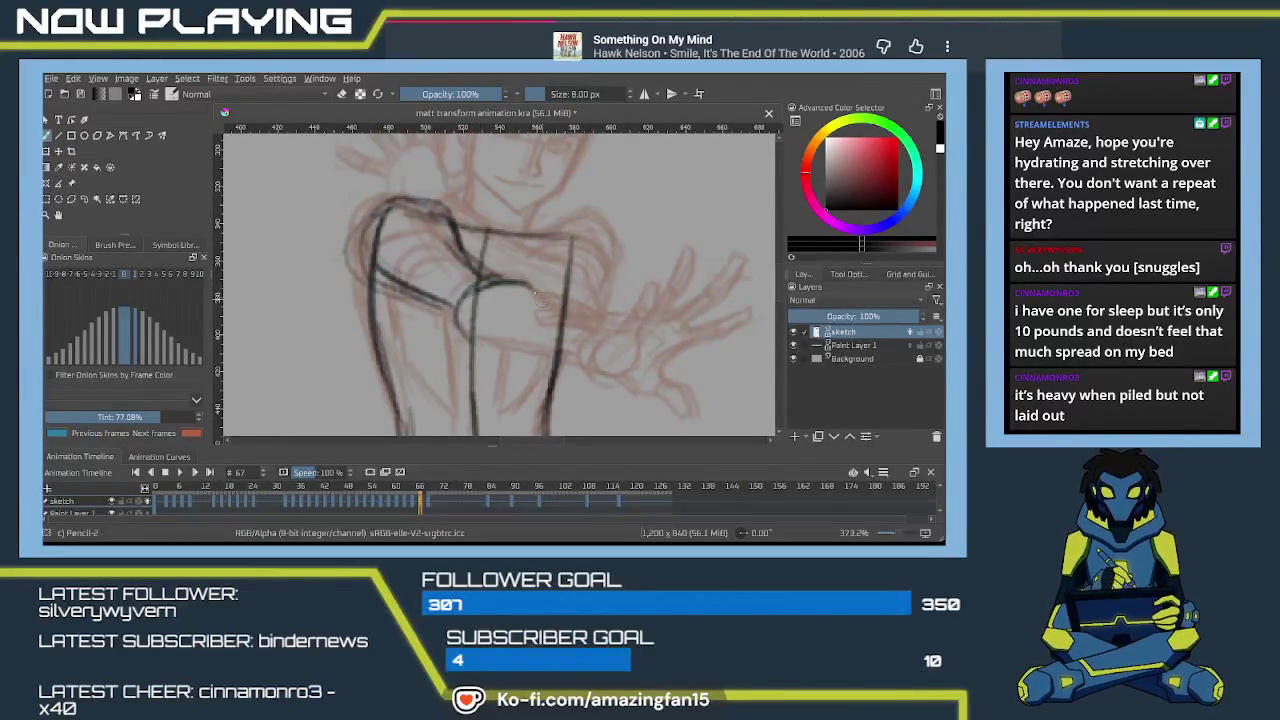
{"action": "left_click_drag", "start_coordinate": [528, 284], "coordinate": [604, 318]}
{"action": "key", "text": "ctrl+z"}
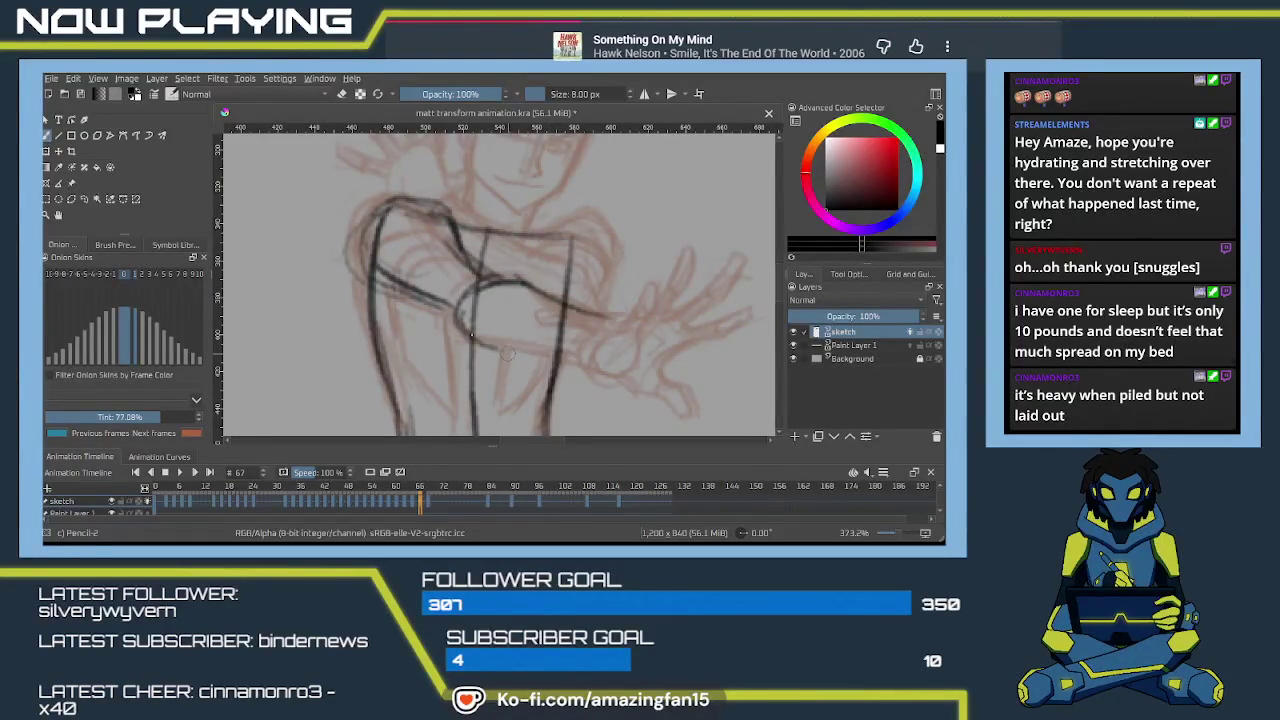
Draw the outstretched forearm's lower and upper edges out to the wrist.
{"action": "left_click_drag", "start_coordinate": [462, 326], "coordinate": [595, 366]}
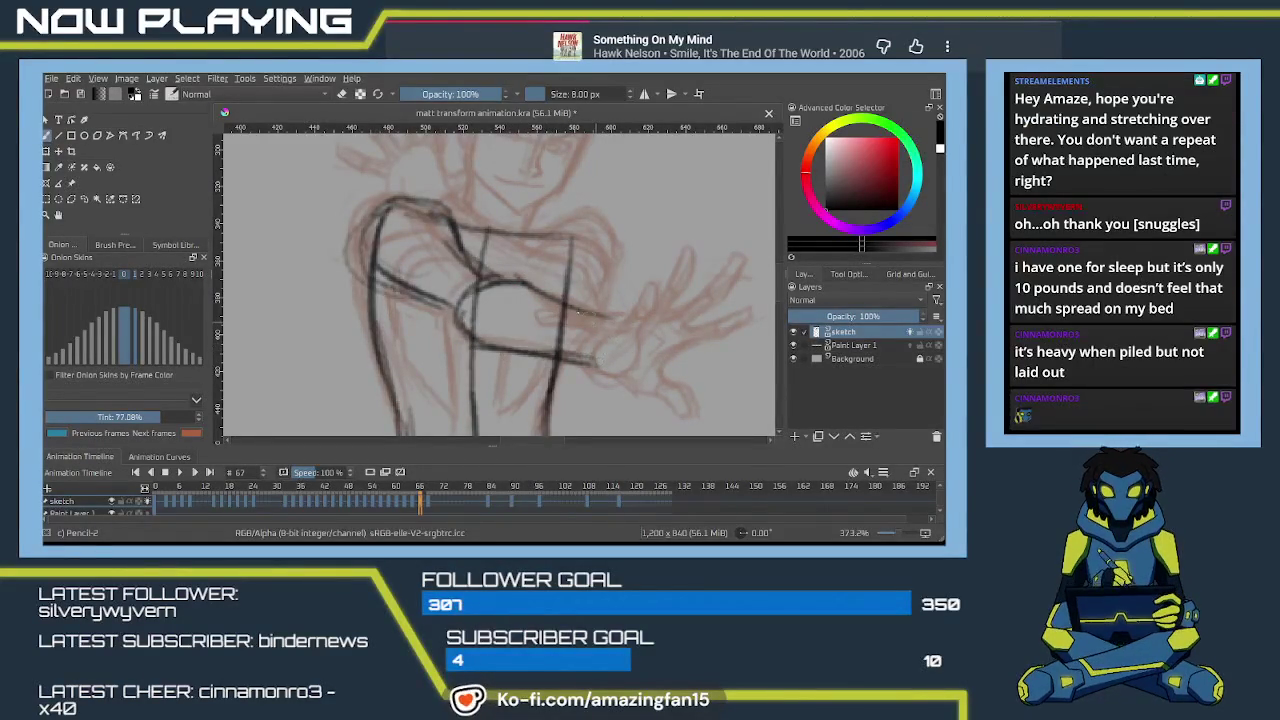
{"action": "mouse_move", "coordinate": [580, 314]}
{"action": "left_mouse_down"}
{"action": "mouse_move", "coordinate": [704, 330]}
{"action": "mouse_move", "coordinate": [706, 356]}
{"action": "mouse_move", "coordinate": [660, 374]}
{"action": "left_mouse_up"}
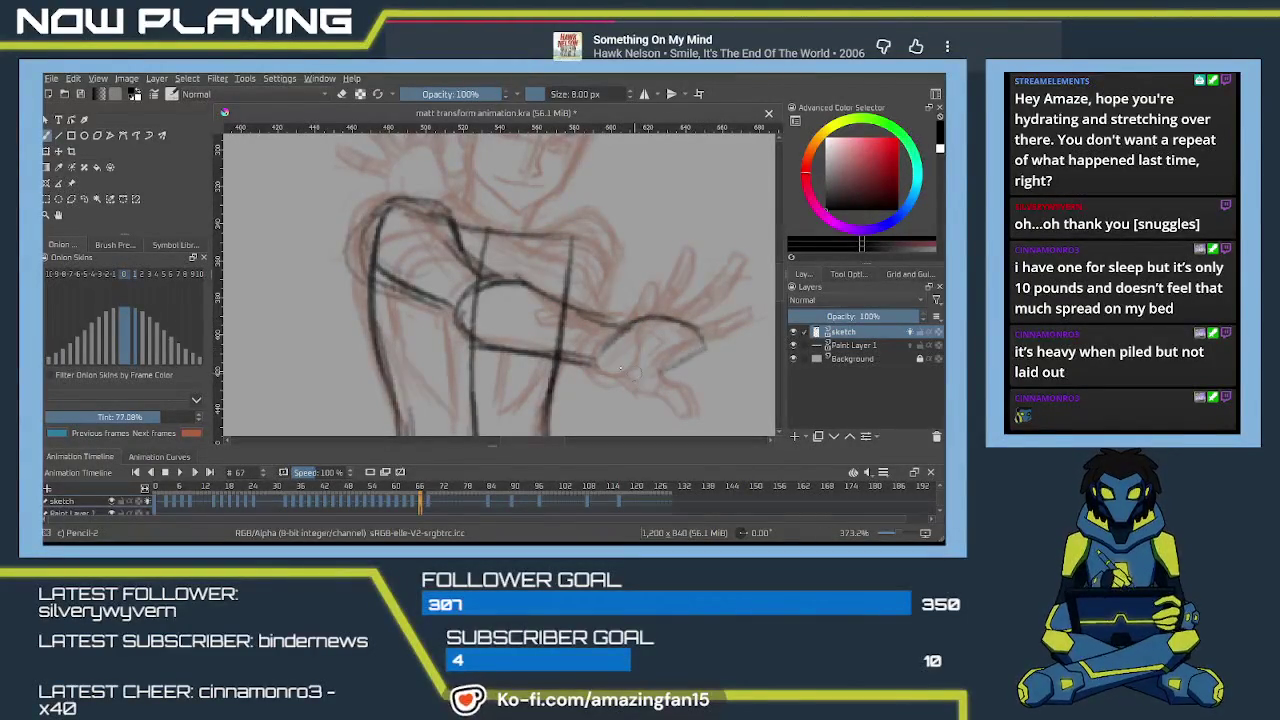
{"action": "left_click_drag", "start_coordinate": [608, 336], "coordinate": [594, 348]}
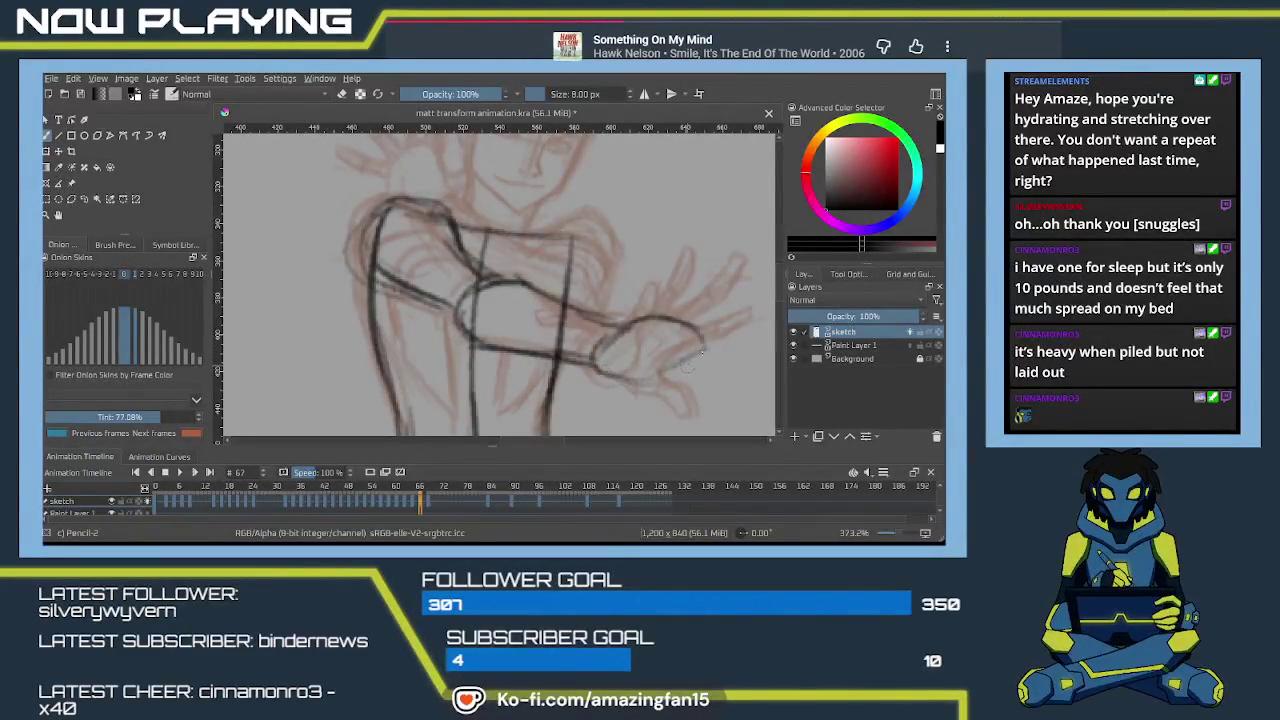
{"action": "left_click_drag", "start_coordinate": [703, 350], "coordinate": [645, 380]}
{"action": "left_click_drag", "start_coordinate": [670, 322], "coordinate": [621, 319]}
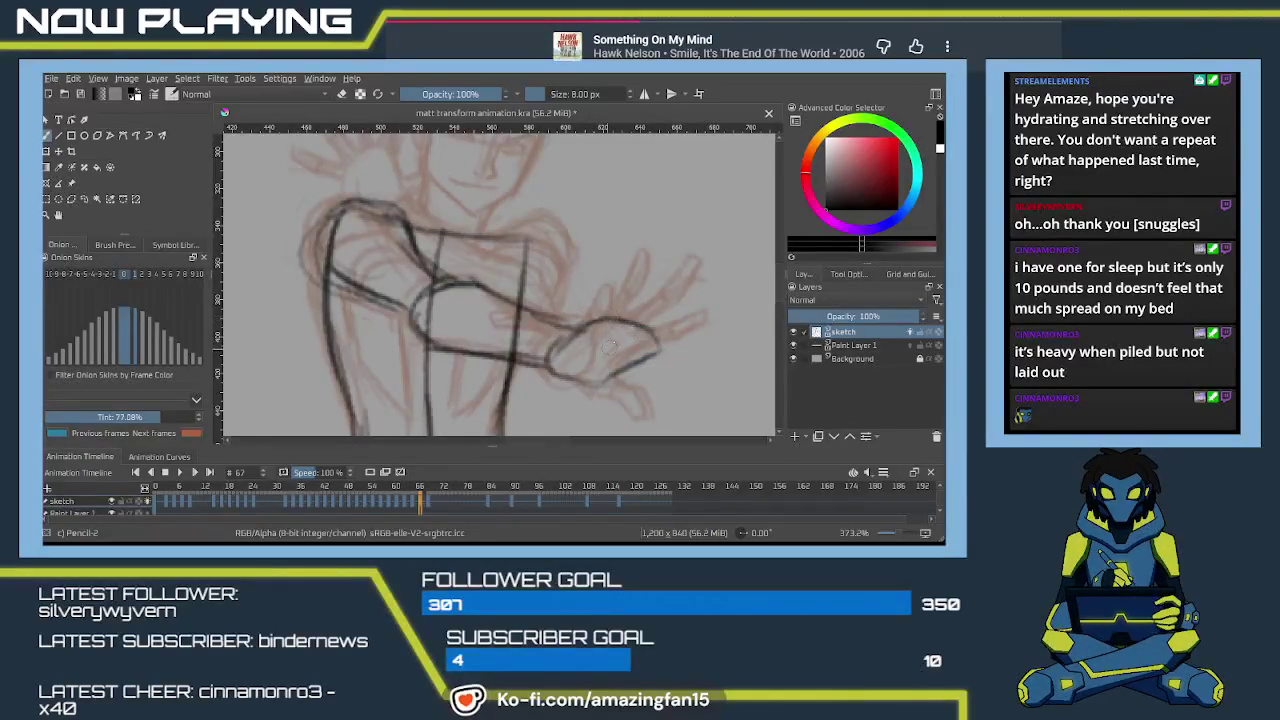
Sketch a first finger on the hand, peeking at the next frame before returning to 67.
{"action": "scroll", "coordinate": [612, 343], "scroll_direction": "up", "scroll_amount": 2}
{"action": "scroll", "coordinate": [620, 337], "scroll_direction": "up", "scroll_amount": 2}
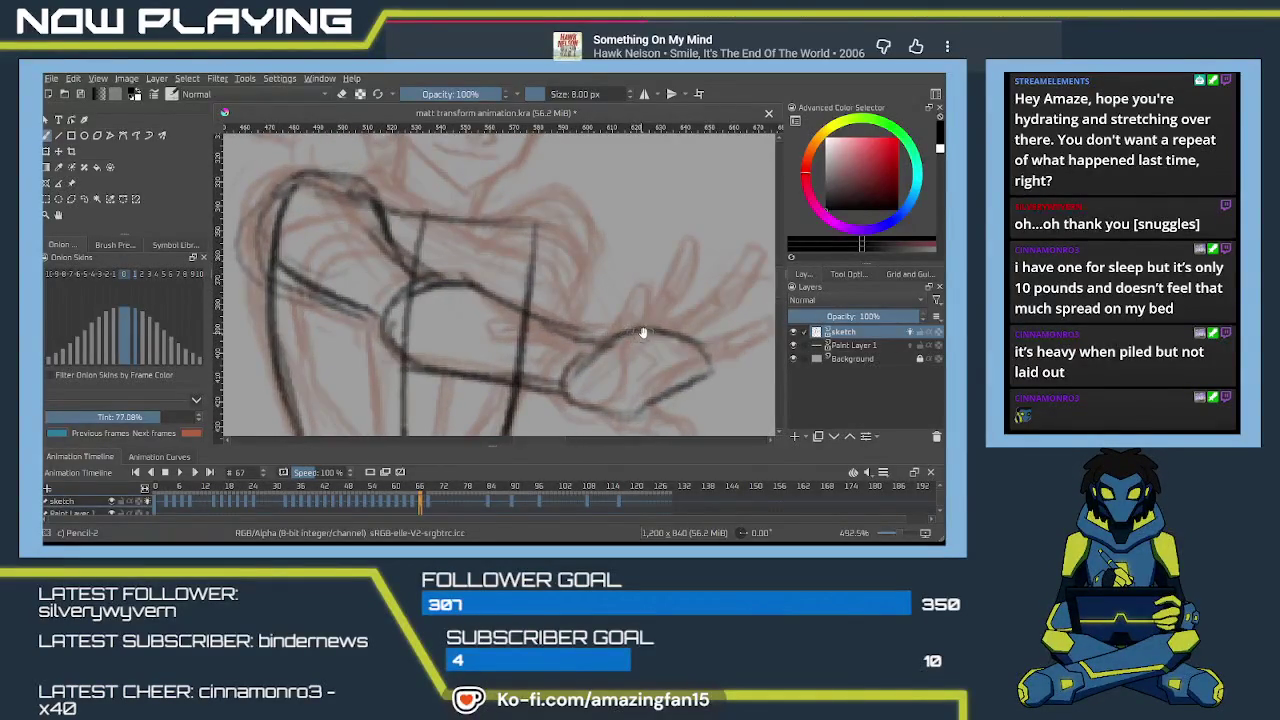
{"action": "left_click_drag", "start_coordinate": [643, 333], "coordinate": [577, 300]}
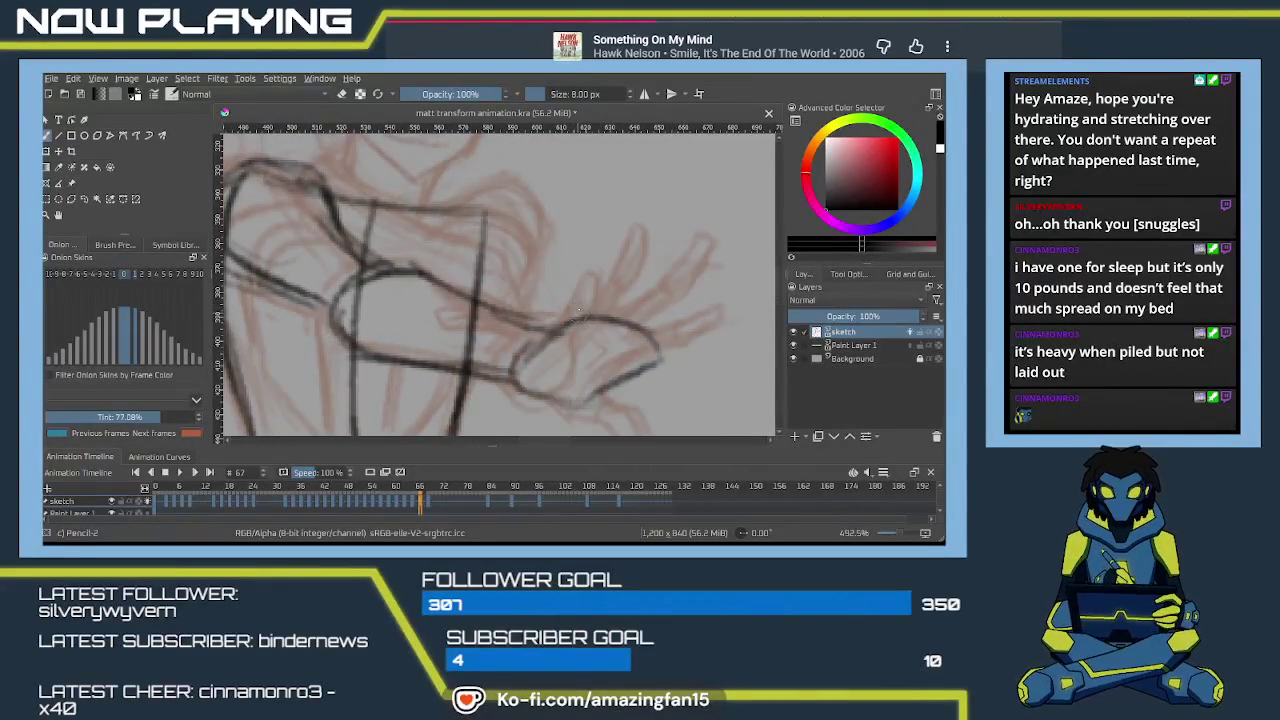
{"action": "mouse_move", "coordinate": [563, 328]}
{"action": "left_mouse_down"}
{"action": "mouse_move", "coordinate": [588, 282]}
{"action": "mouse_move", "coordinate": [584, 292]}
{"action": "left_mouse_up"}
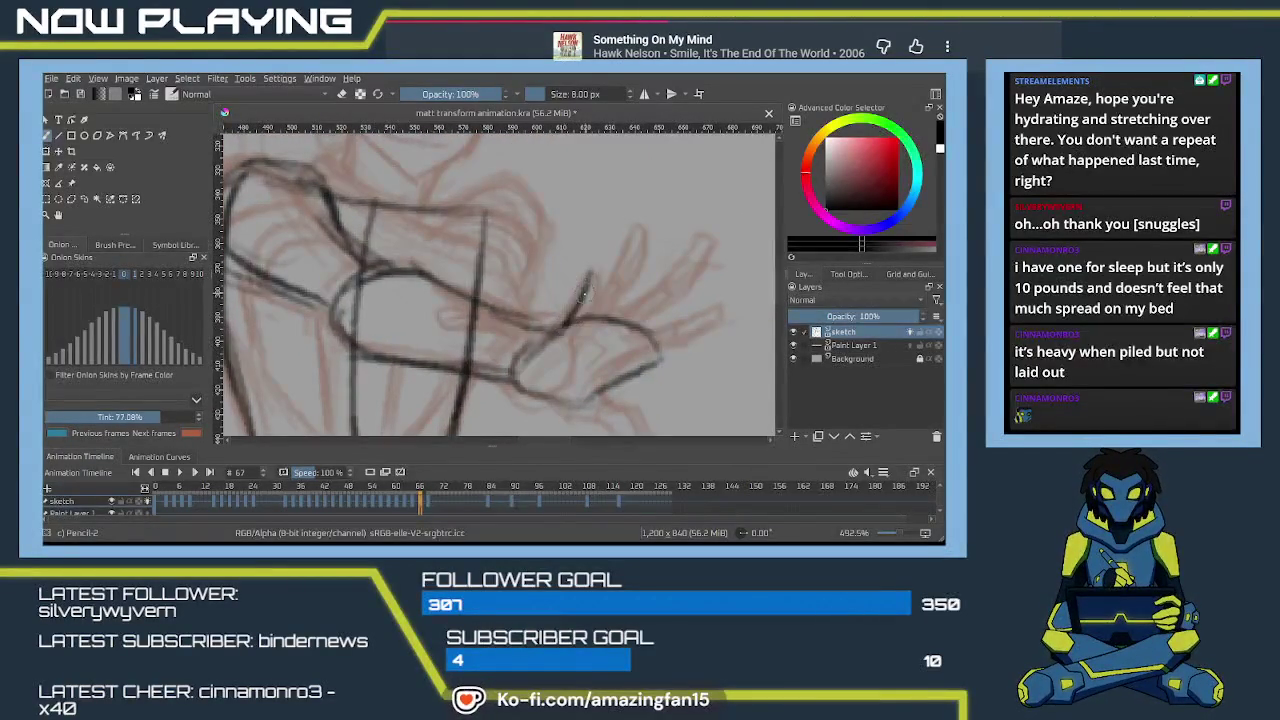
{"action": "left_click", "coordinate": [430, 505]}
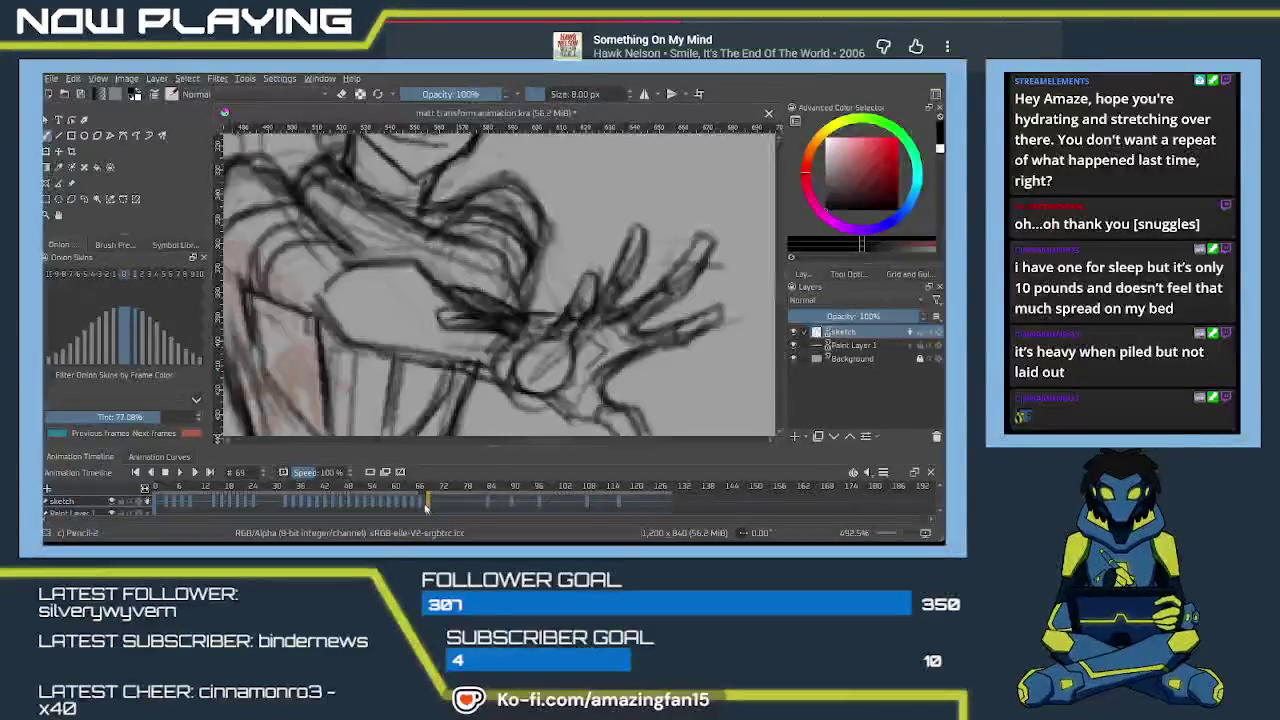
{"action": "key", "text": "Left"}
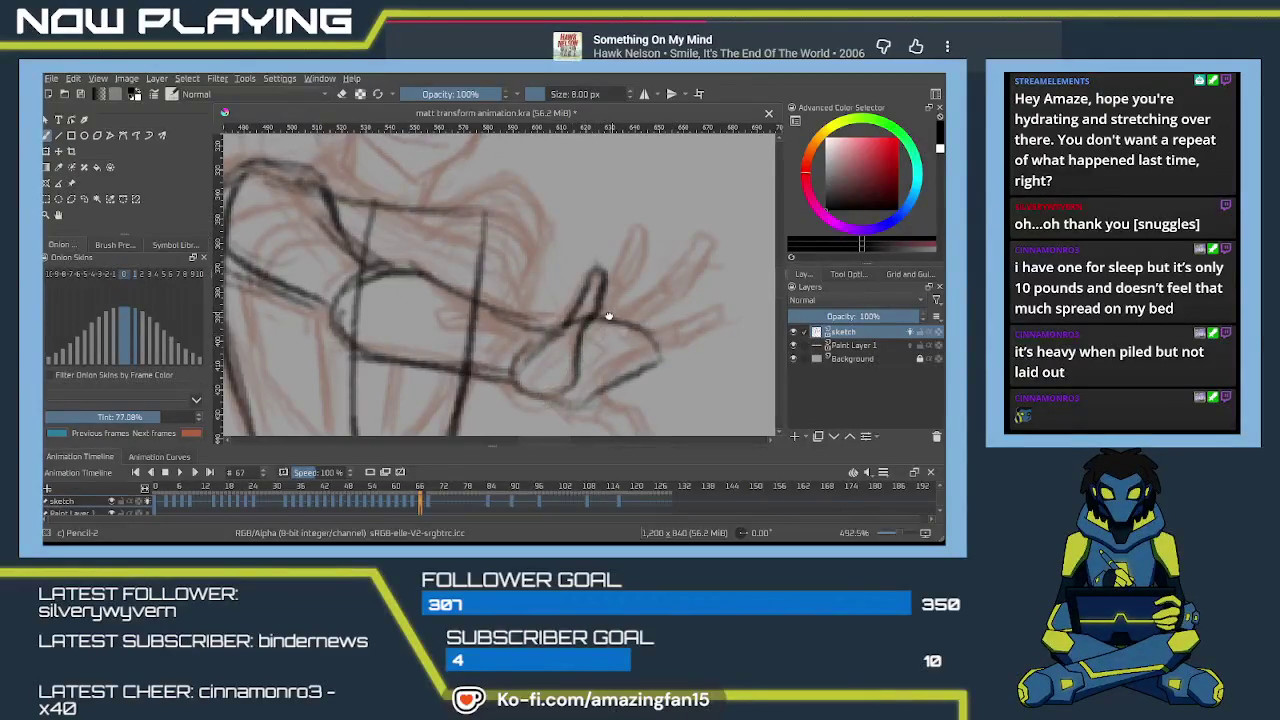
Draw the remaining splayed fingers, the hand's underside and the lower palm edge.
{"action": "mouse_move", "coordinate": [607, 316]}
{"action": "left_mouse_down"}
{"action": "mouse_move", "coordinate": [567, 366]}
{"action": "mouse_move", "coordinate": [605, 285]}
{"action": "mouse_move", "coordinate": [598, 346]}
{"action": "mouse_move", "coordinate": [568, 378]}
{"action": "mouse_move", "coordinate": [652, 320]}
{"action": "left_mouse_up"}
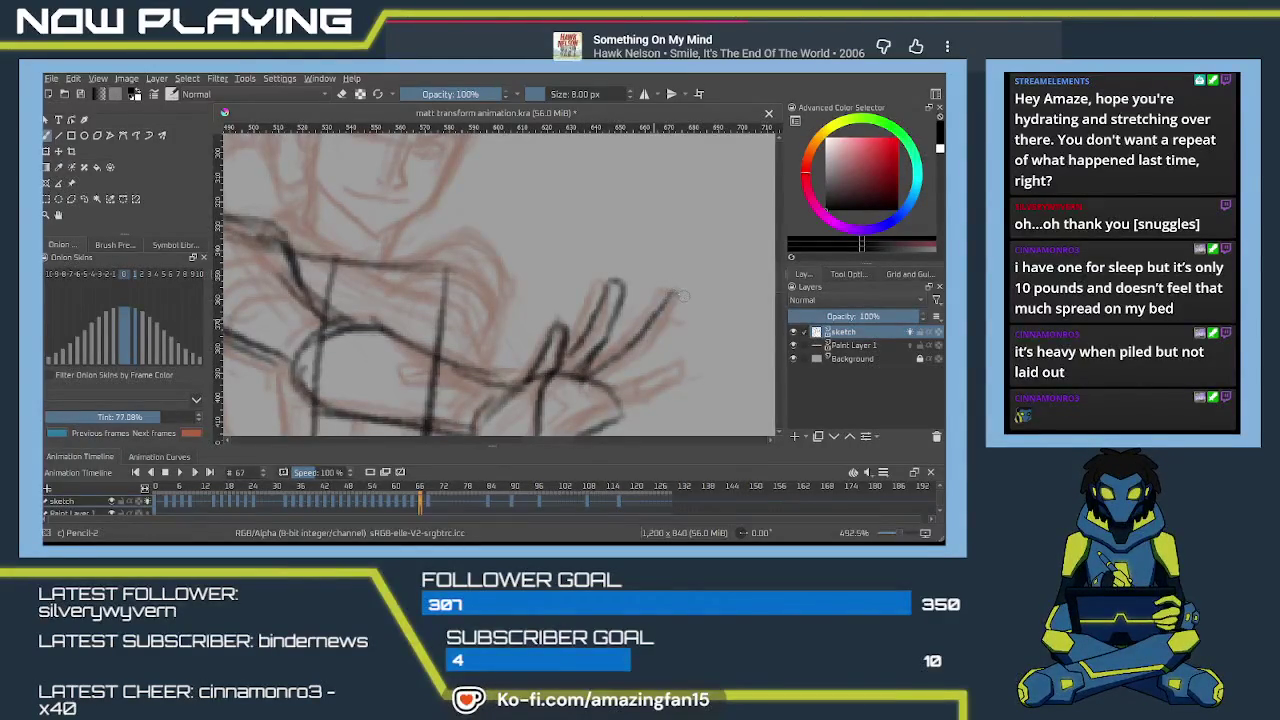
{"action": "mouse_move", "coordinate": [682, 298]}
{"action": "left_mouse_down"}
{"action": "mouse_move", "coordinate": [604, 396]}
{"action": "mouse_move", "coordinate": [583, 300]}
{"action": "left_mouse_up"}
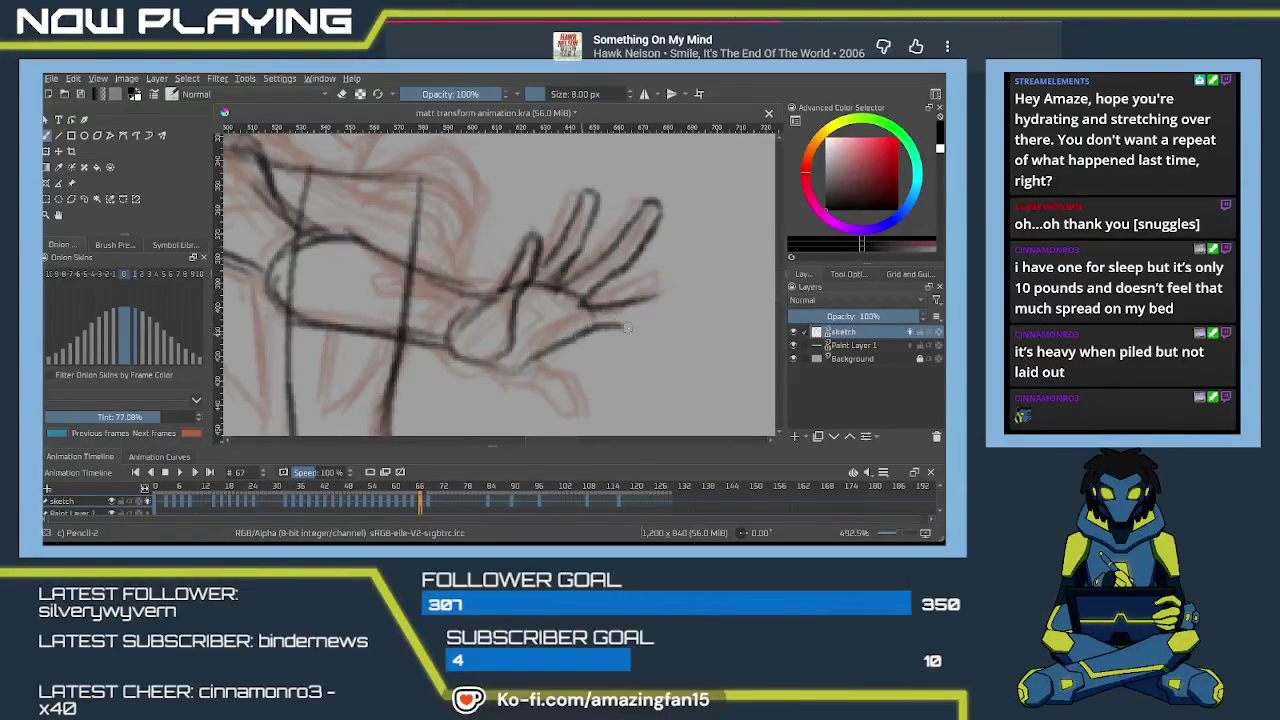
{"action": "left_click_drag", "start_coordinate": [627, 326], "coordinate": [655, 300]}
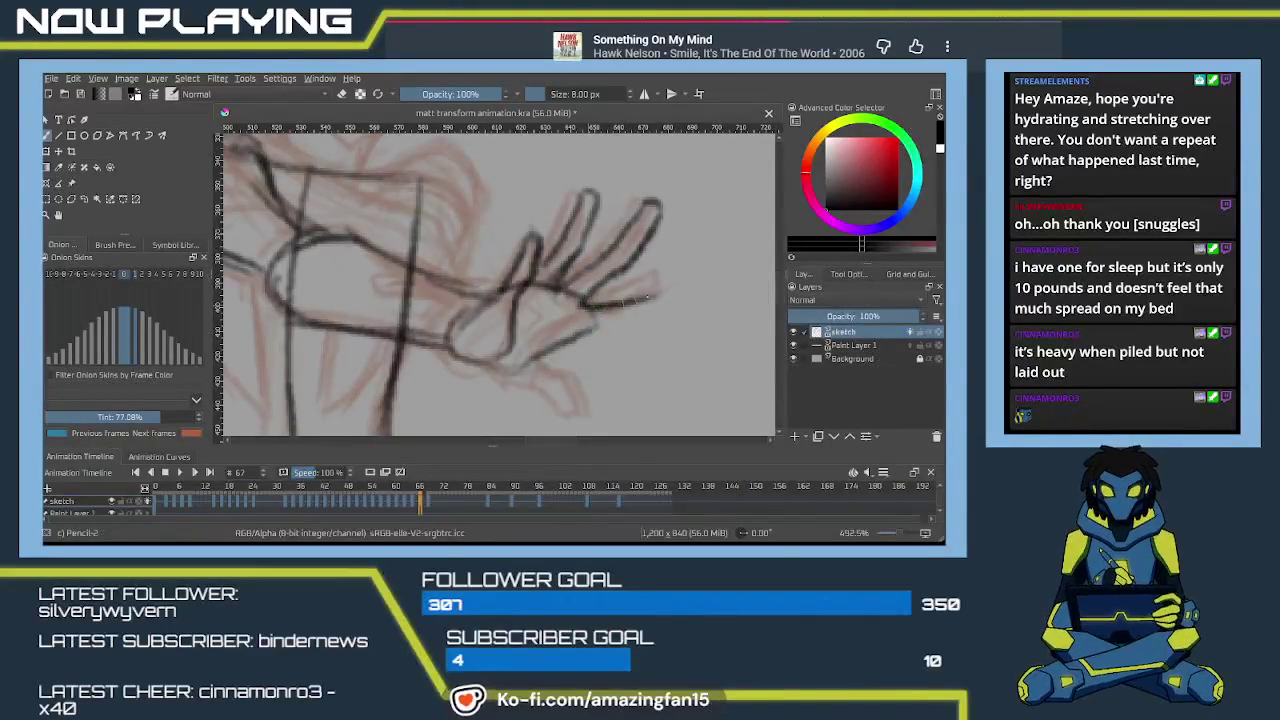
{"action": "mouse_move", "coordinate": [592, 304]}
{"action": "left_mouse_down"}
{"action": "mouse_move", "coordinate": [672, 292]}
{"action": "mouse_move", "coordinate": [568, 340]}
{"action": "mouse_move", "coordinate": [508, 388]}
{"action": "mouse_move", "coordinate": [545, 400]}
{"action": "left_mouse_up"}
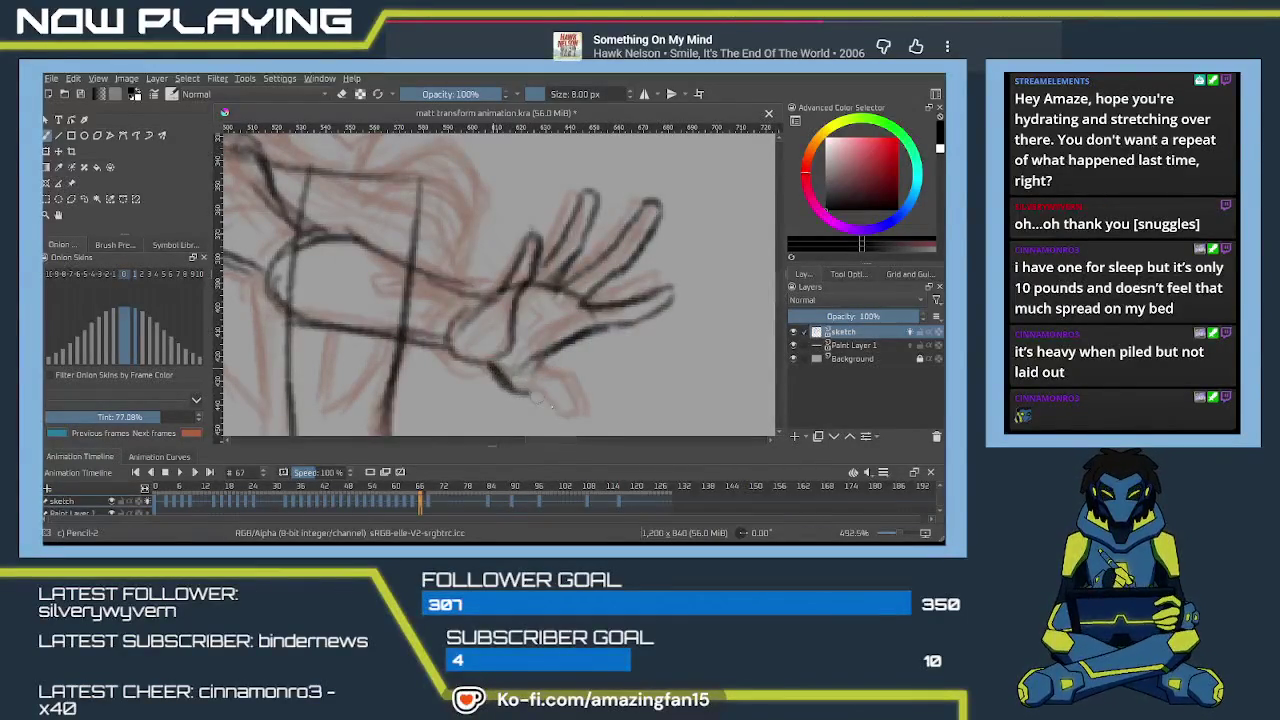
{"action": "left_click_drag", "start_coordinate": [534, 348], "coordinate": [566, 428]}
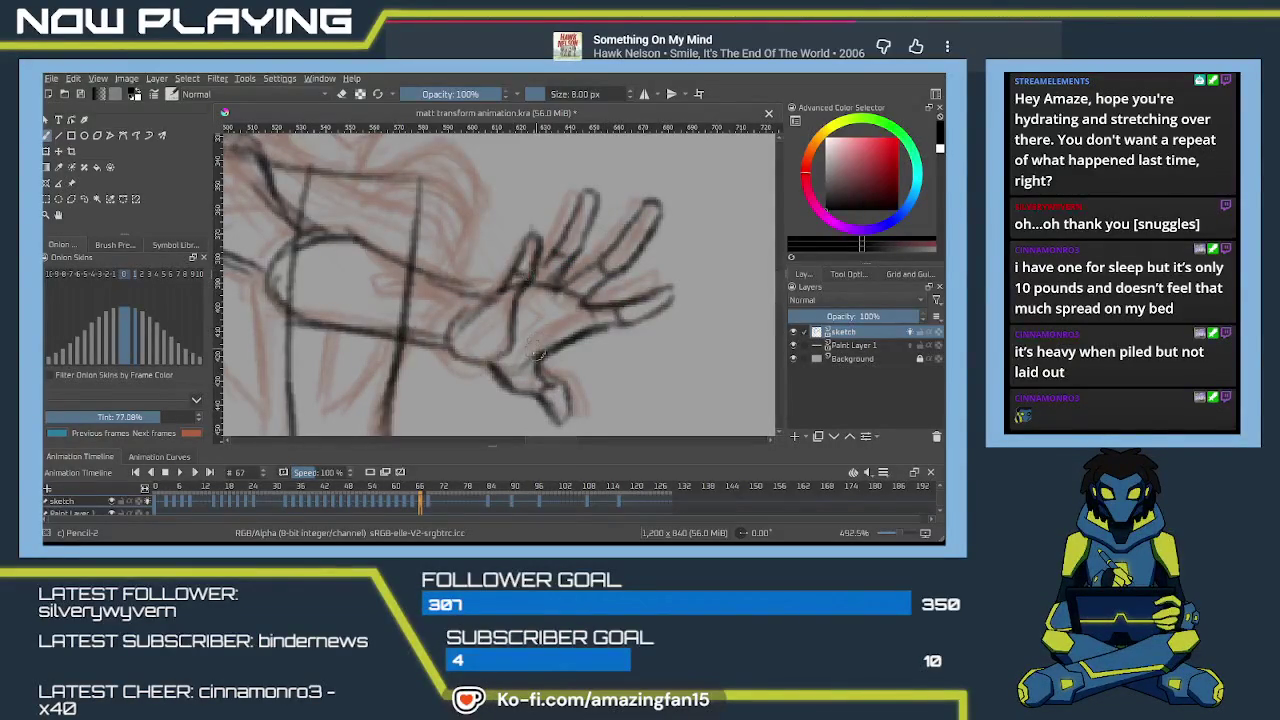
{"action": "mouse_move", "coordinate": [495, 321]}
{"action": "left_mouse_down"}
{"action": "mouse_move", "coordinate": [568, 338]}
{"action": "mouse_move", "coordinate": [617, 400]}
{"action": "left_mouse_up"}
Draw three curved pencil contours, two on the upper arm and one near the shoulder.
{"action": "left_click_drag", "start_coordinate": [493, 306], "coordinate": [437, 350]}
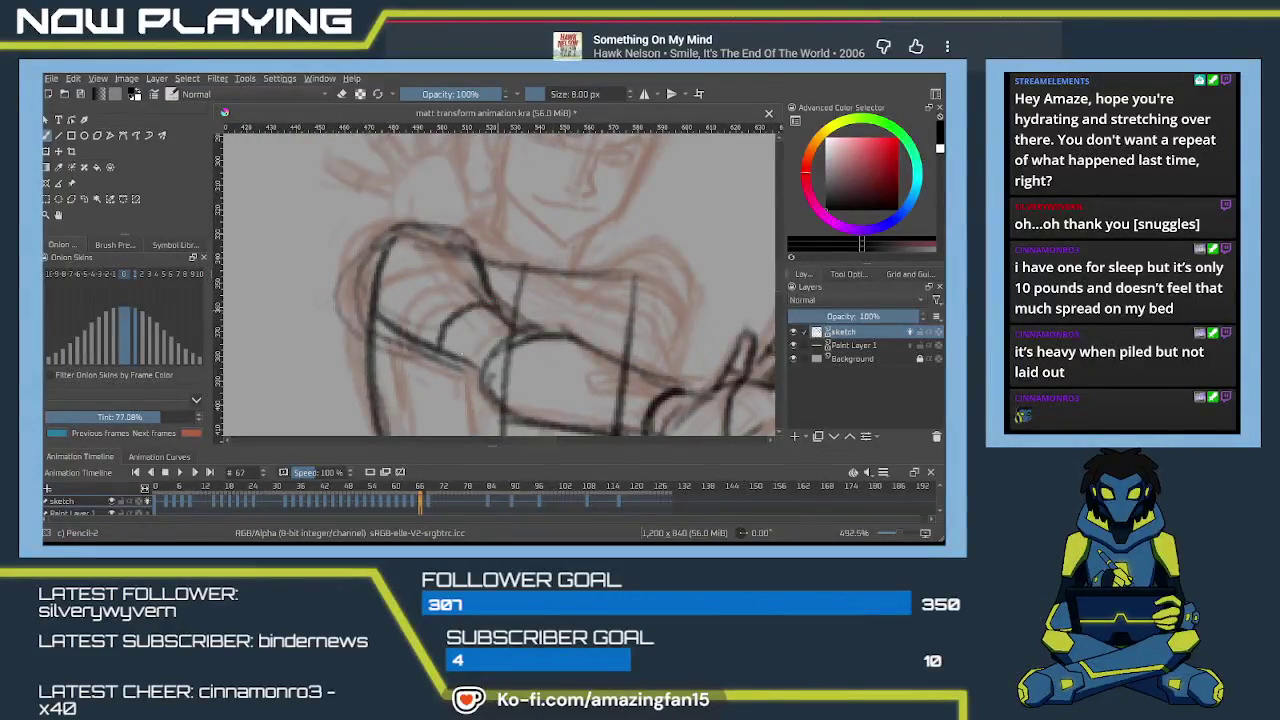
{"action": "left_click_drag", "start_coordinate": [485, 292], "coordinate": [414, 326]}
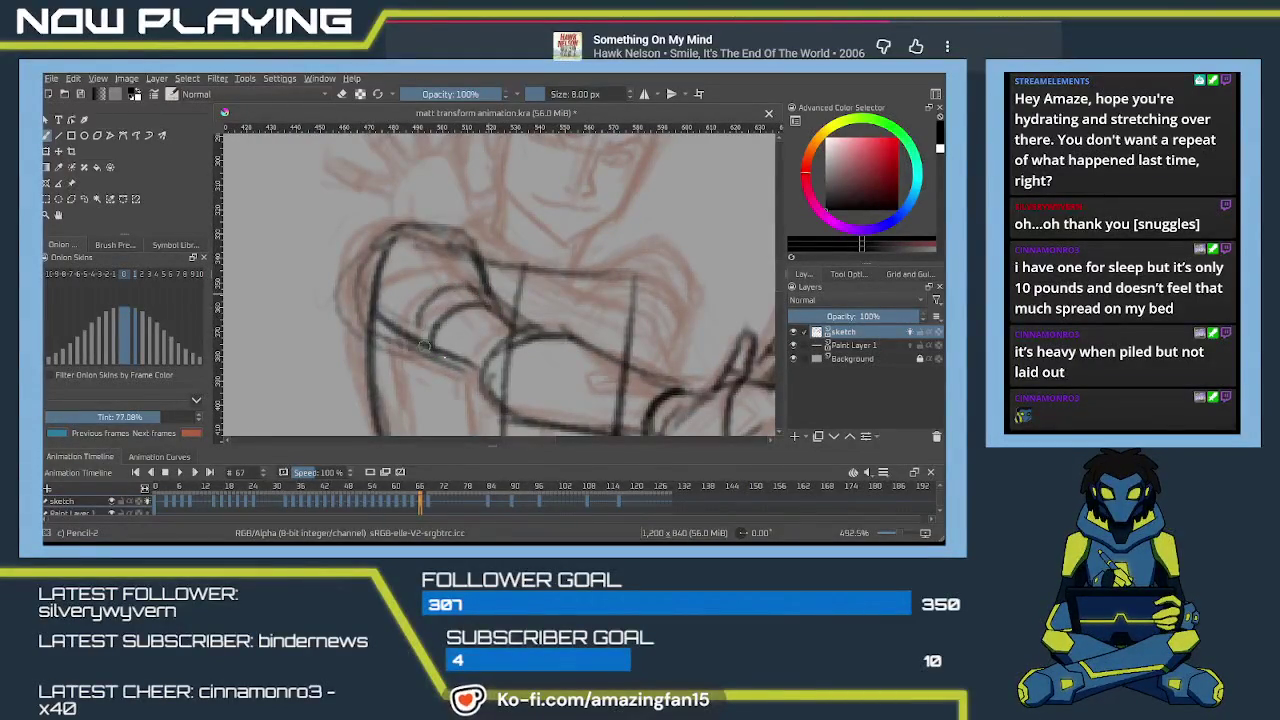
{"action": "left_click_drag", "start_coordinate": [442, 263], "coordinate": [388, 290]}
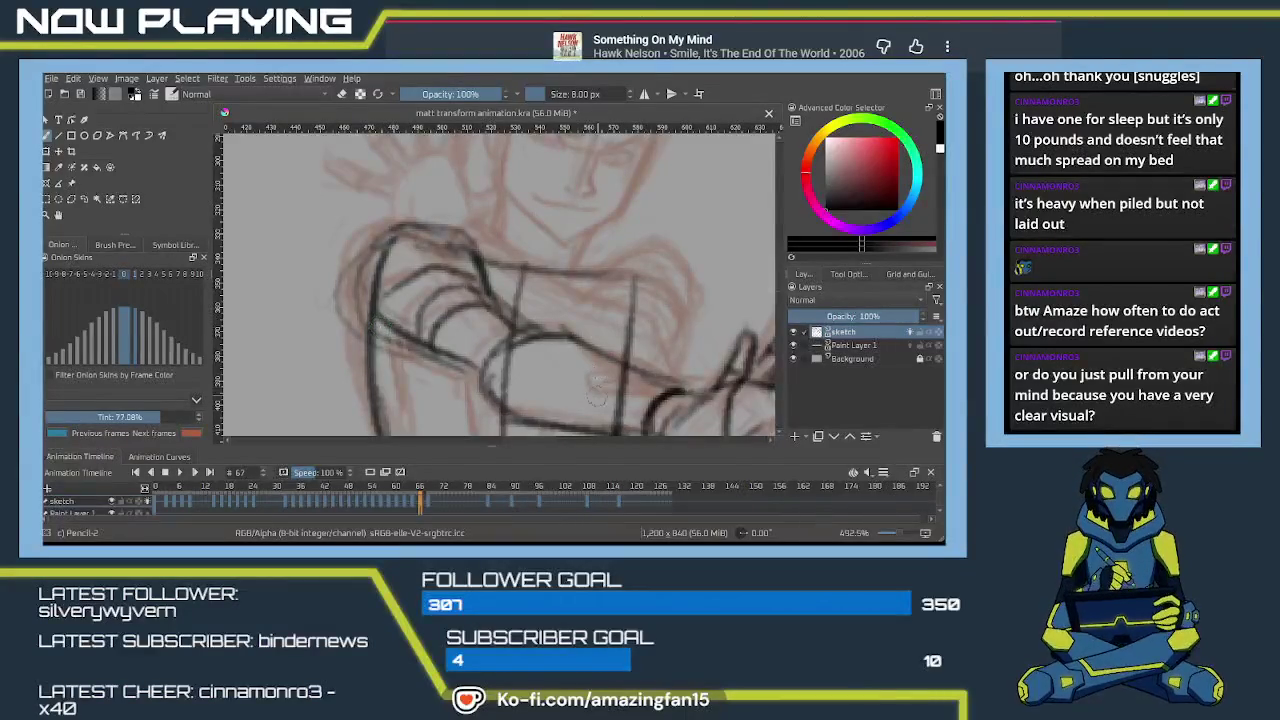
Zoom out to about 230% and pan to bring the torso and legs into view.
{"action": "scroll", "coordinate": [594, 377], "scroll_direction": "down", "scroll_amount": 1}
{"action": "scroll", "coordinate": [596, 380], "scroll_direction": "down", "scroll_amount": 1}
{"action": "scroll", "coordinate": [598, 383], "scroll_direction": "down", "scroll_amount": 1}
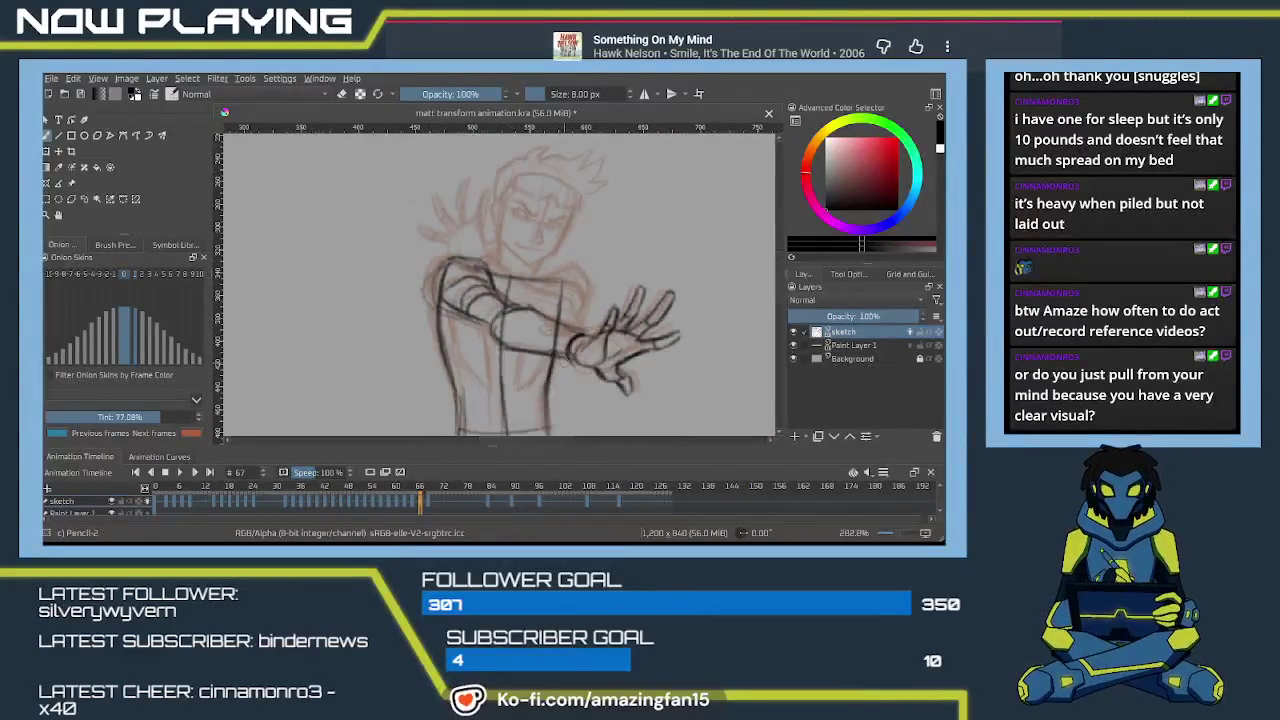
{"action": "mouse_move", "coordinate": [600, 390]}
{"action": "left_mouse_down"}
{"action": "mouse_move", "coordinate": [548, 365]}
{"action": "mouse_move", "coordinate": [504, 377]}
{"action": "left_mouse_up"}
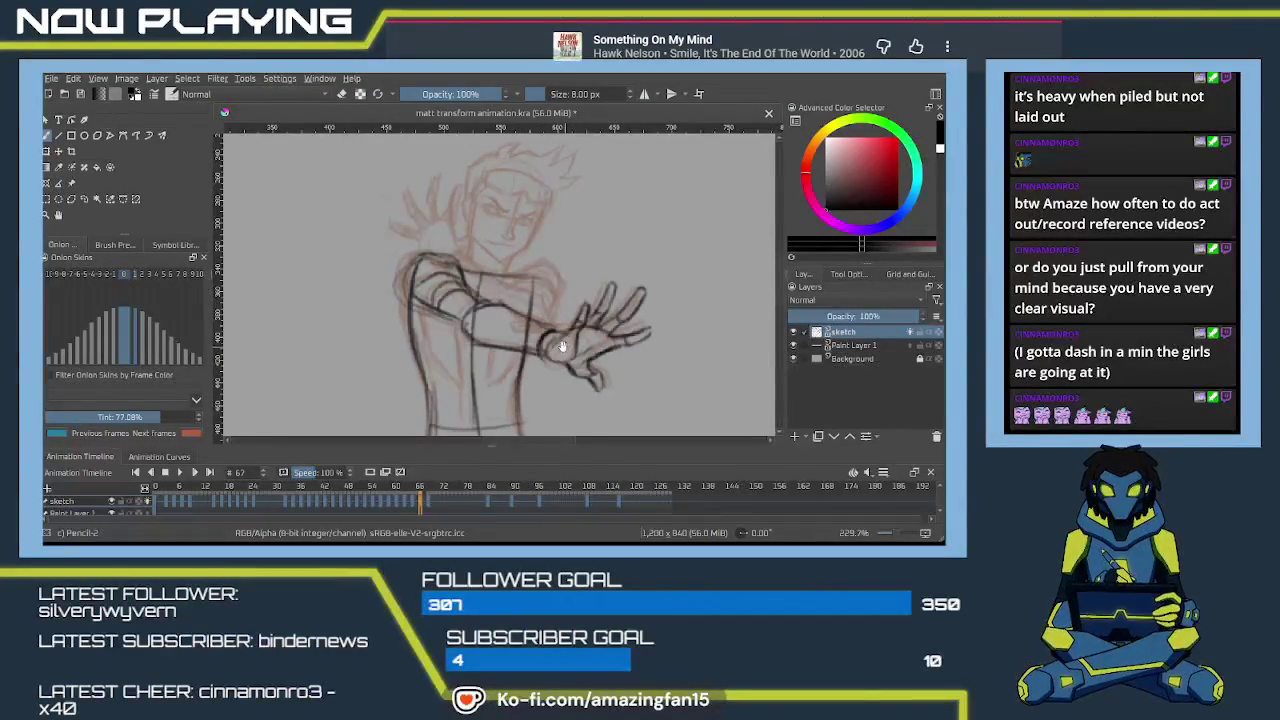
Undo and redraw the left leg line, then add two dark belt lines across the waist.
{"action": "scroll", "coordinate": [560, 345], "scroll_direction": "down", "scroll_amount": 2}
{"action": "scroll", "coordinate": [545, 305], "scroll_direction": "down", "scroll_amount": 2}
{"action": "scroll", "coordinate": [535, 300], "scroll_direction": "down", "scroll_amount": 2}
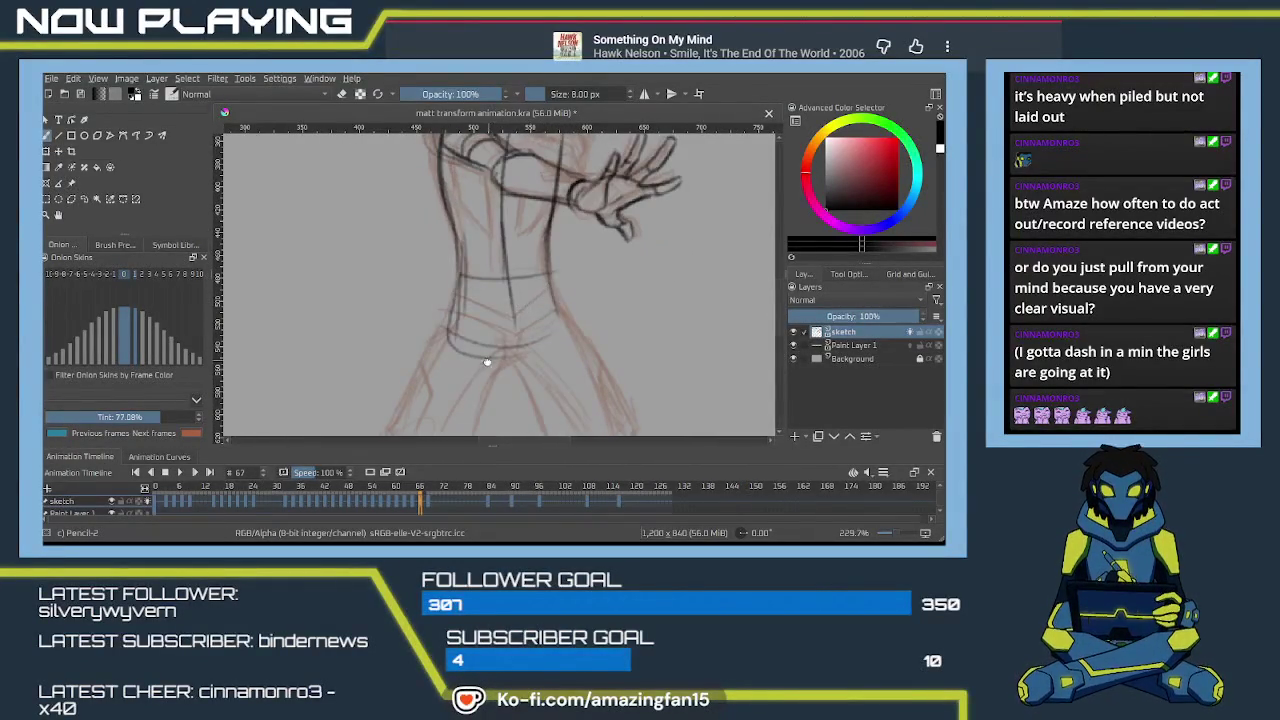
{"action": "scroll", "coordinate": [500, 340], "scroll_direction": "down", "scroll_amount": 2}
{"action": "scroll", "coordinate": [509, 320], "scroll_direction": "down", "scroll_amount": 1}
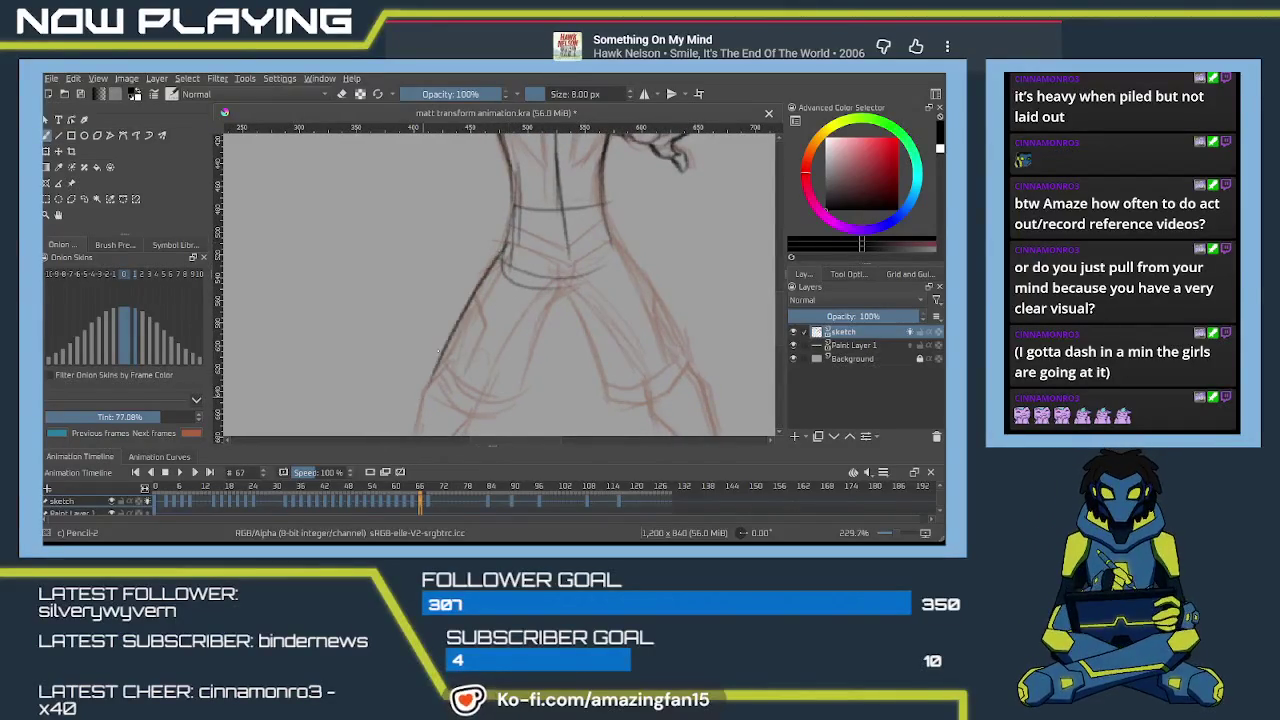
{"action": "key", "text": "ctrl+z"}
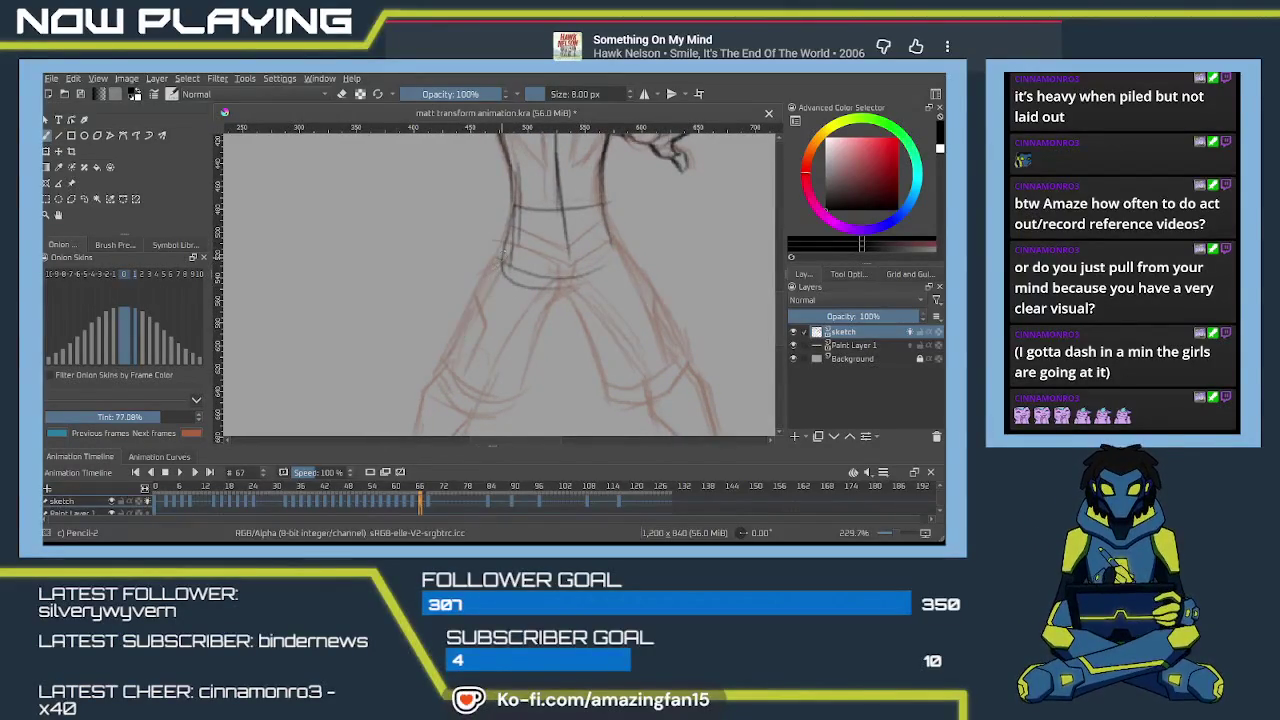
{"action": "left_click_drag", "start_coordinate": [510, 245], "coordinate": [430, 388]}
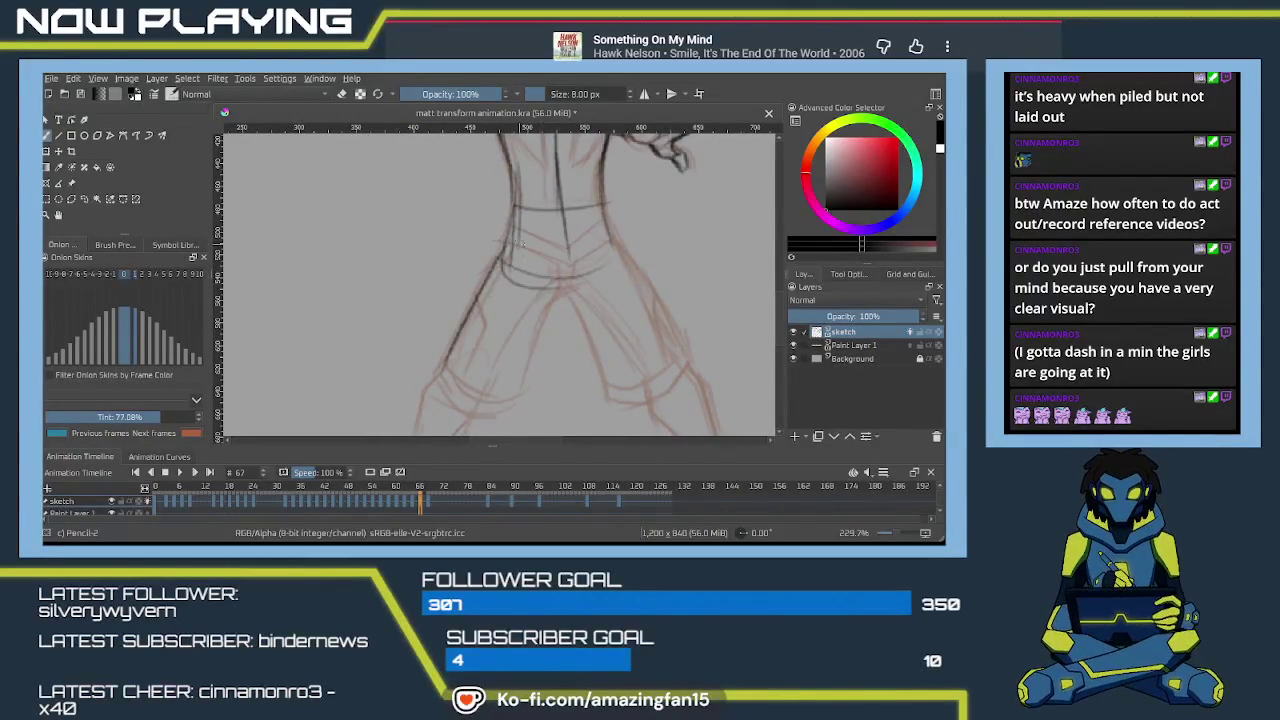
{"action": "left_click_drag", "start_coordinate": [505, 243], "coordinate": [568, 266]}
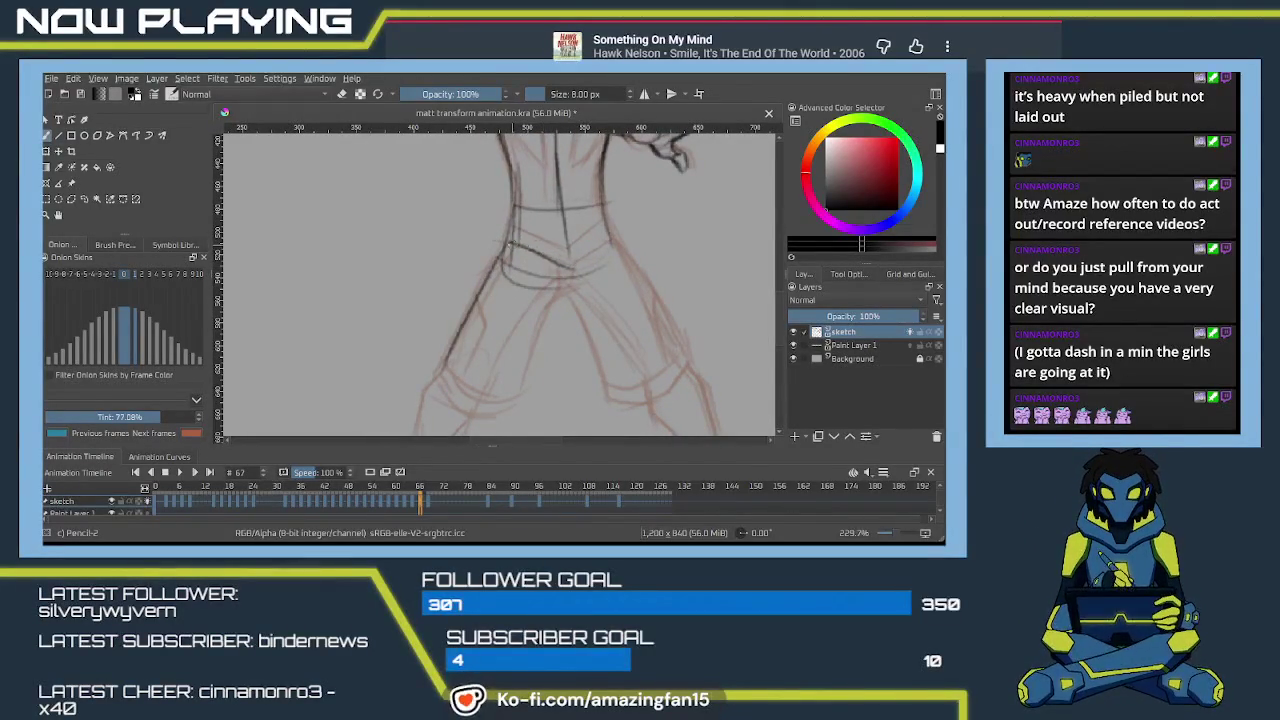
{"action": "mouse_move", "coordinate": [510, 238]}
{"action": "left_mouse_down"}
{"action": "mouse_move", "coordinate": [554, 222]}
{"action": "mouse_move", "coordinate": [578, 248]}
{"action": "mouse_move", "coordinate": [611, 233]}
{"action": "left_mouse_up"}
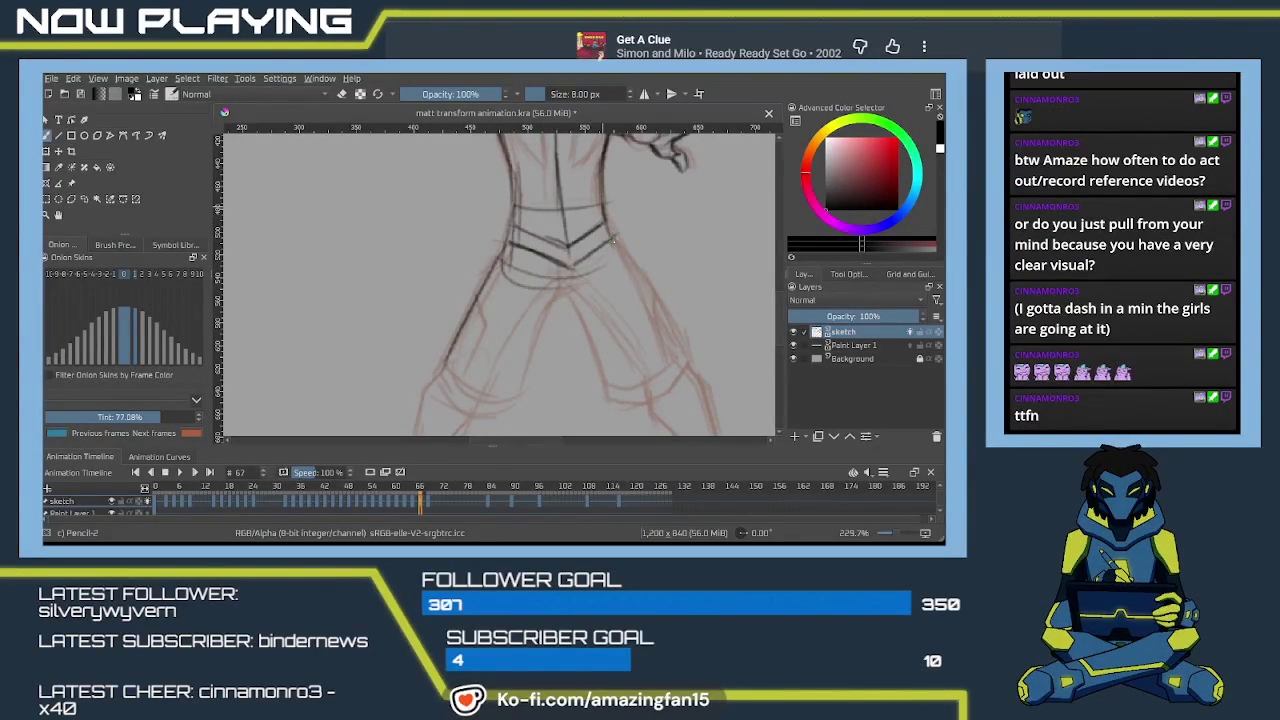
Draw a dark line at the right shoulder, then shift the brush hue toward orange-brown.
{"action": "scroll", "coordinate": [610, 300], "scroll_direction": "up", "scroll_amount": 5}
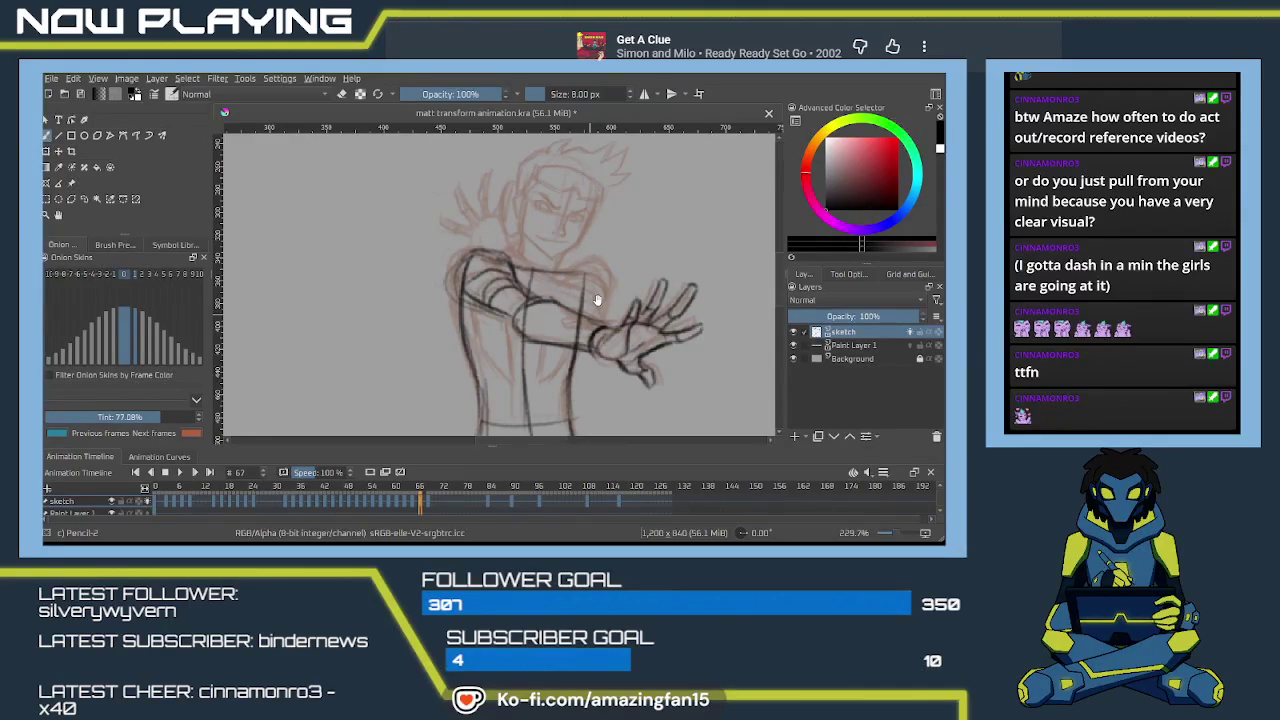
{"action": "scroll", "coordinate": [450, 338], "scroll_direction": "up", "scroll_amount": 2}
{"action": "scroll", "coordinate": [452, 338], "scroll_direction": "up", "scroll_amount": 2}
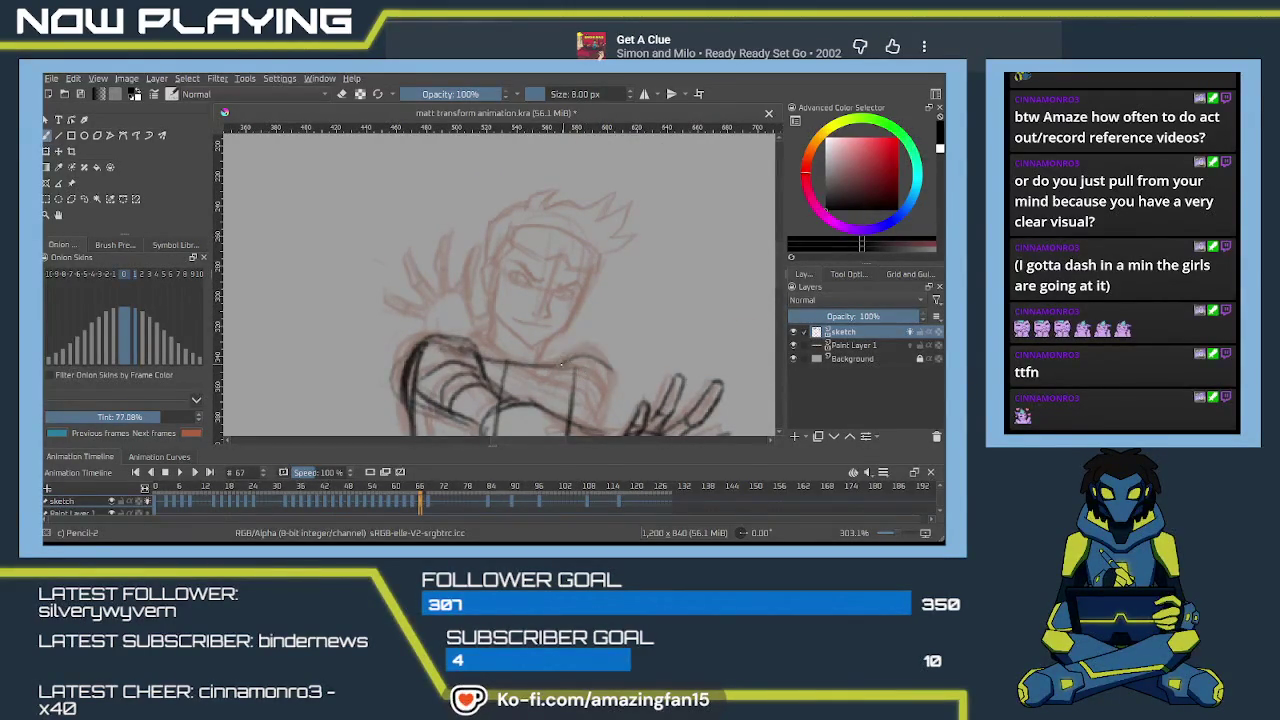
{"action": "mouse_move", "coordinate": [561, 364]}
{"action": "left_mouse_down"}
{"action": "mouse_move", "coordinate": [608, 348]}
{"action": "mouse_move", "coordinate": [482, 338]}
{"action": "left_mouse_up"}
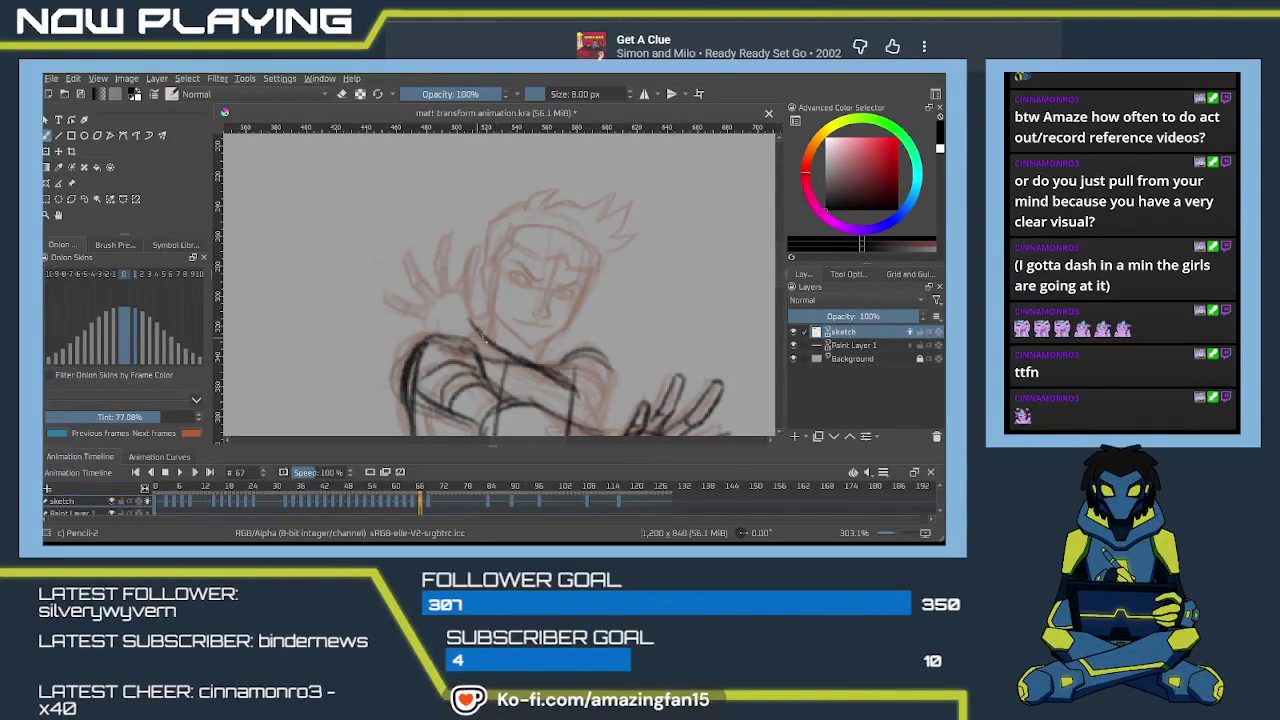
{"action": "left_click", "coordinate": [852, 122]}
{"action": "left_click", "coordinate": [834, 167]}
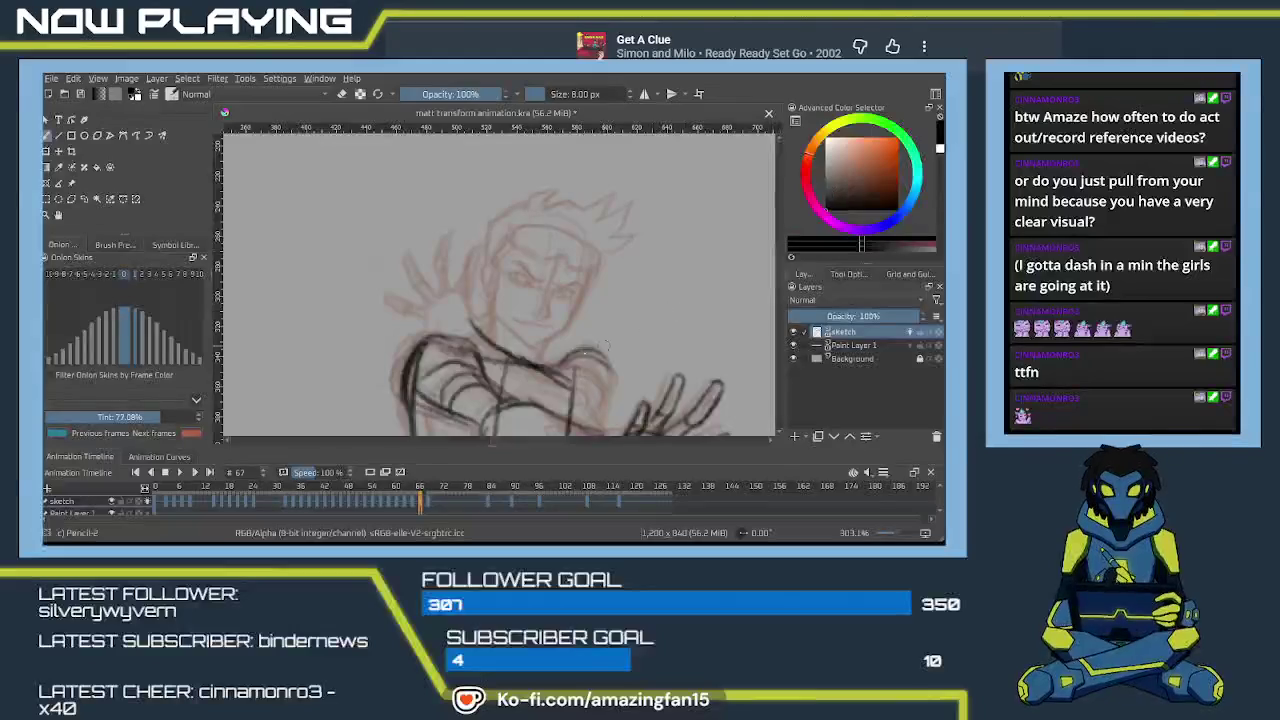
Zoom in and add two darker refining strokes around the shoulder.
{"action": "scroll", "coordinate": [519, 311], "scroll_direction": "up", "scroll_amount": 2}
{"action": "scroll", "coordinate": [519, 311], "scroll_direction": "up", "scroll_amount": 1}
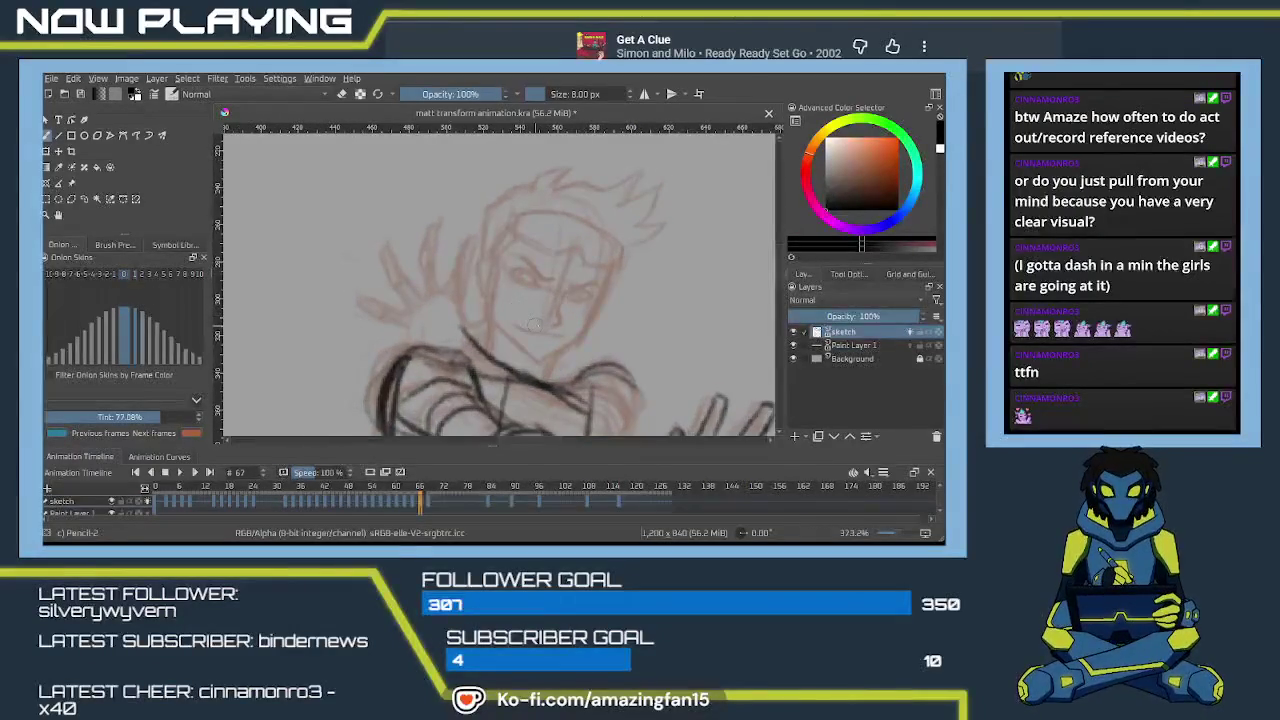
{"action": "scroll", "coordinate": [533, 338], "scroll_direction": "down", "scroll_amount": 3}
{"action": "scroll", "coordinate": [533, 338], "scroll_direction": "up", "scroll_amount": 2}
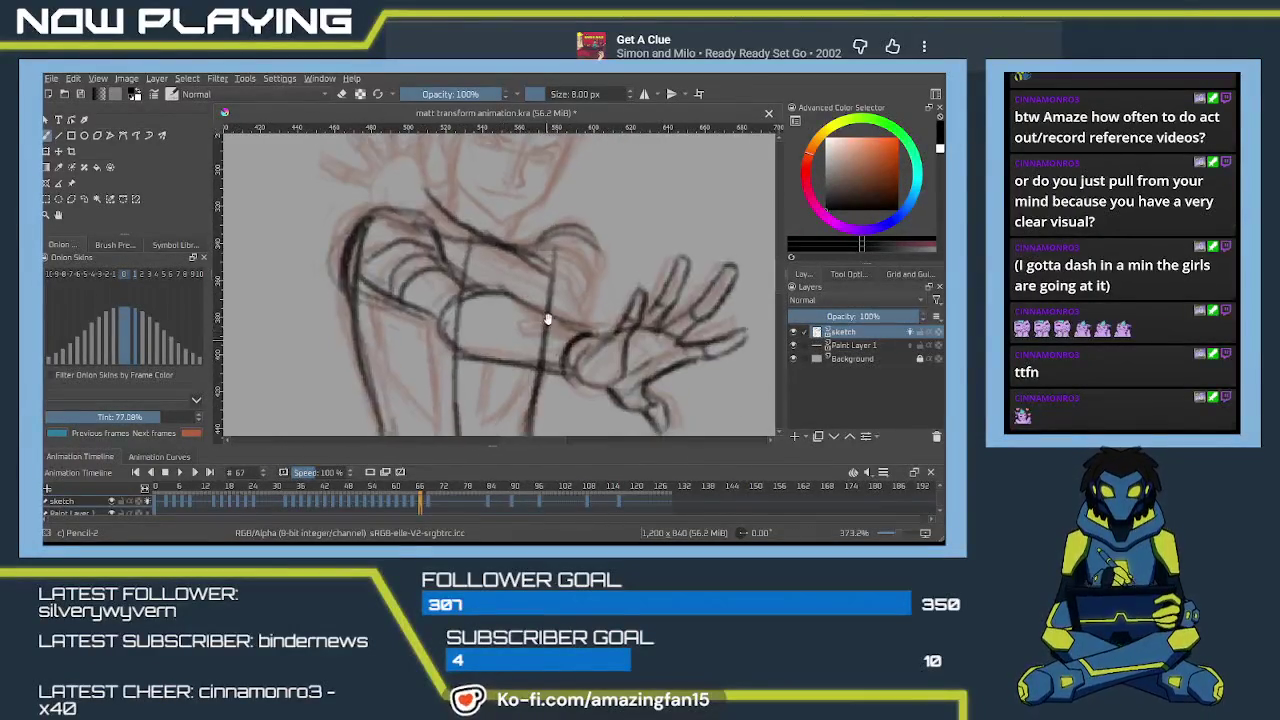
{"action": "scroll", "coordinate": [545, 300], "scroll_direction": "down", "scroll_amount": 2}
{"action": "mouse_move", "coordinate": [524, 310]}
{"action": "left_mouse_down"}
{"action": "mouse_move", "coordinate": [590, 276]}
{"action": "mouse_move", "coordinate": [572, 272]}
{"action": "mouse_move", "coordinate": [592, 320]}
{"action": "left_mouse_up"}
{"action": "mouse_move", "coordinate": [520, 278]}
{"action": "left_mouse_down"}
{"action": "mouse_move", "coordinate": [555, 255]}
{"action": "mouse_move", "coordinate": [584, 252]}
{"action": "mouse_move", "coordinate": [588, 270]}
{"action": "mouse_move", "coordinate": [586, 250]}
{"action": "mouse_move", "coordinate": [596, 318]}
{"action": "left_mouse_up"}
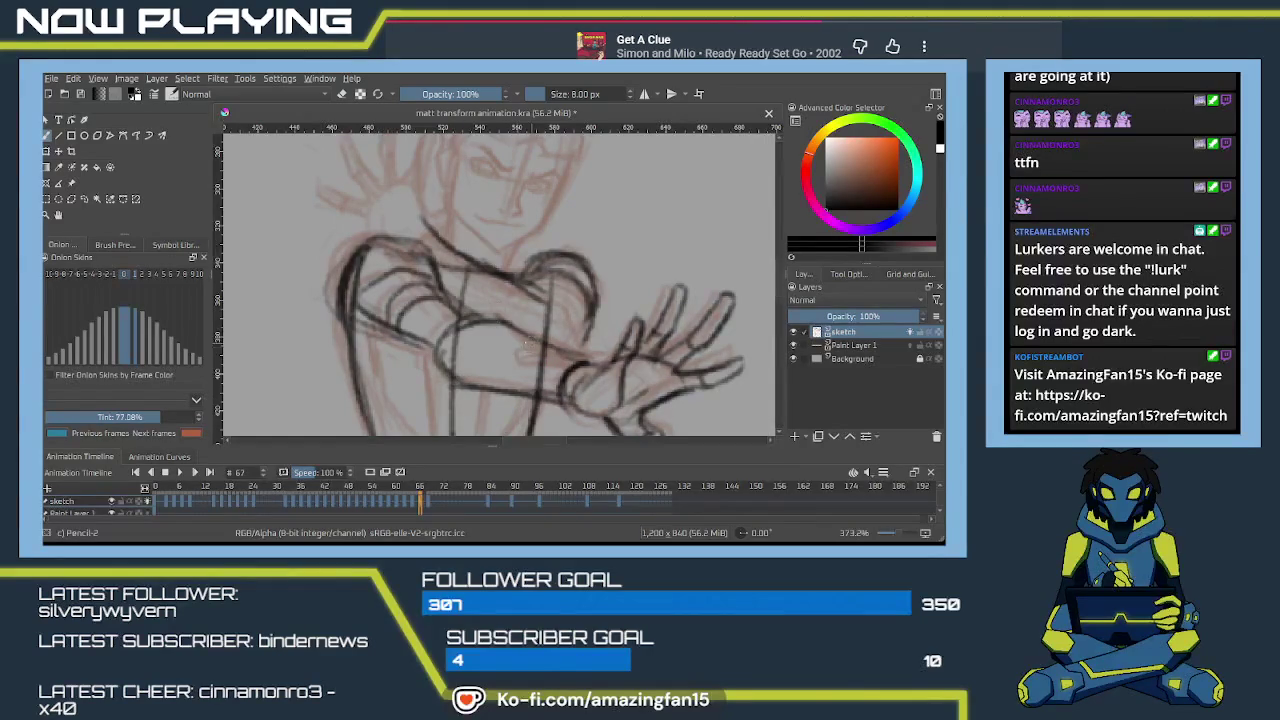
Rotate the view slightly and darken the forearm lines near the wrist, adding a short stroke left of it.
{"action": "left_click_drag", "start_coordinate": [525, 341], "coordinate": [549, 289]}
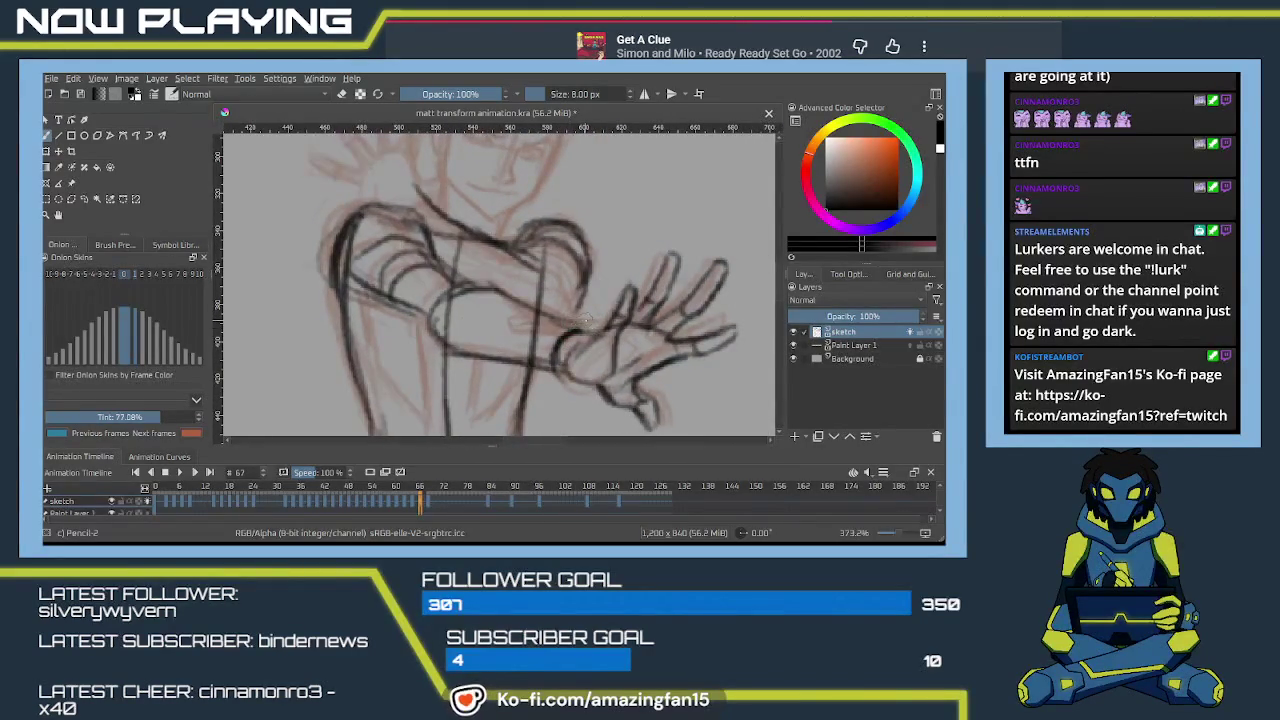
{"action": "left_click_drag", "start_coordinate": [593, 326], "coordinate": [574, 333]}
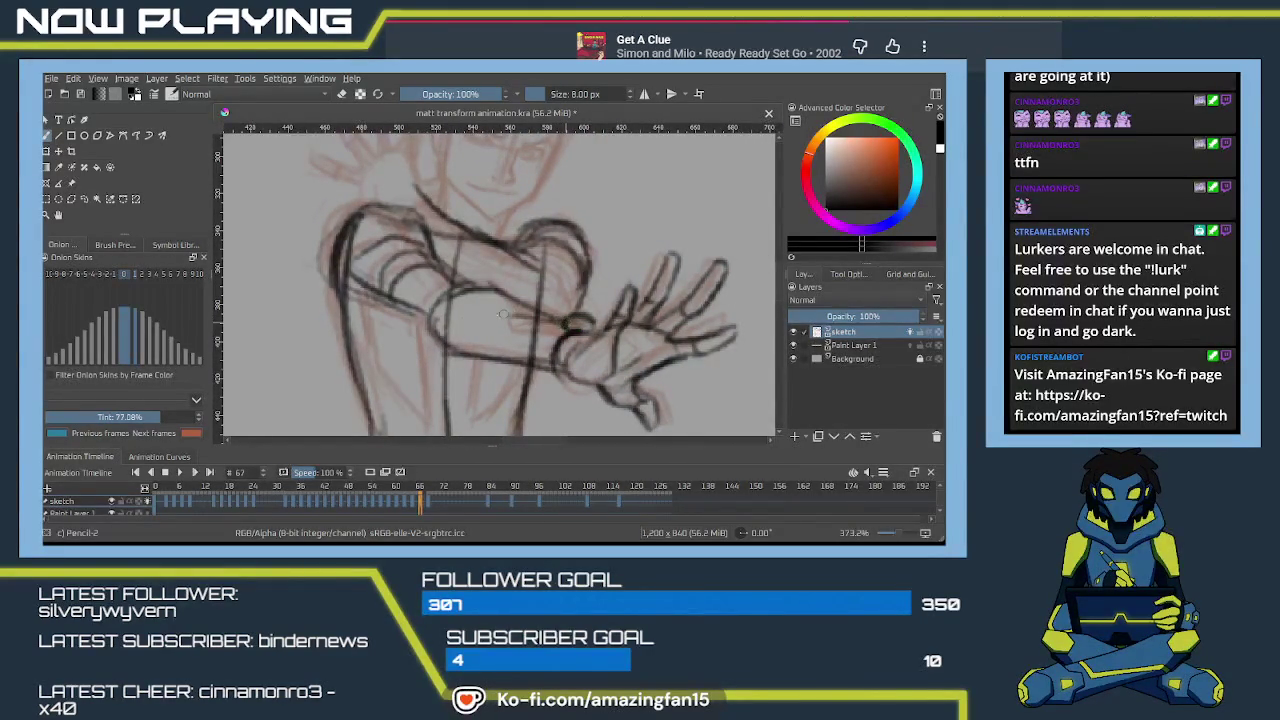
{"action": "mouse_move", "coordinate": [564, 323]}
{"action": "left_mouse_down"}
{"action": "mouse_move", "coordinate": [516, 322]}
{"action": "mouse_move", "coordinate": [572, 332]}
{"action": "left_mouse_up"}
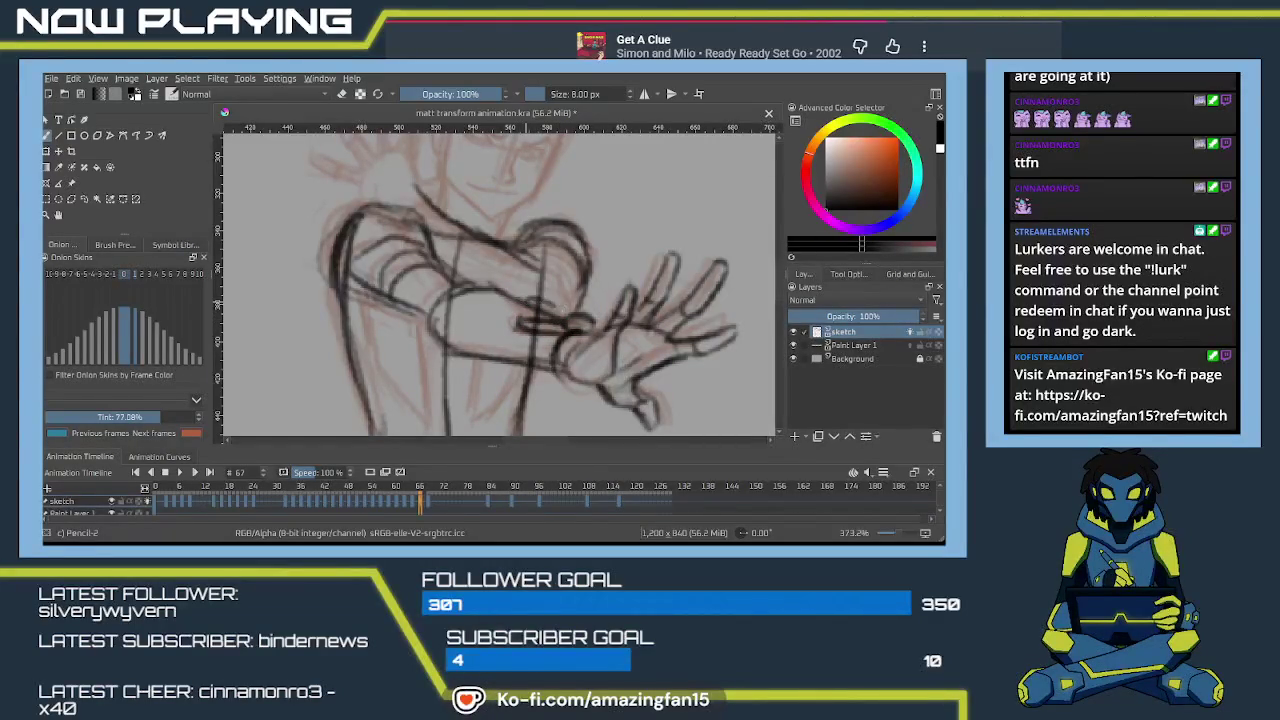
{"action": "left_click_drag", "start_coordinate": [516, 298], "coordinate": [584, 316]}
{"action": "mouse_move", "coordinate": [583, 380]}
{"action": "left_mouse_down"}
{"action": "mouse_move", "coordinate": [643, 309]}
{"action": "mouse_move", "coordinate": [538, 343]}
{"action": "mouse_move", "coordinate": [568, 372]}
{"action": "left_mouse_up"}
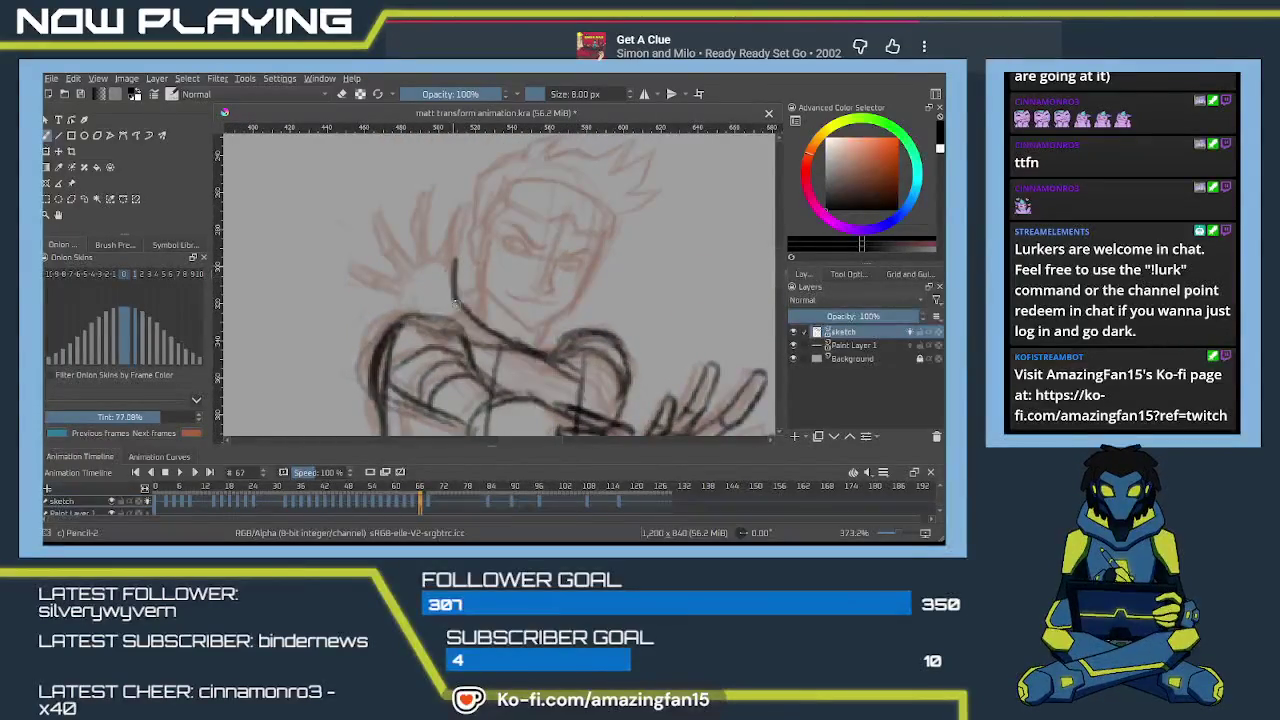
{"action": "mouse_move", "coordinate": [440, 256]}
{"action": "left_mouse_down"}
{"action": "mouse_move", "coordinate": [398, 268]}
{"action": "mouse_move", "coordinate": [392, 310]}
{"action": "mouse_move", "coordinate": [349, 264]}
{"action": "mouse_move", "coordinate": [350, 290]}
{"action": "mouse_move", "coordinate": [395, 300]}
{"action": "left_mouse_up"}
Draw the raised arm's edge and a darkened curve beside it.
{"action": "scroll", "coordinate": [395, 285], "scroll_direction": "up", "scroll_amount": 2}
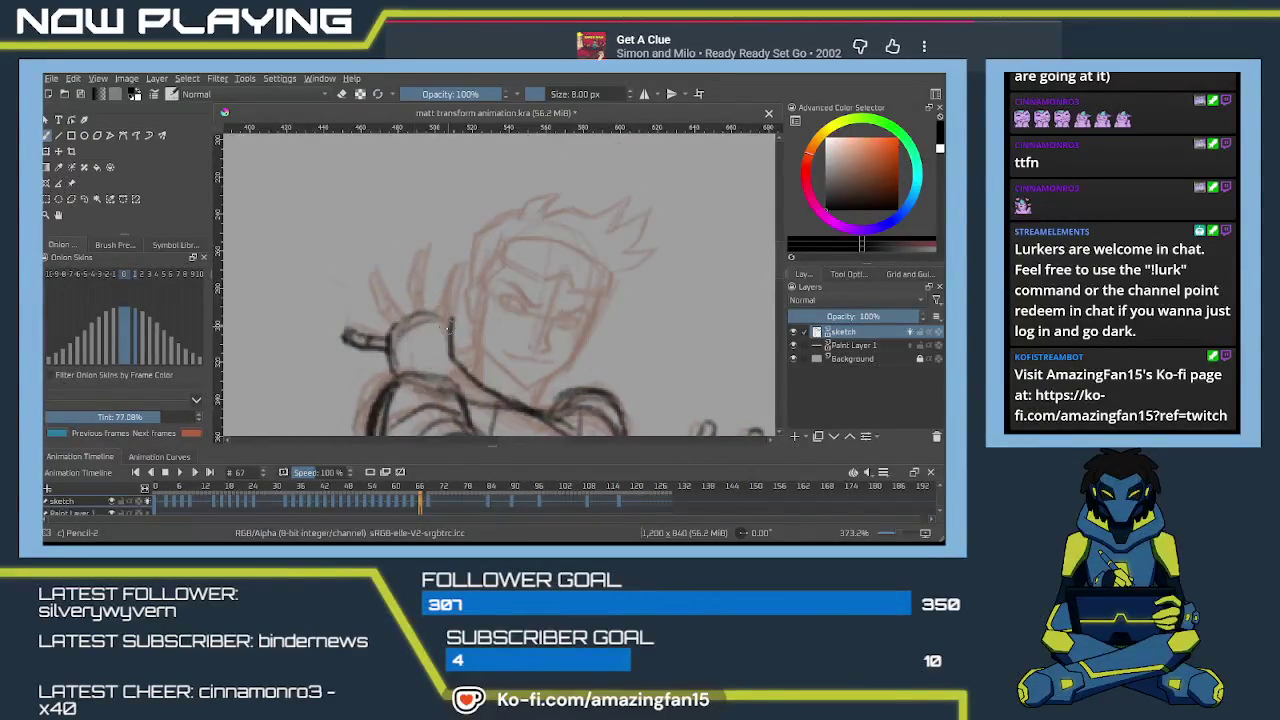
{"action": "left_click_drag", "start_coordinate": [450, 334], "coordinate": [463, 266]}
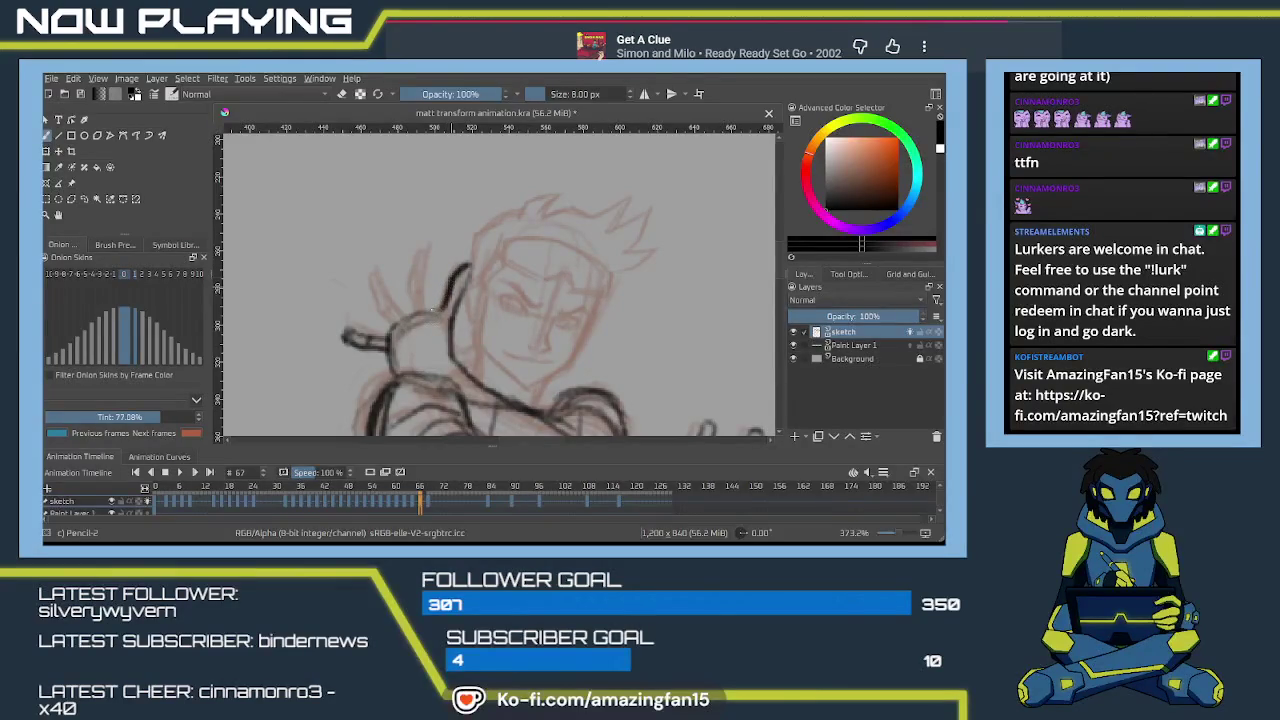
{"action": "left_click_drag", "start_coordinate": [436, 242], "coordinate": [424, 290]}
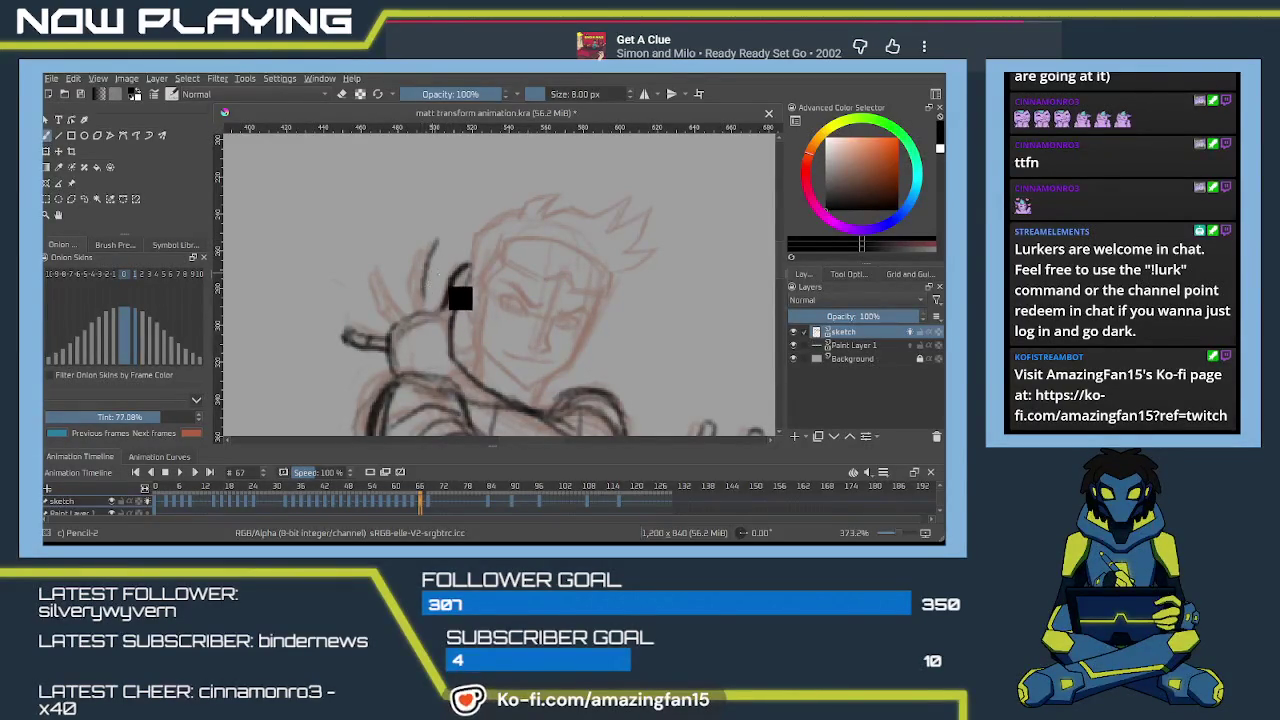
{"action": "mouse_move", "coordinate": [437, 242]}
{"action": "left_mouse_down"}
{"action": "mouse_move", "coordinate": [427, 286]}
{"action": "mouse_move", "coordinate": [434, 262]}
{"action": "left_mouse_up"}
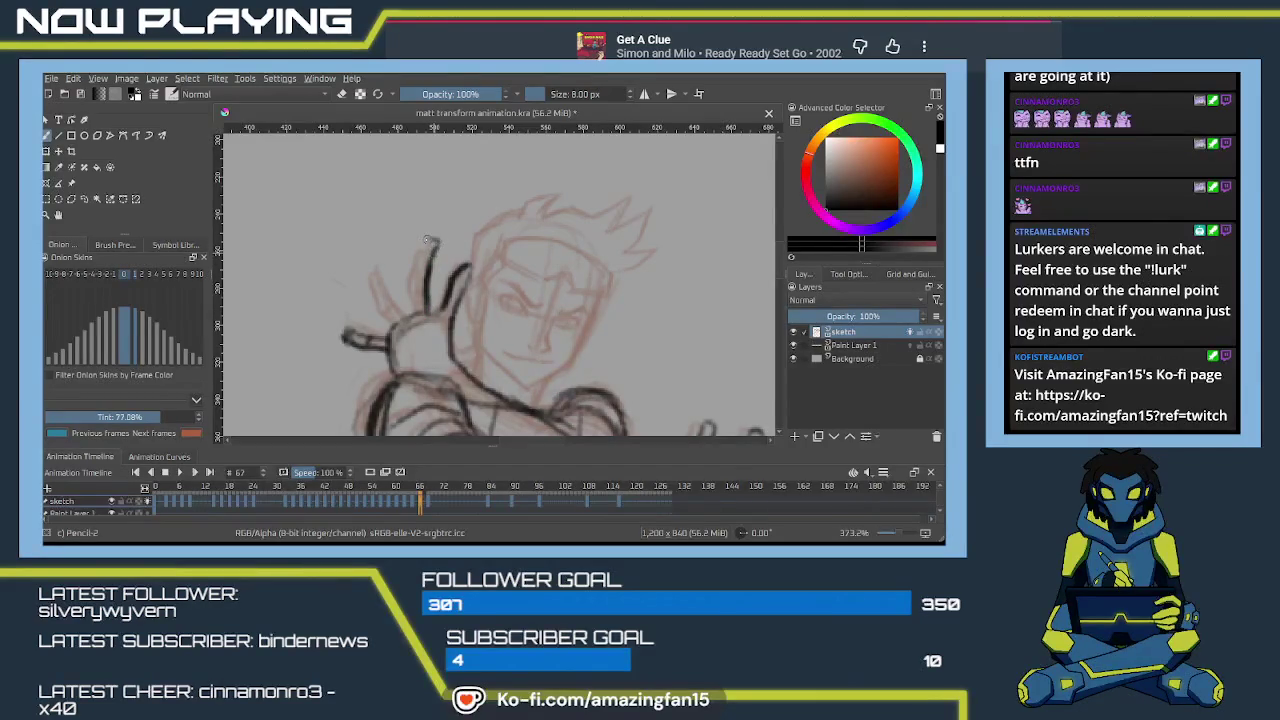
Sketch the raised hand's fingers, thickening the leftmost one, then pan to view the whole hand.
{"action": "mouse_move", "coordinate": [428, 241]}
{"action": "left_mouse_down"}
{"action": "mouse_move", "coordinate": [408, 274]}
{"action": "mouse_move", "coordinate": [415, 310]}
{"action": "left_mouse_up"}
{"action": "left_click_drag", "start_coordinate": [374, 261], "coordinate": [405, 312]}
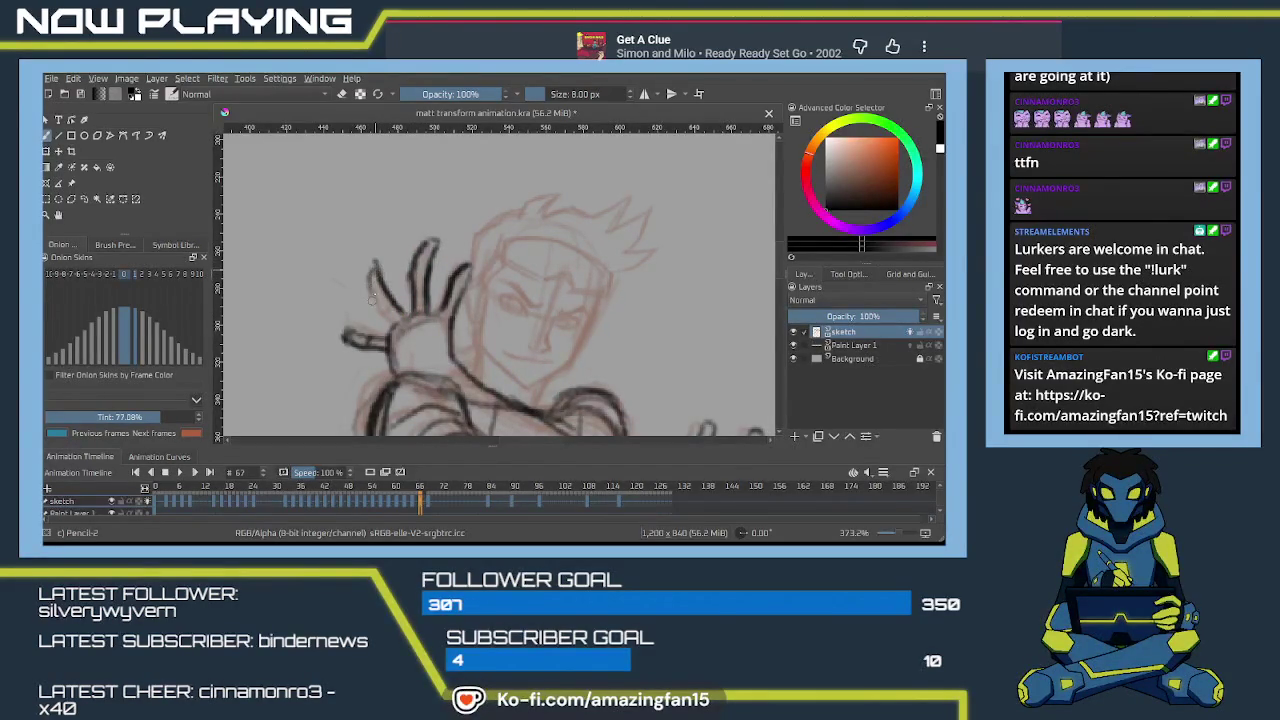
{"action": "mouse_move", "coordinate": [370, 268]}
{"action": "left_mouse_down"}
{"action": "mouse_move", "coordinate": [394, 332]}
{"action": "mouse_move", "coordinate": [392, 300]}
{"action": "left_mouse_up"}
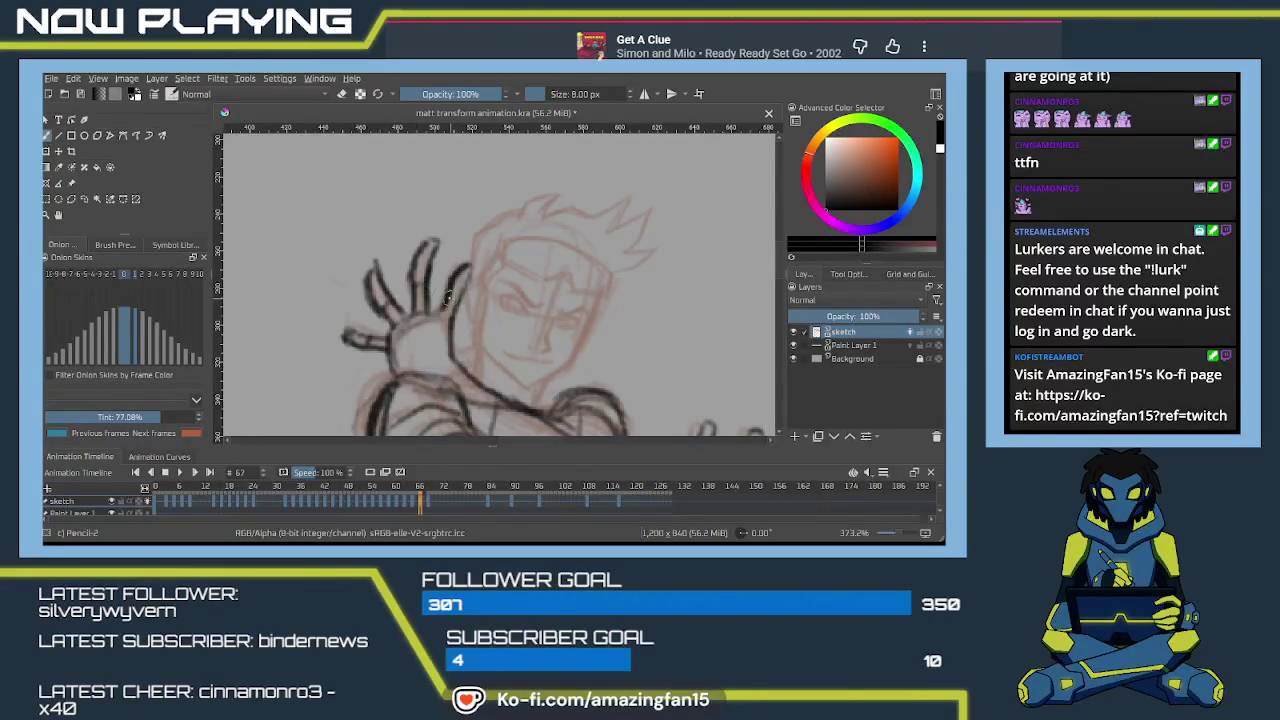
{"action": "left_click_drag", "start_coordinate": [450, 354], "coordinate": [445, 285]}
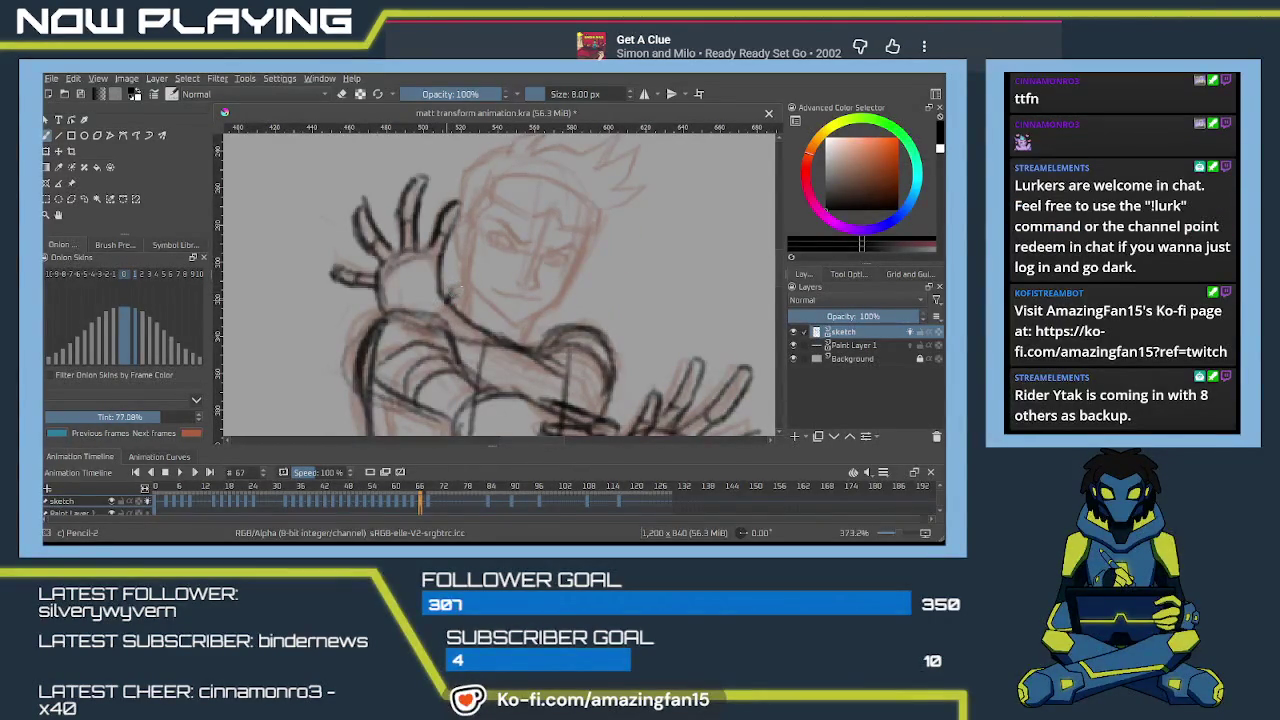
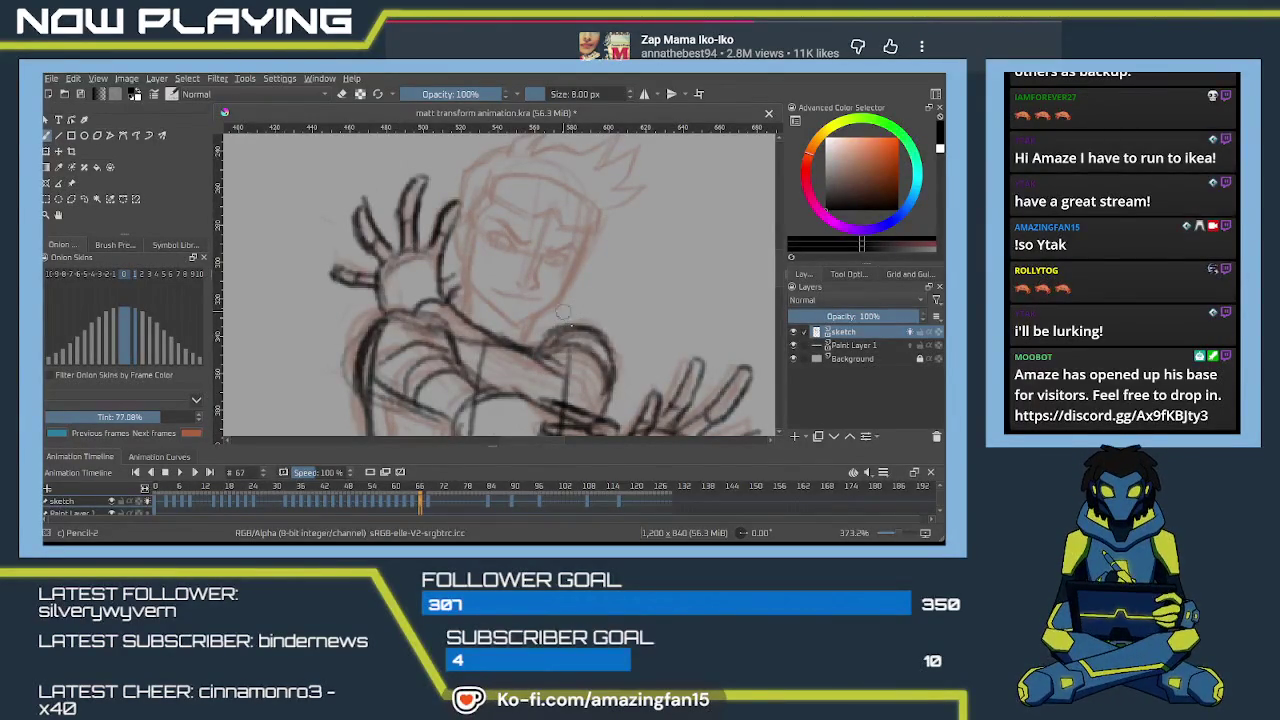
Ink the outstretched arm plus the diagonal, side and rising torso lines in black pencil.
{"action": "mouse_move", "coordinate": [580, 300]}
{"action": "left_mouse_down"}
{"action": "mouse_move", "coordinate": [536, 315]}
{"action": "mouse_move", "coordinate": [556, 278]}
{"action": "left_mouse_up"}
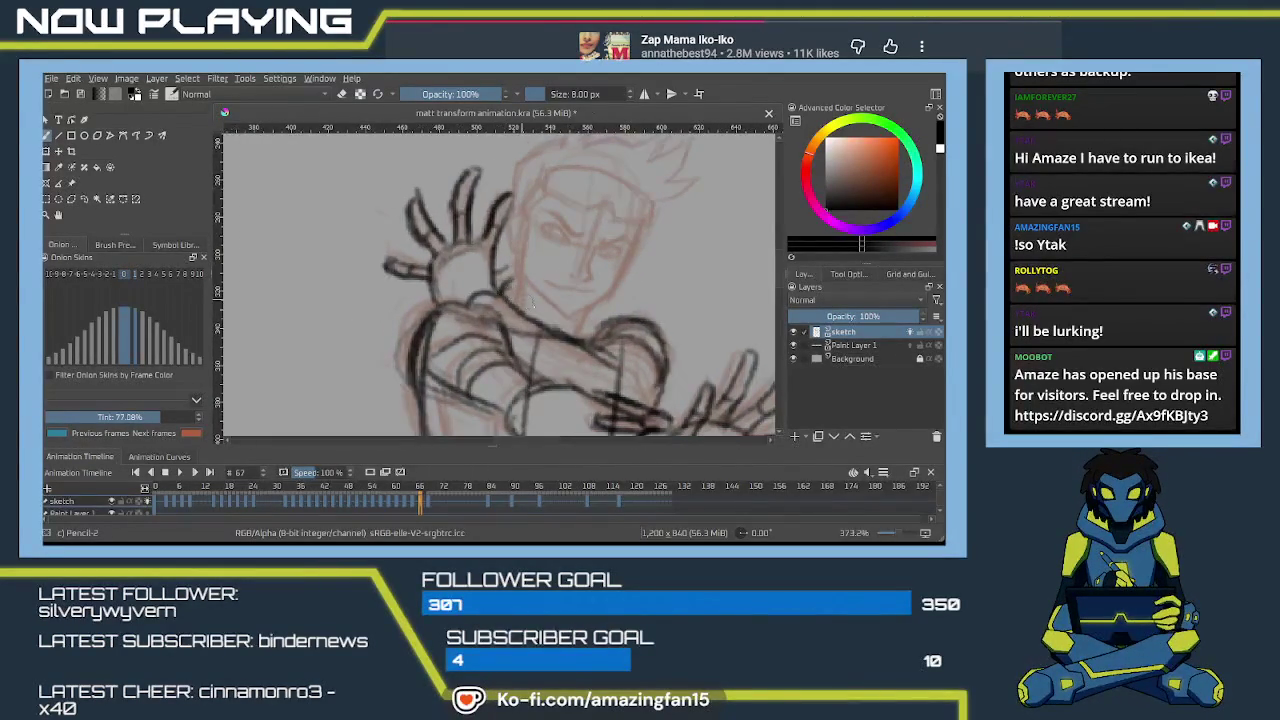
{"action": "left_click_drag", "start_coordinate": [560, 286], "coordinate": [628, 312]}
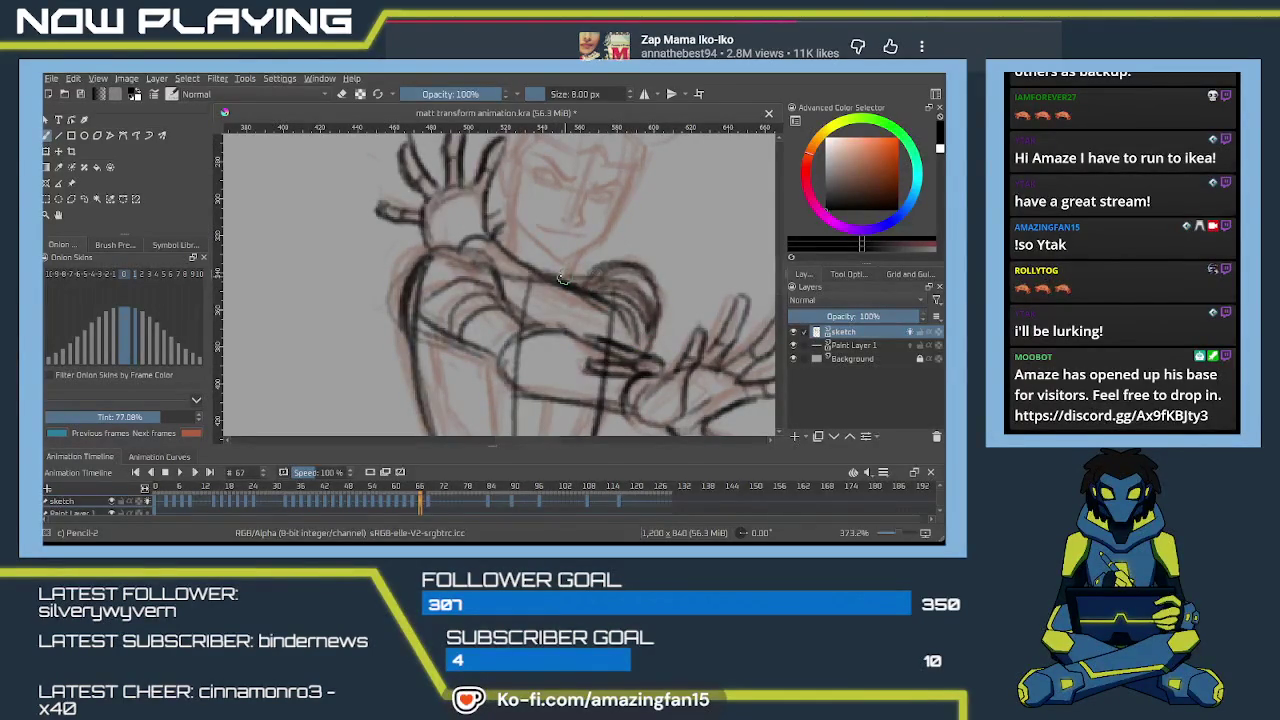
{"action": "mouse_move", "coordinate": [523, 269]}
{"action": "left_mouse_down"}
{"action": "mouse_move", "coordinate": [558, 343]}
{"action": "mouse_move", "coordinate": [444, 254]}
{"action": "left_mouse_up"}
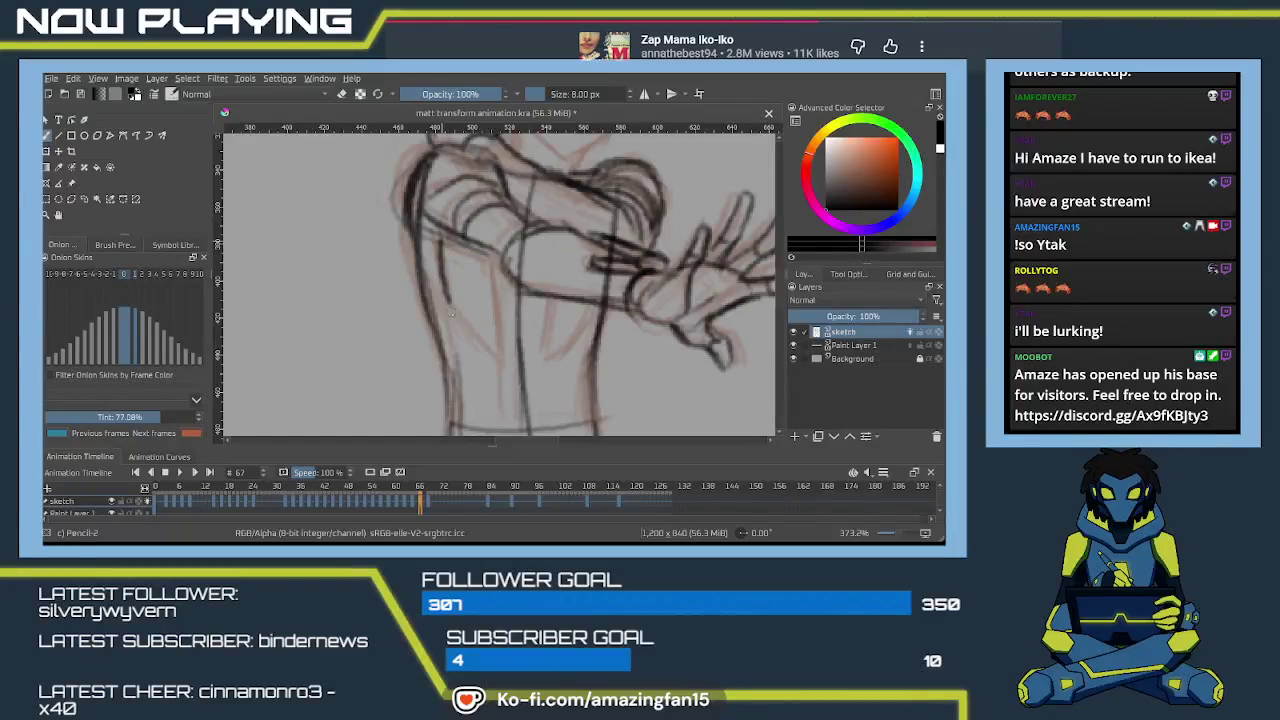
{"action": "left_click_drag", "start_coordinate": [448, 302], "coordinate": [502, 352]}
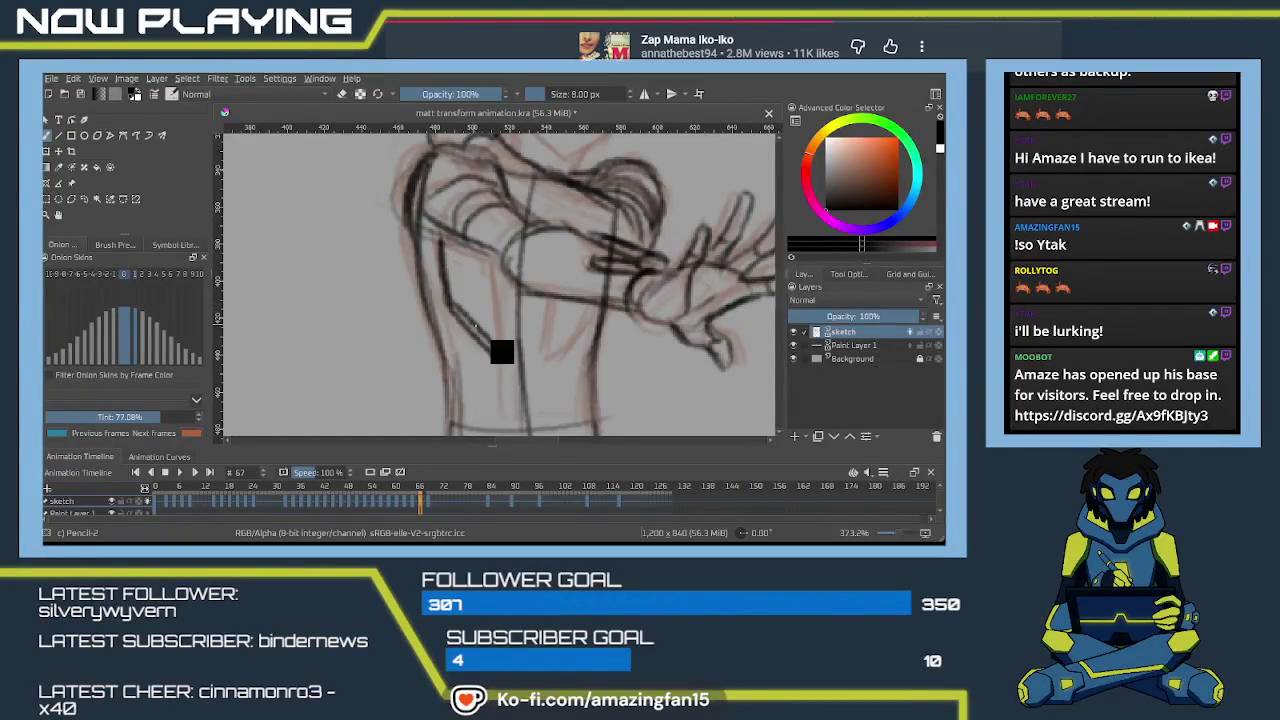
{"action": "key", "text": "ctrl+z"}
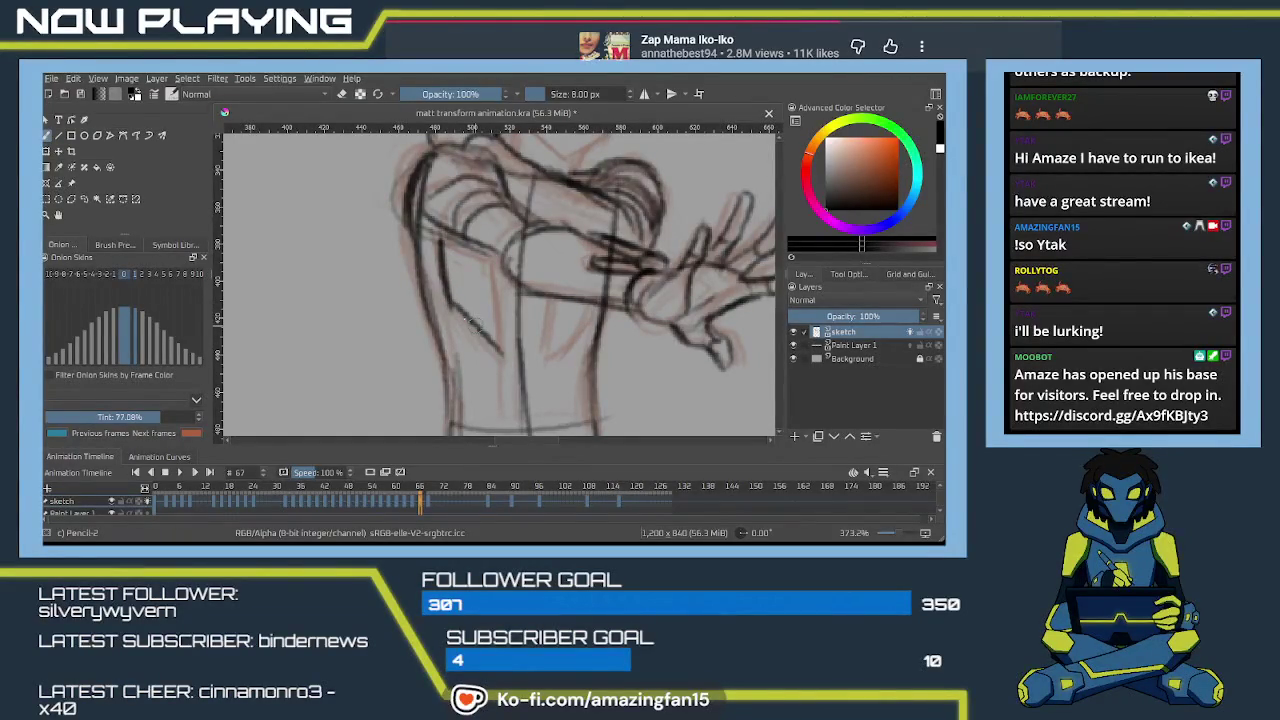
{"action": "left_click_drag", "start_coordinate": [448, 302], "coordinate": [502, 354]}
{"action": "mouse_move", "coordinate": [489, 256]}
{"action": "left_mouse_down"}
{"action": "mouse_move", "coordinate": [503, 357]}
{"action": "mouse_move", "coordinate": [591, 296]}
{"action": "left_mouse_up"}
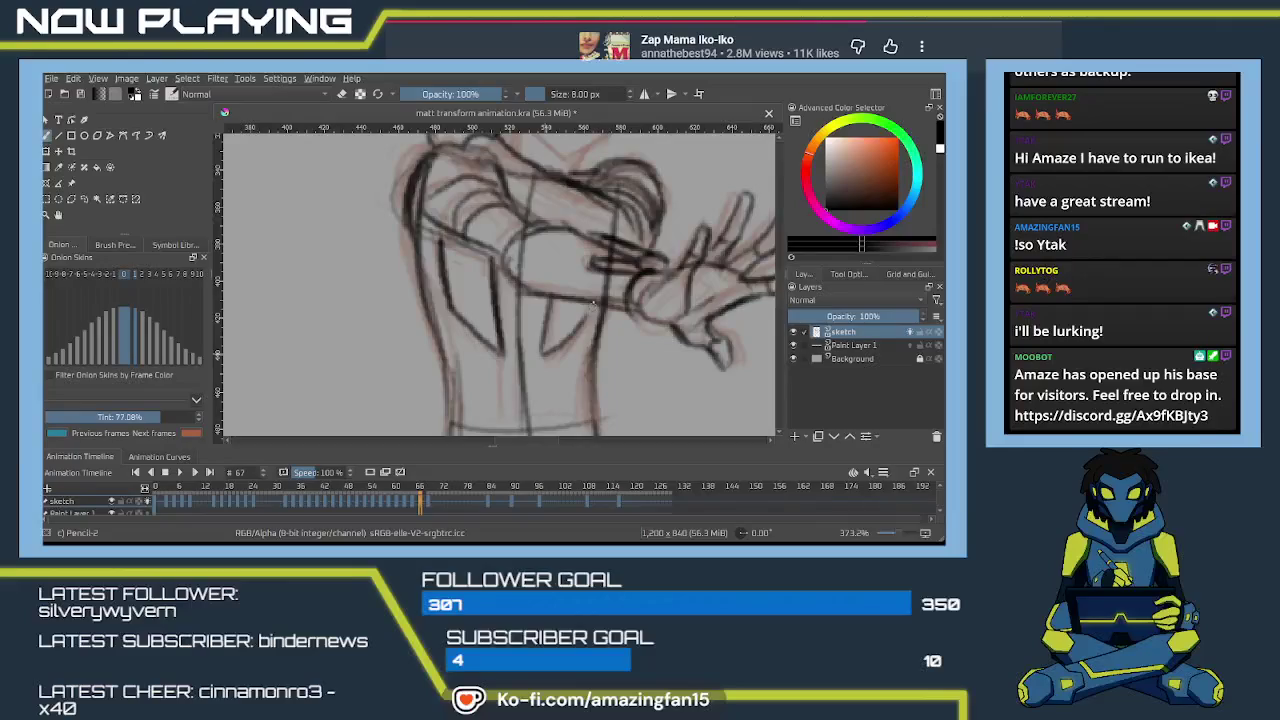
{"action": "mouse_move", "coordinate": [541, 355]}
{"action": "left_mouse_down"}
{"action": "mouse_move", "coordinate": [590, 305]}
{"action": "mouse_move", "coordinate": [570, 250]}
{"action": "left_mouse_up"}
Ink the first leg's long outline and curved hem, redrawing a shorter inner hem line.
{"action": "scroll", "coordinate": [568, 242], "scroll_direction": "down", "scroll_amount": 3}
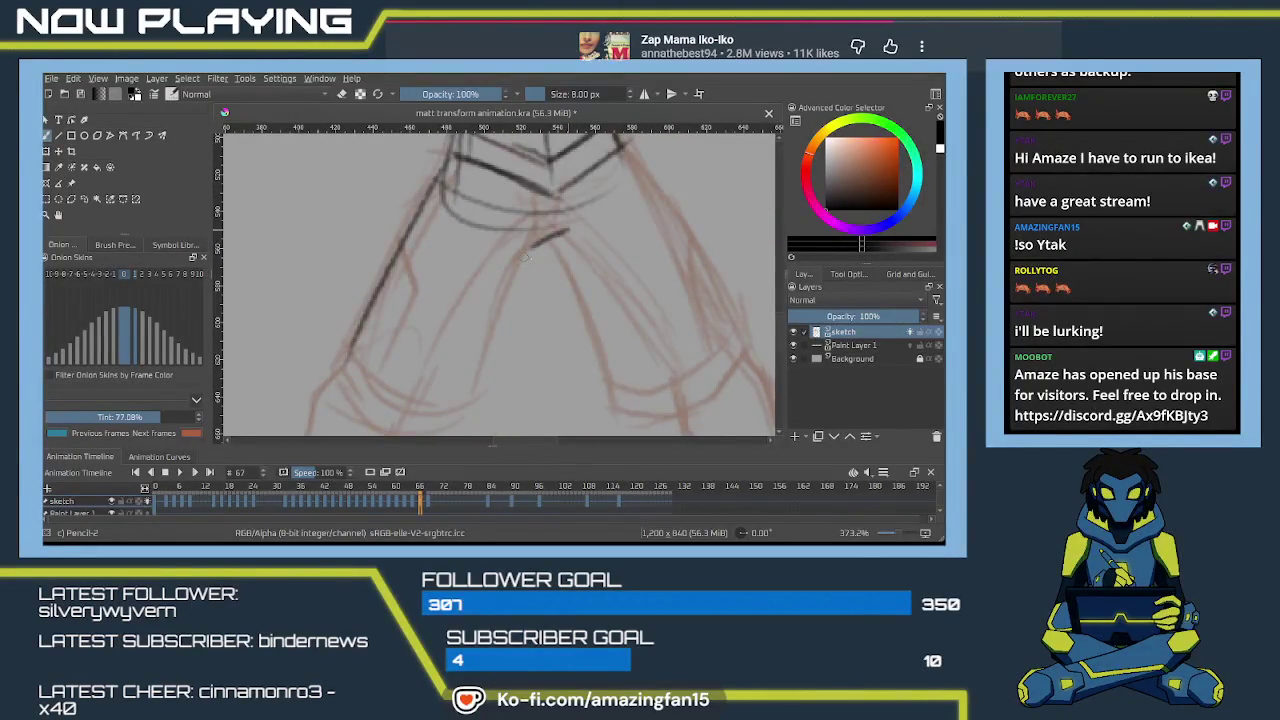
{"action": "left_click_drag", "start_coordinate": [634, 170], "coordinate": [540, 345]}
{"action": "left_click_drag", "start_coordinate": [412, 292], "coordinate": [540, 330]}
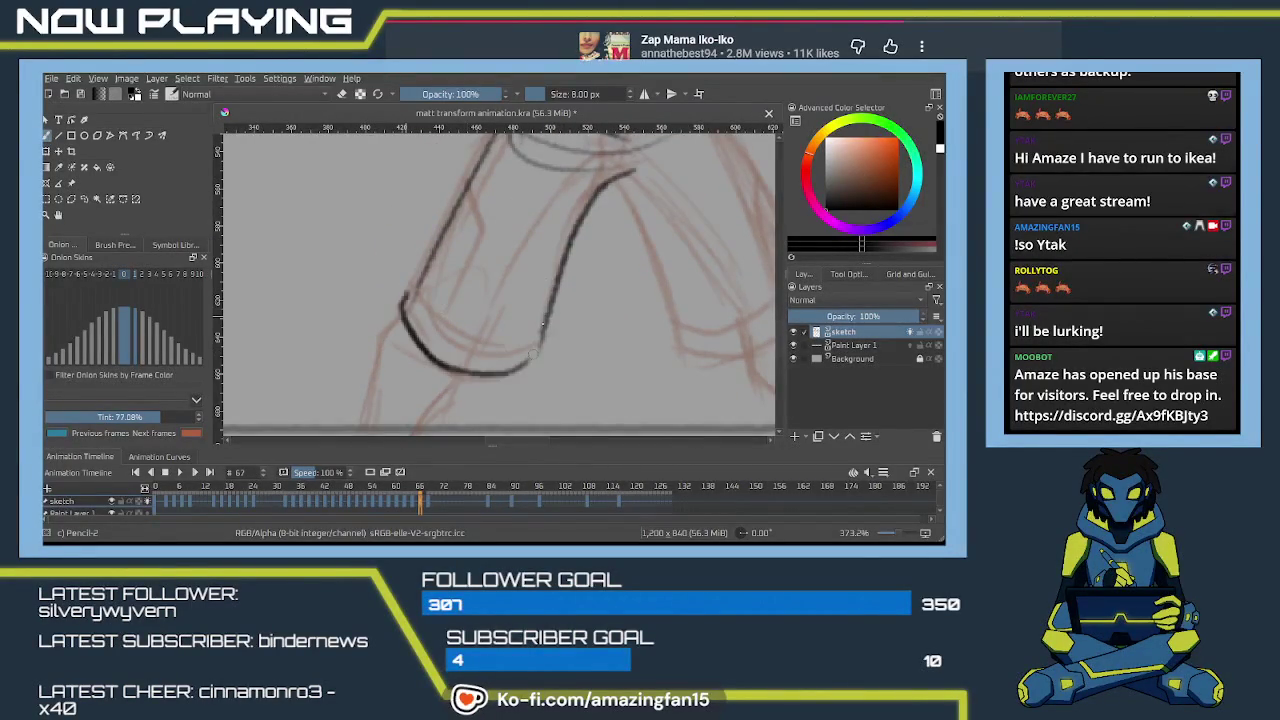
{"action": "left_click_drag", "start_coordinate": [416, 306], "coordinate": [540, 318]}
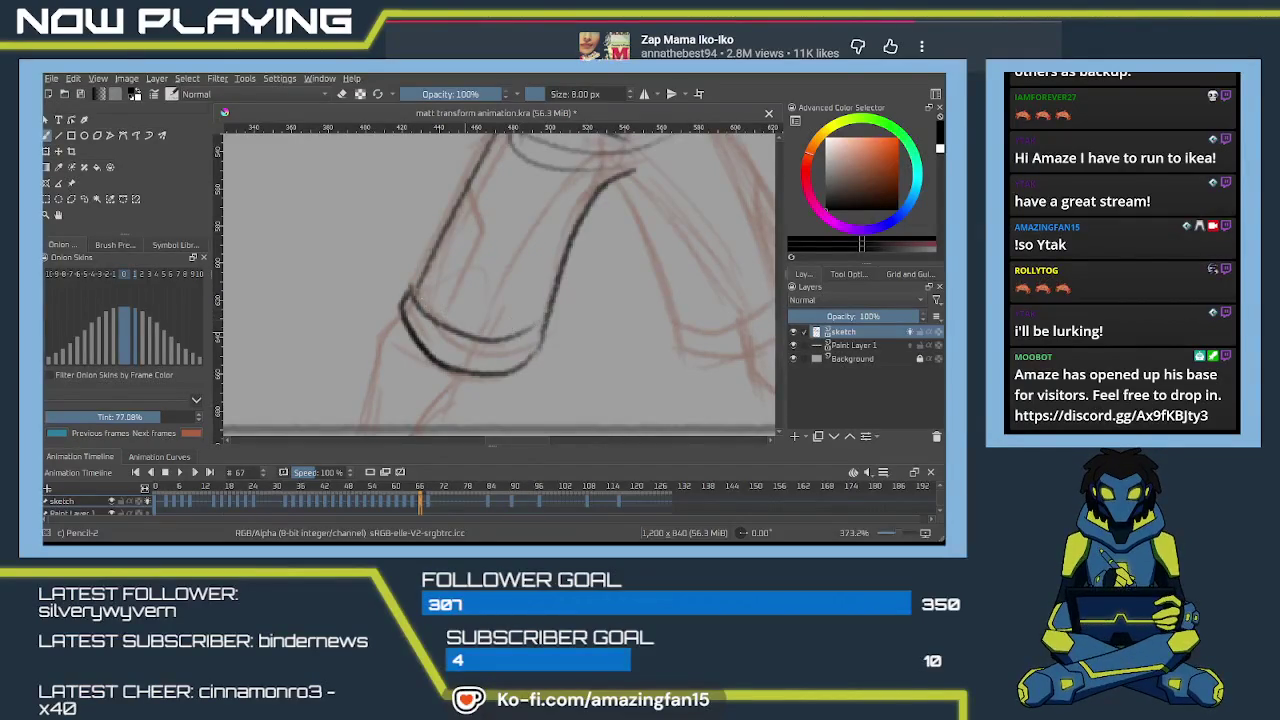
{"action": "key", "text": "ctrl+z"}
{"action": "left_click_drag", "start_coordinate": [412, 292], "coordinate": [490, 342]}
Ink the left and right edges of the shorts' legs.
{"action": "scroll", "coordinate": [450, 310], "scroll_direction": "up", "scroll_amount": 3}
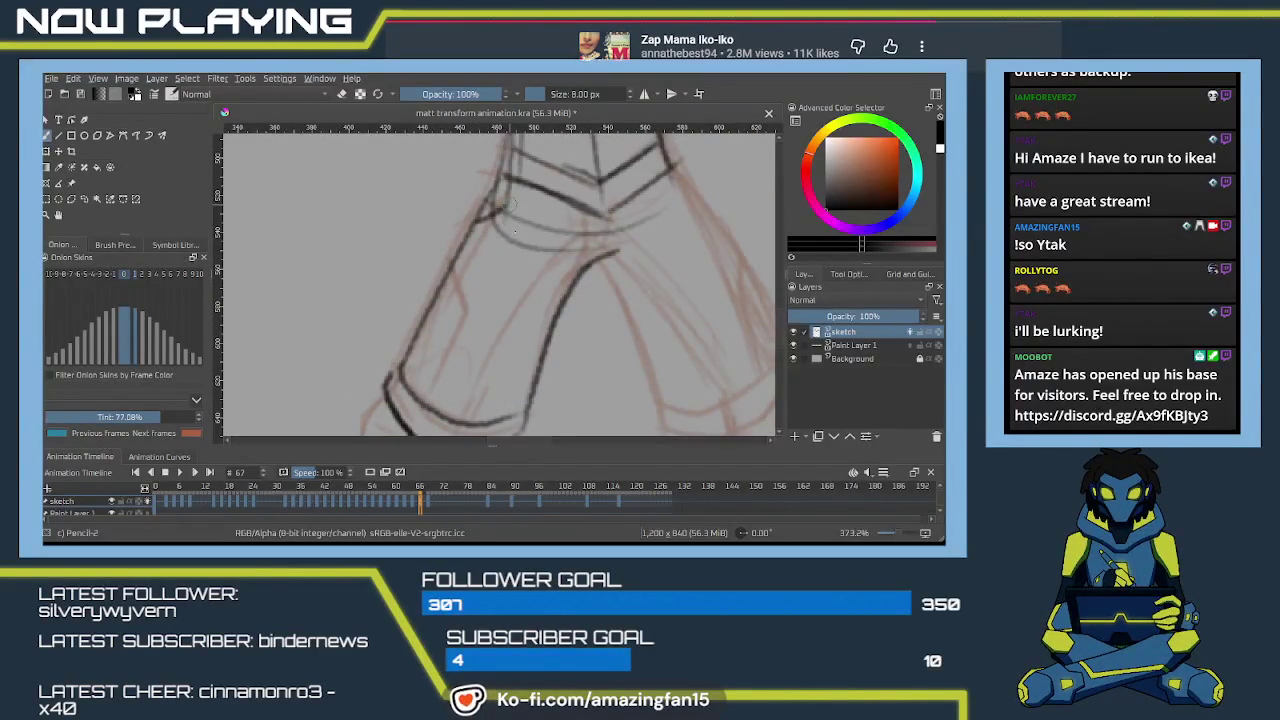
{"action": "scroll", "coordinate": [545, 280], "scroll_direction": "up", "scroll_amount": 3}
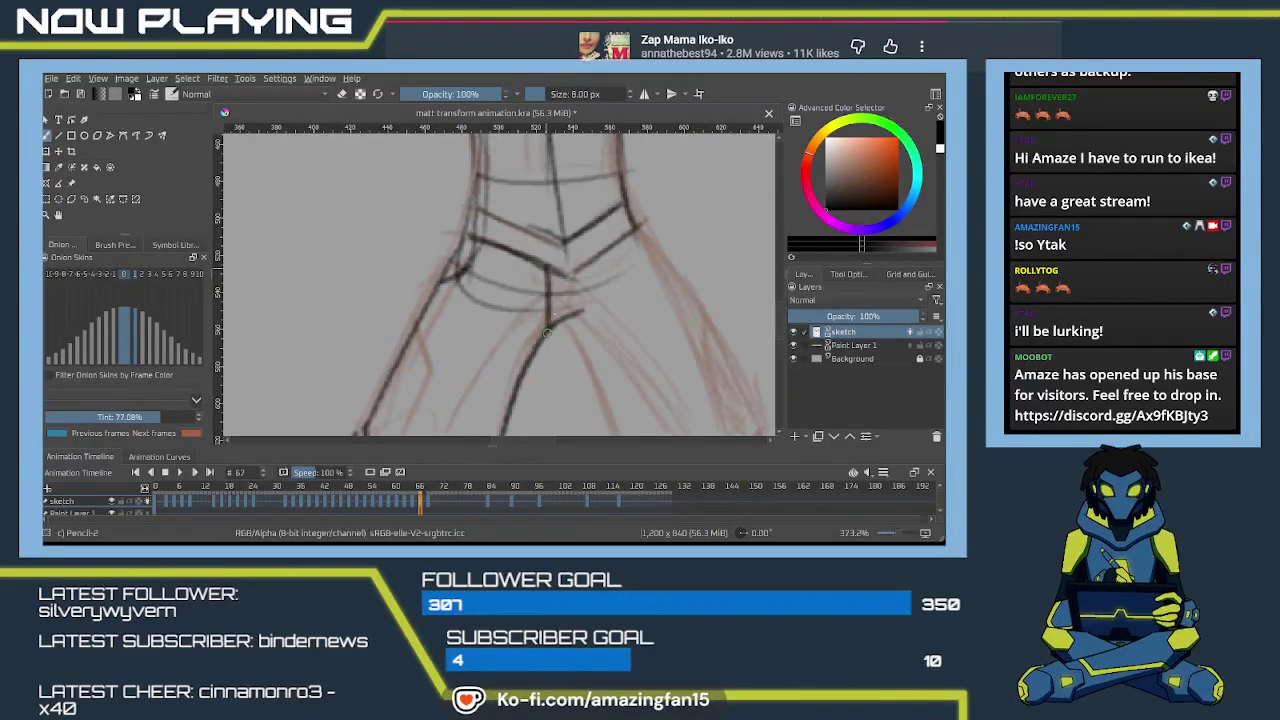
{"action": "scroll", "coordinate": [510, 268], "scroll_direction": "down", "scroll_amount": 2}
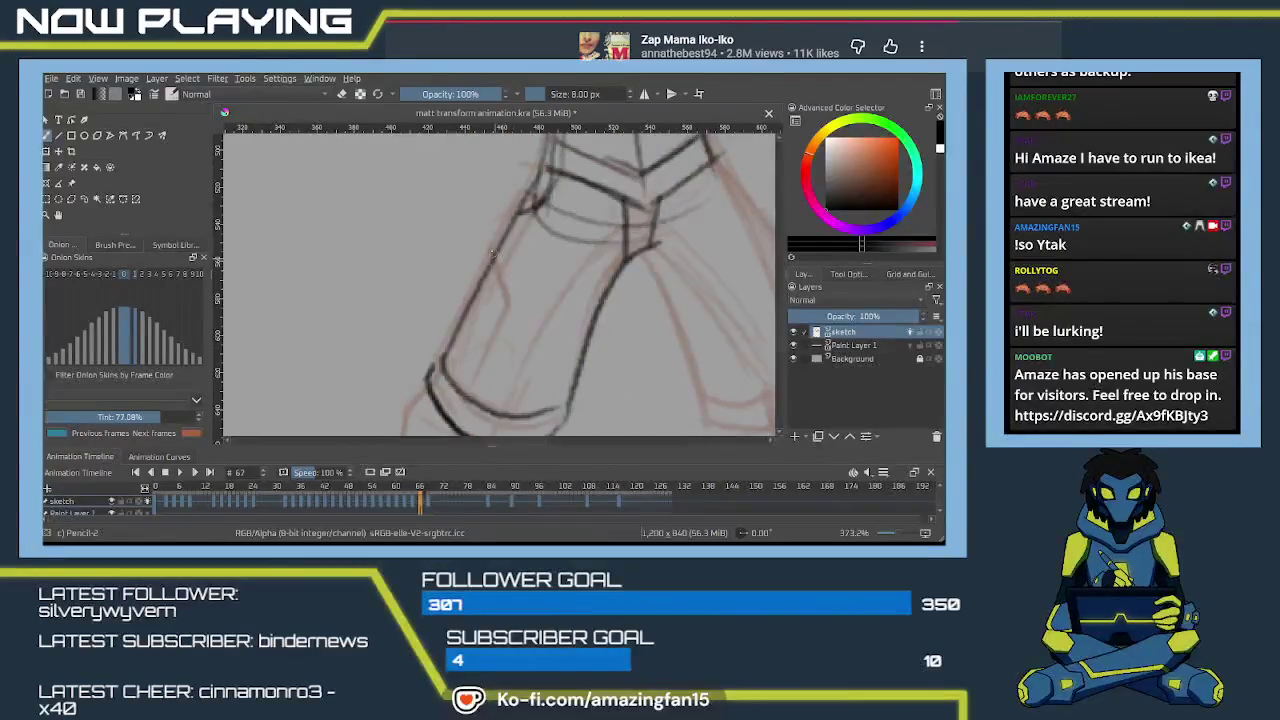
{"action": "mouse_move", "coordinate": [493, 253]}
{"action": "left_mouse_down"}
{"action": "mouse_move", "coordinate": [506, 300]}
{"action": "mouse_move", "coordinate": [466, 398]}
{"action": "left_mouse_up"}
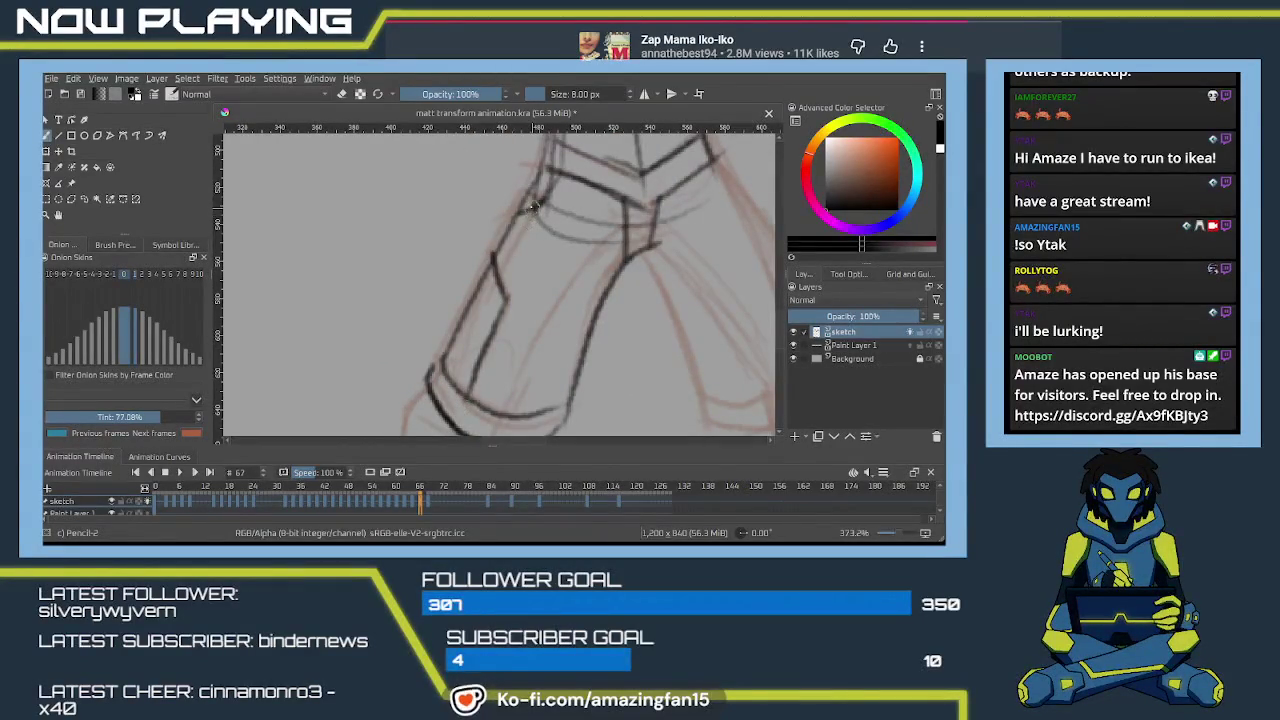
{"action": "left_click_drag", "start_coordinate": [690, 330], "coordinate": [555, 244]}
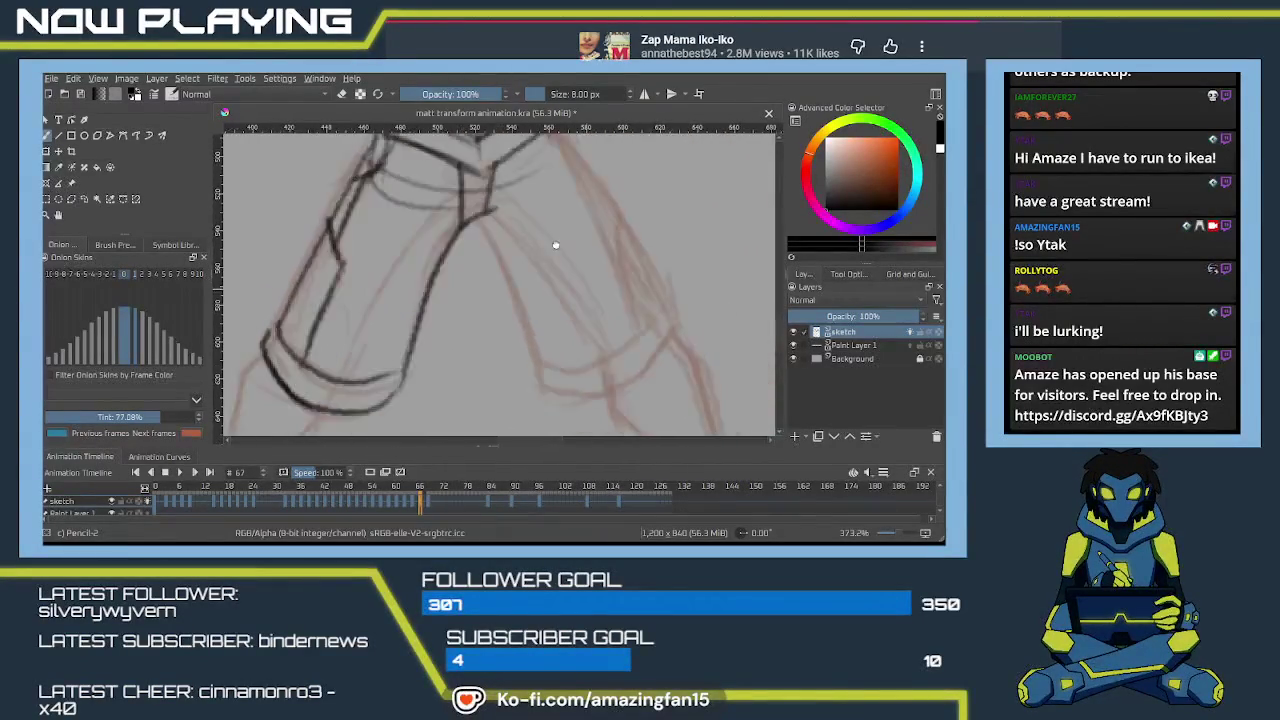
{"action": "left_click_drag", "start_coordinate": [478, 210], "coordinate": [530, 370]}
{"action": "mouse_move", "coordinate": [476, 218]}
{"action": "left_mouse_down"}
{"action": "mouse_move", "coordinate": [538, 382]}
{"action": "mouse_move", "coordinate": [645, 366]}
{"action": "left_mouse_up"}
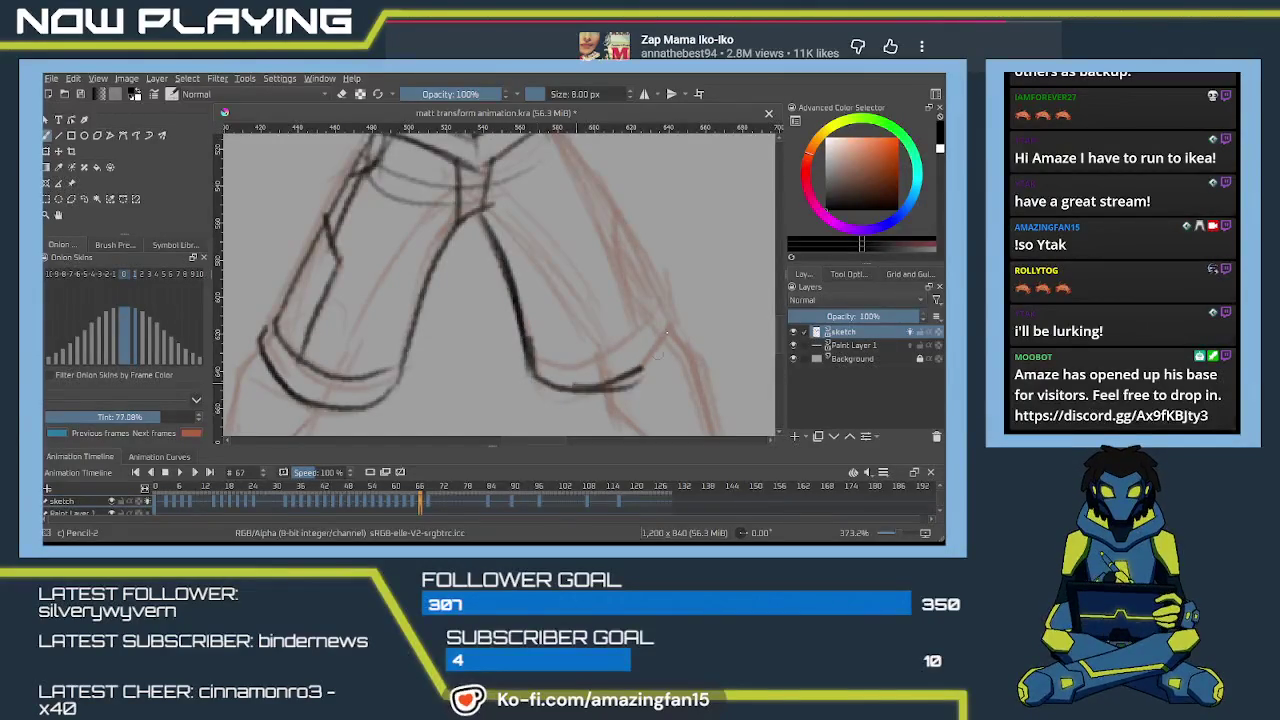
Redraw the right leg's outer edge as one continuous line and review the hem.
{"action": "scroll", "coordinate": [600, 300], "scroll_direction": "up", "scroll_amount": 2}
{"action": "scroll", "coordinate": [572, 278], "scroll_direction": "up", "scroll_amount": 3}
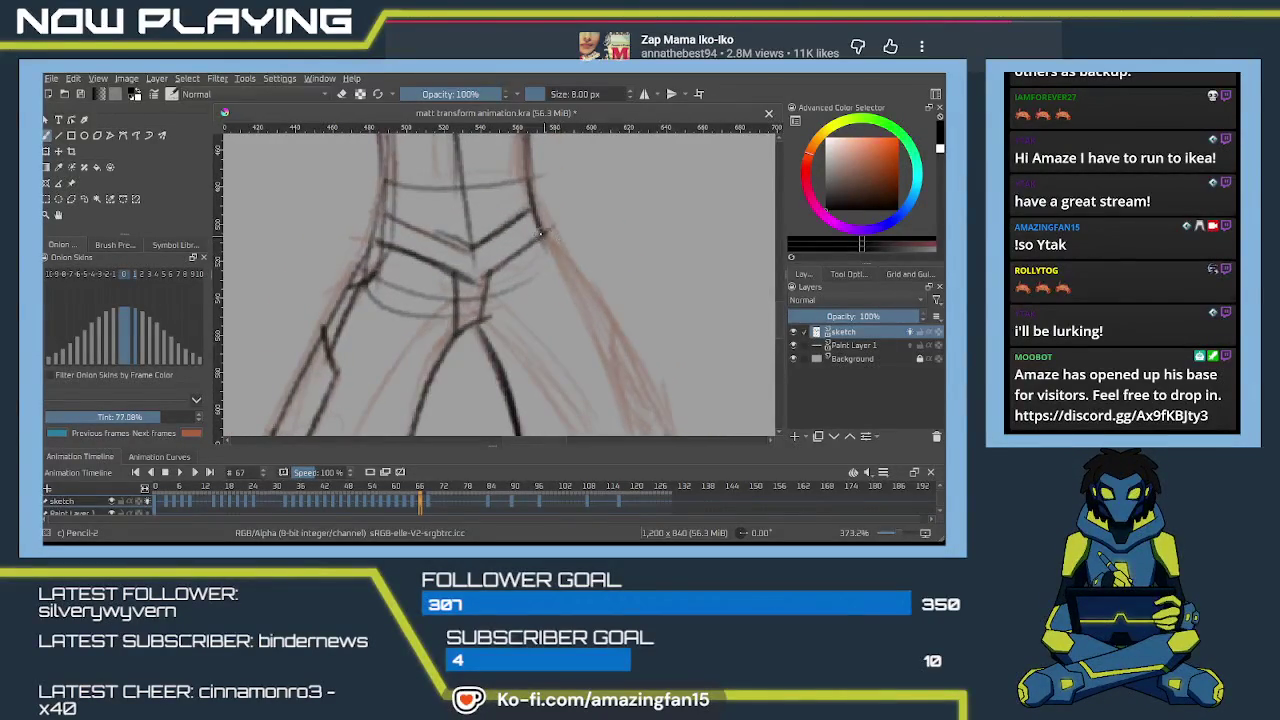
{"action": "left_click_drag", "start_coordinate": [541, 234], "coordinate": [628, 368]}
{"action": "key", "text": "ctrl+z"}
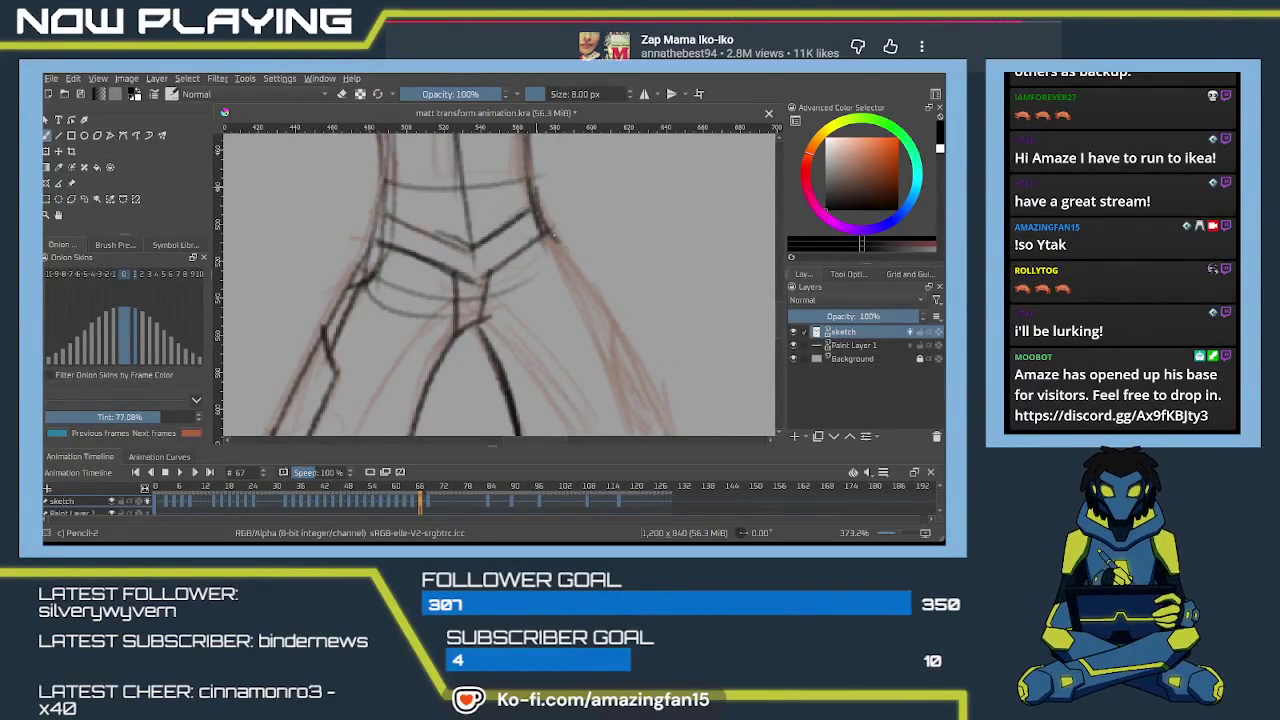
{"action": "left_click_drag", "start_coordinate": [530, 182], "coordinate": [620, 340]}
{"action": "scroll", "coordinate": [641, 365], "scroll_direction": "down", "scroll_amount": 2}
{"action": "scroll", "coordinate": [641, 365], "scroll_direction": "down", "scroll_amount": 2}
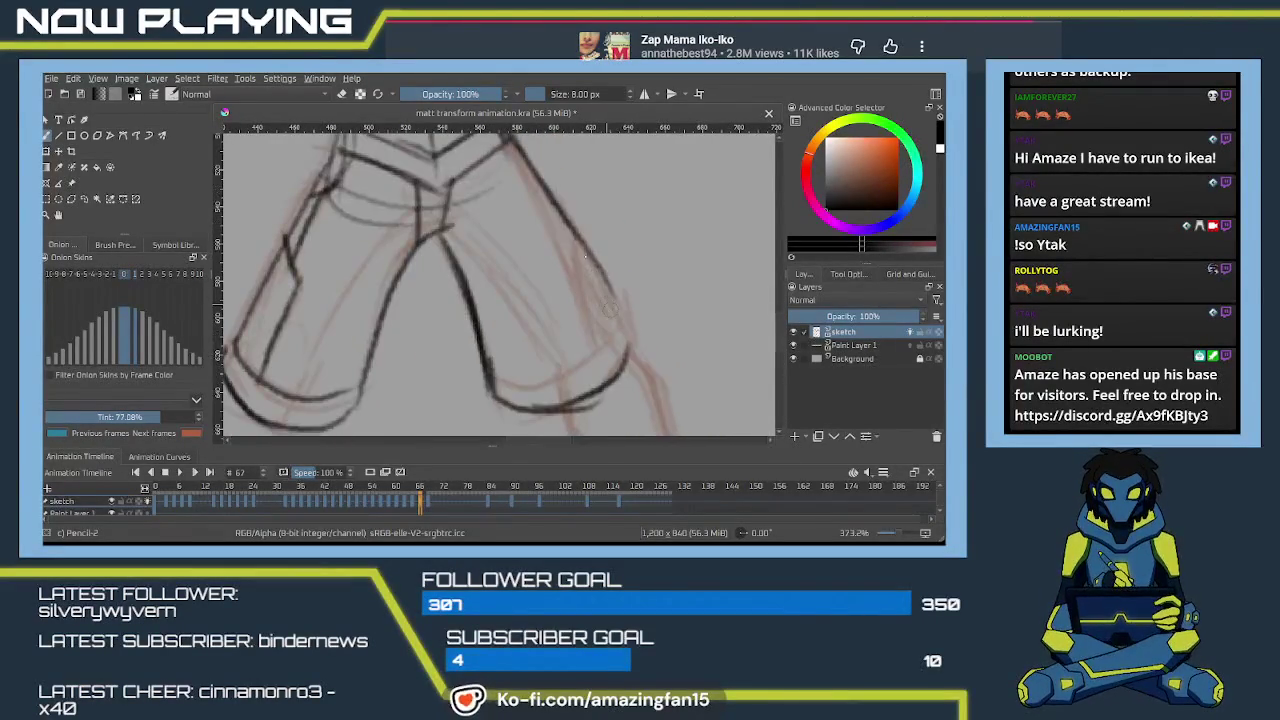
{"action": "left_click_drag", "start_coordinate": [588, 258], "coordinate": [630, 343]}
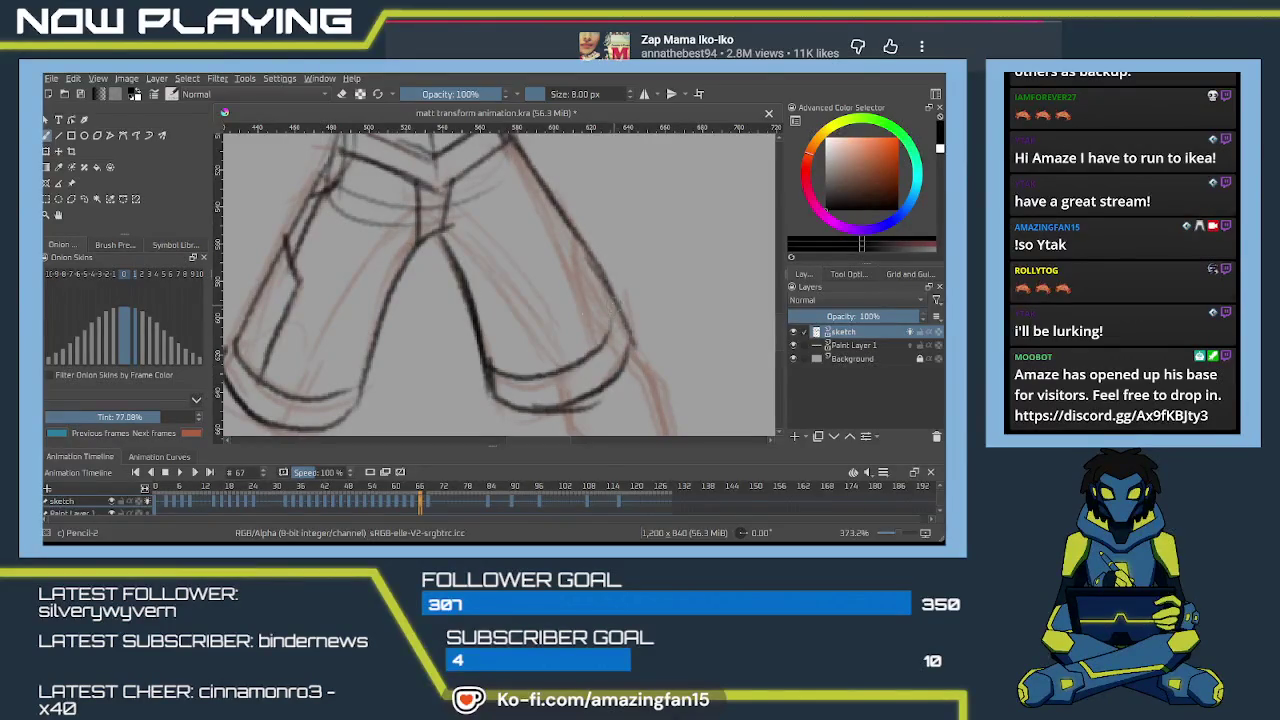
{"action": "scroll", "coordinate": [582, 316], "scroll_direction": "up", "scroll_amount": 2}
{"action": "scroll", "coordinate": [588, 350], "scroll_direction": "up", "scroll_amount": 2}
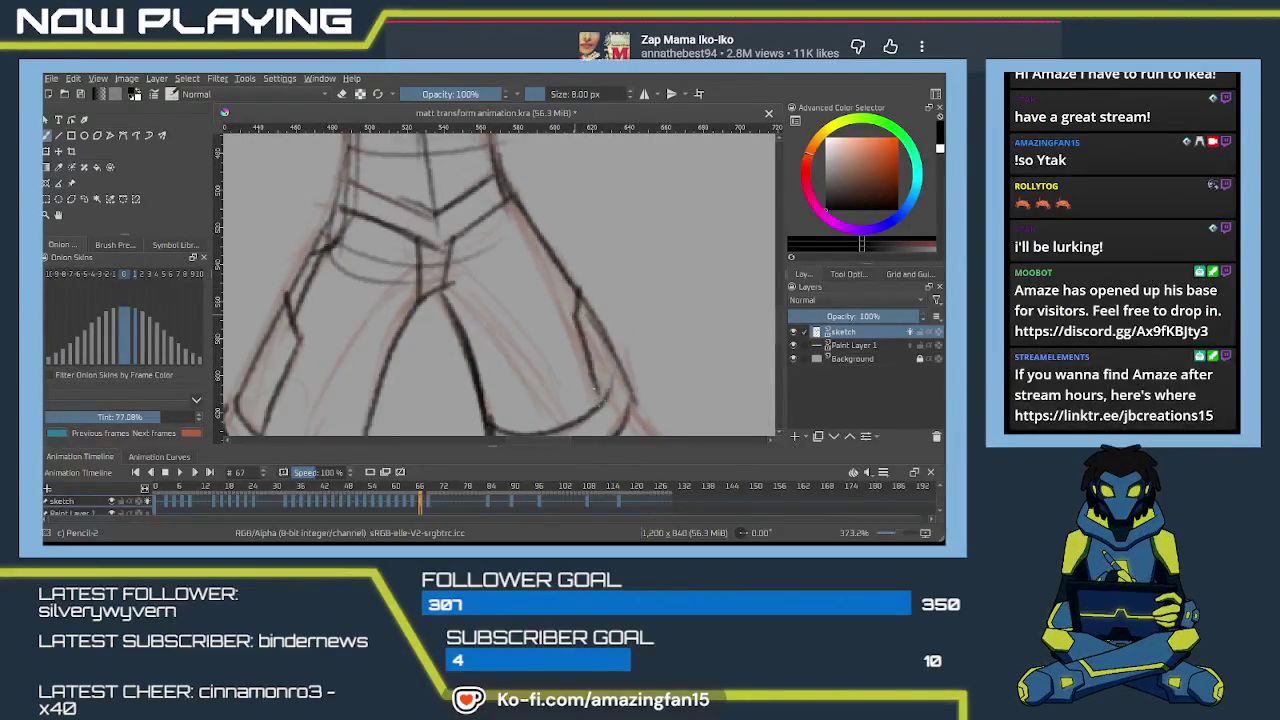
{"action": "scroll", "coordinate": [580, 350], "scroll_direction": "up", "scroll_amount": 2}
{"action": "scroll", "coordinate": [560, 300], "scroll_direction": "up", "scroll_amount": 2}
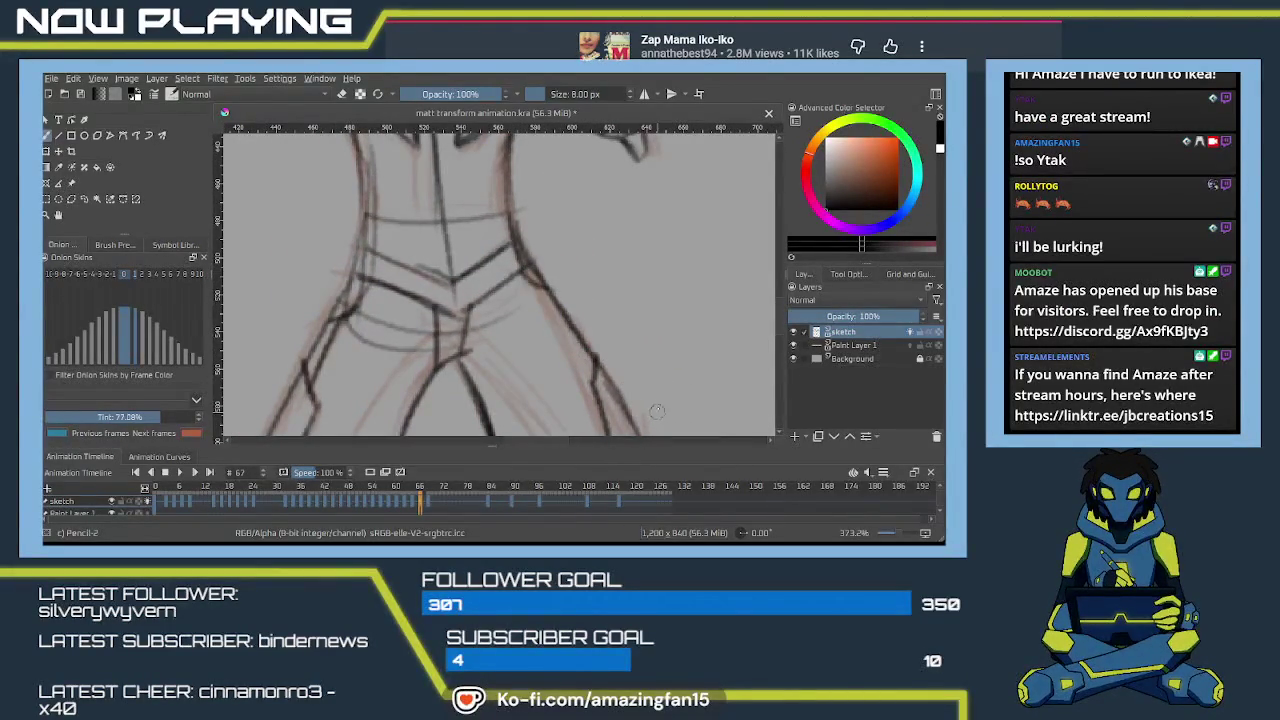
{"action": "scroll", "coordinate": [660, 405], "scroll_direction": "down", "scroll_amount": 2}
{"action": "scroll", "coordinate": [640, 380], "scroll_direction": "down", "scroll_amount": 2}
Ink the lower leg lines down from the hem, redrawing a smoother curve.
{"action": "scroll", "coordinate": [615, 350], "scroll_direction": "down", "scroll_amount": 2}
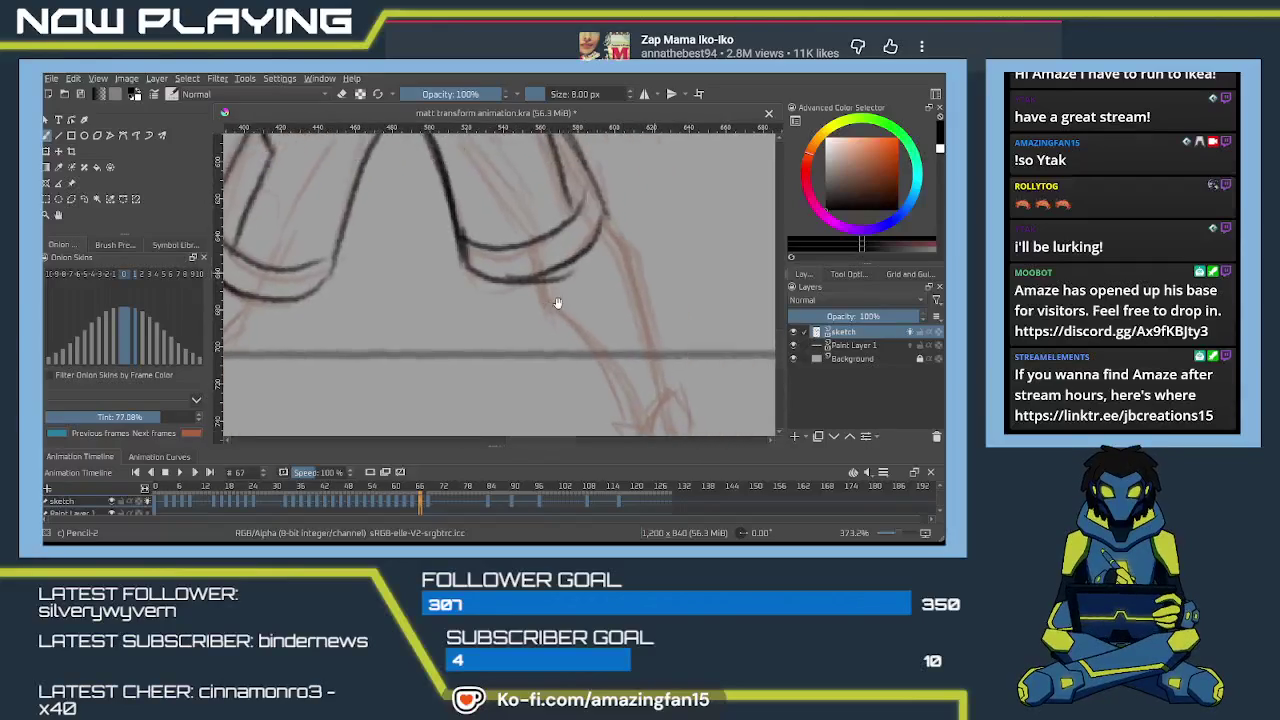
{"action": "scroll", "coordinate": [590, 325], "scroll_direction": "down", "scroll_amount": 2}
{"action": "scroll", "coordinate": [587, 322], "scroll_direction": "up", "scroll_amount": 1}
{"action": "left_click_drag", "start_coordinate": [503, 230], "coordinate": [590, 352]}
{"action": "left_click_drag", "start_coordinate": [545, 292], "coordinate": [596, 385]}
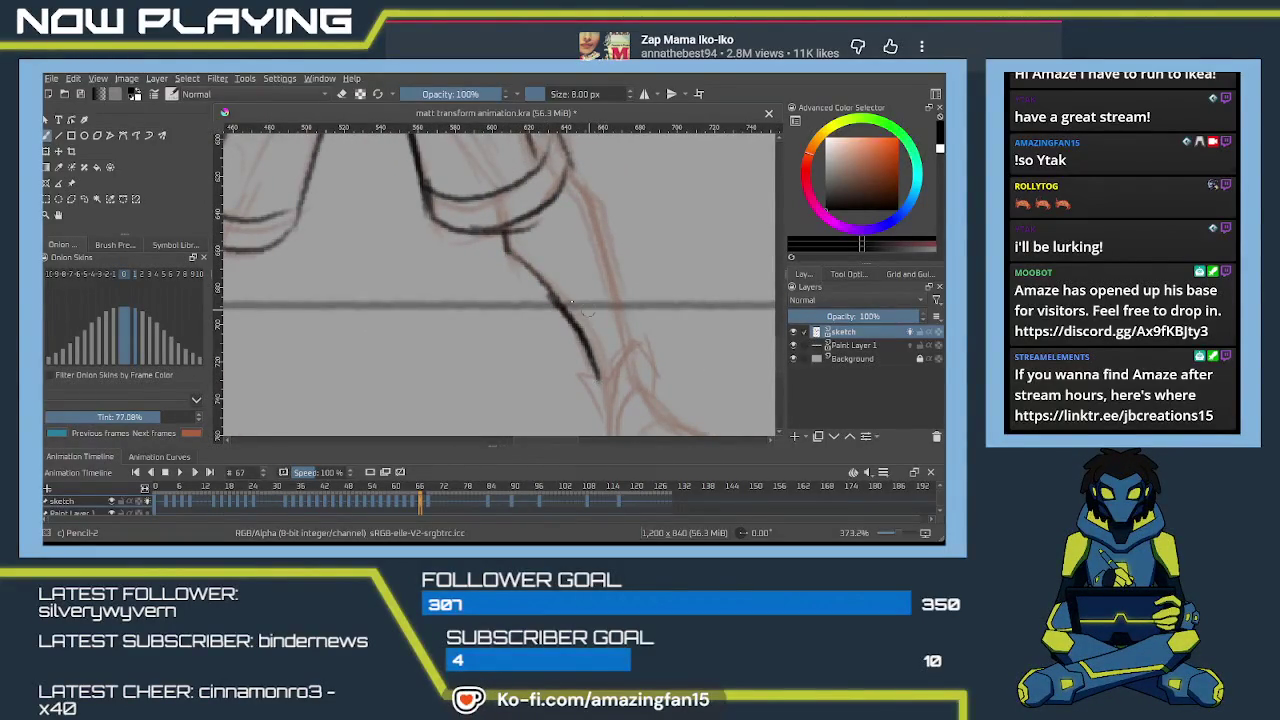
{"action": "key", "text": "ctrl+z"}
{"action": "left_click_drag", "start_coordinate": [506, 252], "coordinate": [600, 385]}
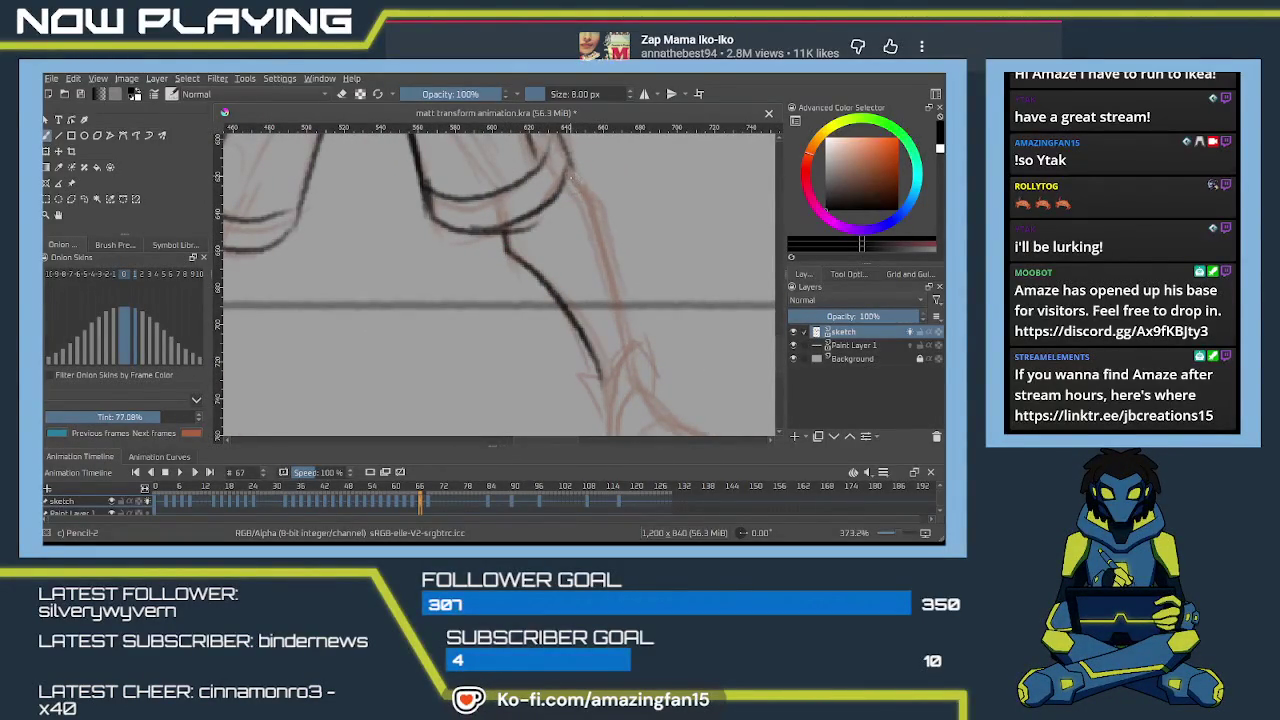
{"action": "left_click_drag", "start_coordinate": [587, 200], "coordinate": [630, 340]}
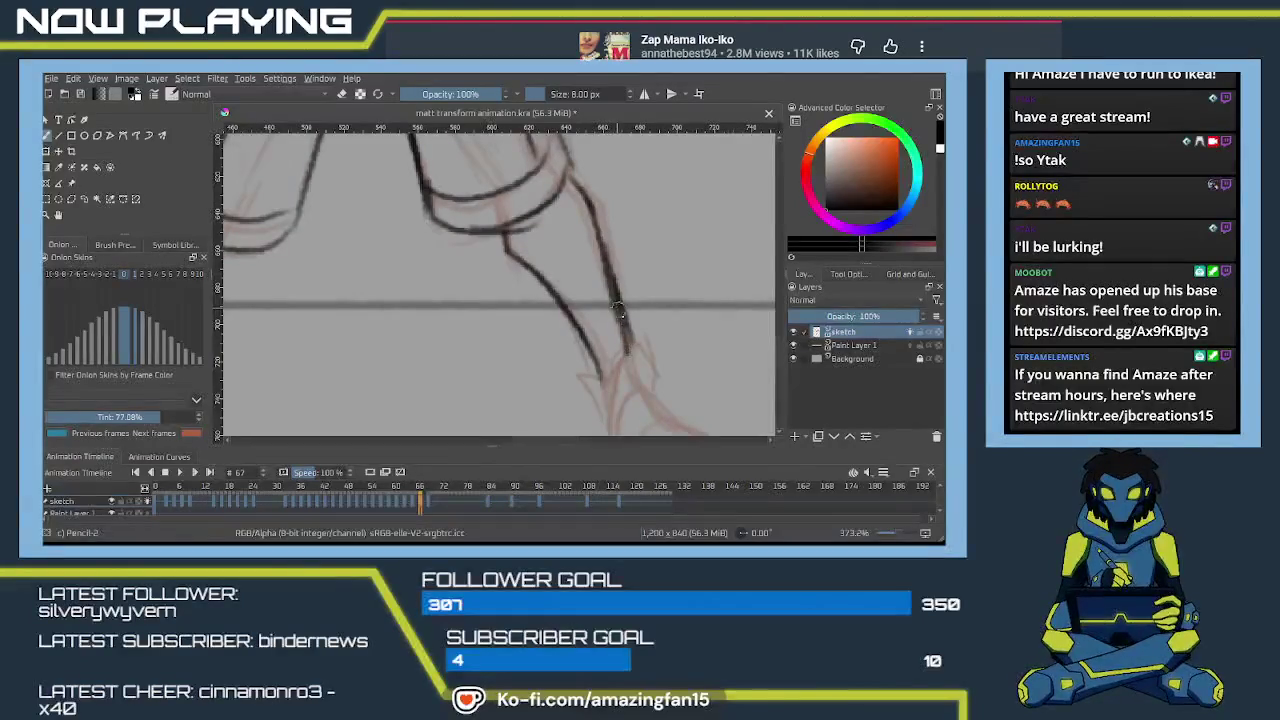
Trace the hooked foot's outline, inner stroke, upper-right curve and inner bottom curve.
{"action": "left_click_drag", "start_coordinate": [629, 341], "coordinate": [622, 283]}
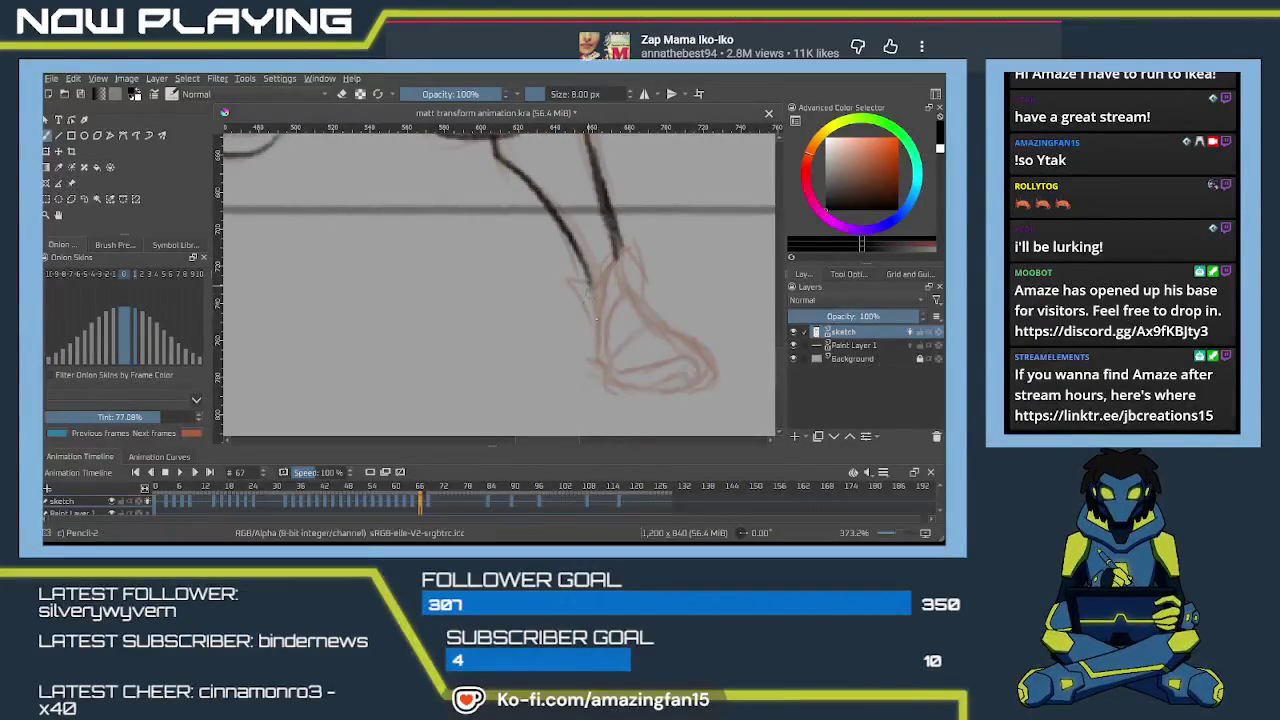
{"action": "mouse_move", "coordinate": [600, 330]}
{"action": "left_mouse_down"}
{"action": "mouse_move", "coordinate": [596, 278]}
{"action": "mouse_move", "coordinate": [645, 288]}
{"action": "left_mouse_up"}
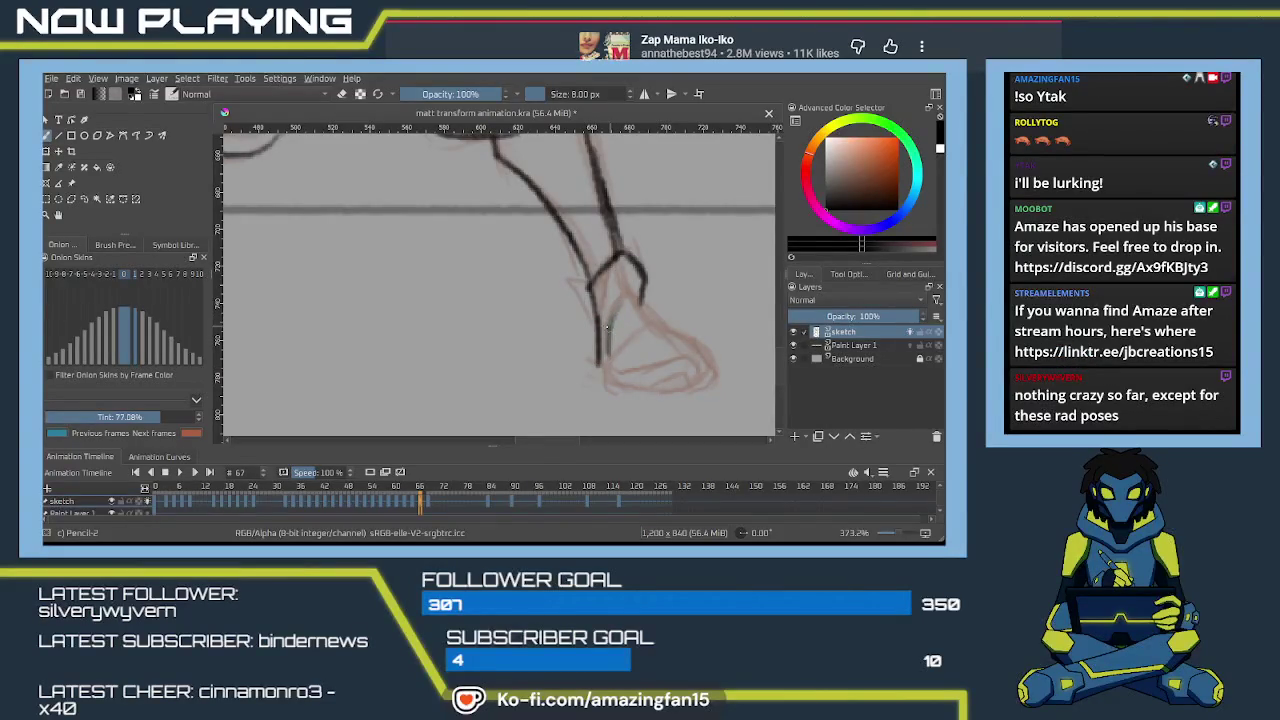
{"action": "mouse_move", "coordinate": [607, 328]}
{"action": "left_mouse_down"}
{"action": "mouse_move", "coordinate": [630, 298]}
{"action": "mouse_move", "coordinate": [668, 338]}
{"action": "mouse_move", "coordinate": [605, 363]}
{"action": "mouse_move", "coordinate": [704, 394]}
{"action": "left_mouse_up"}
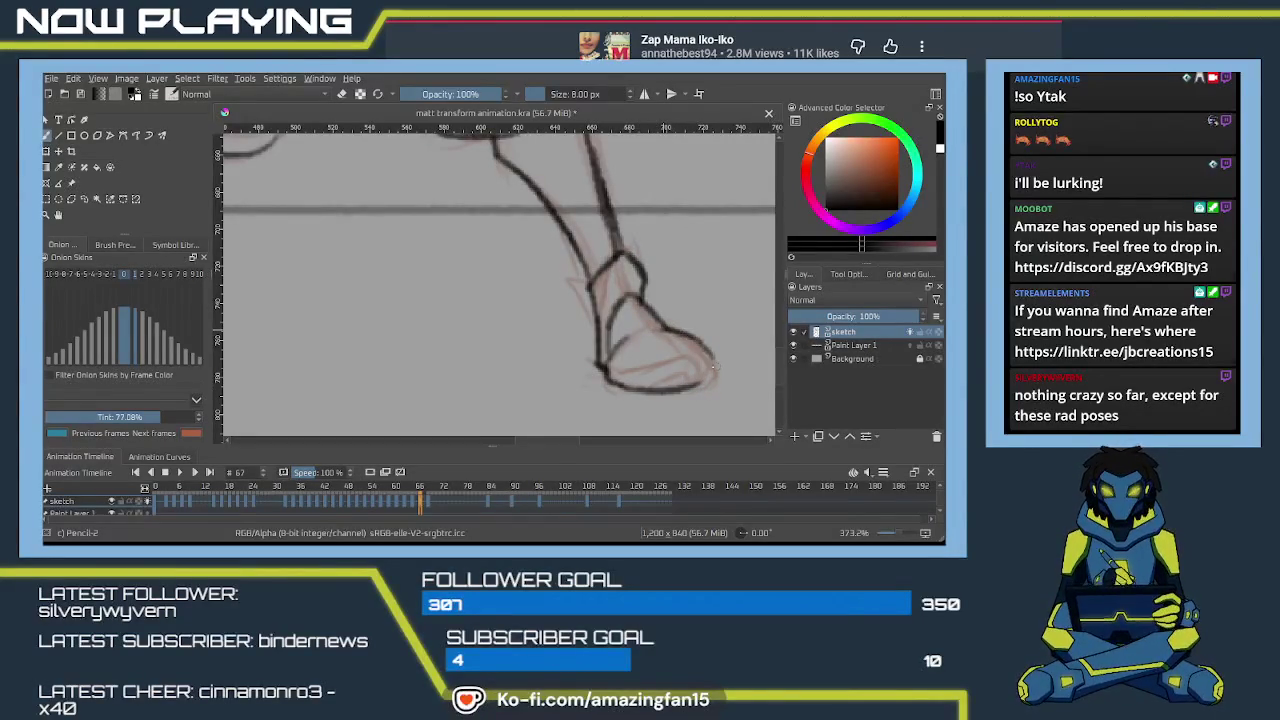
{"action": "left_click_drag", "start_coordinate": [668, 330], "coordinate": [716, 378]}
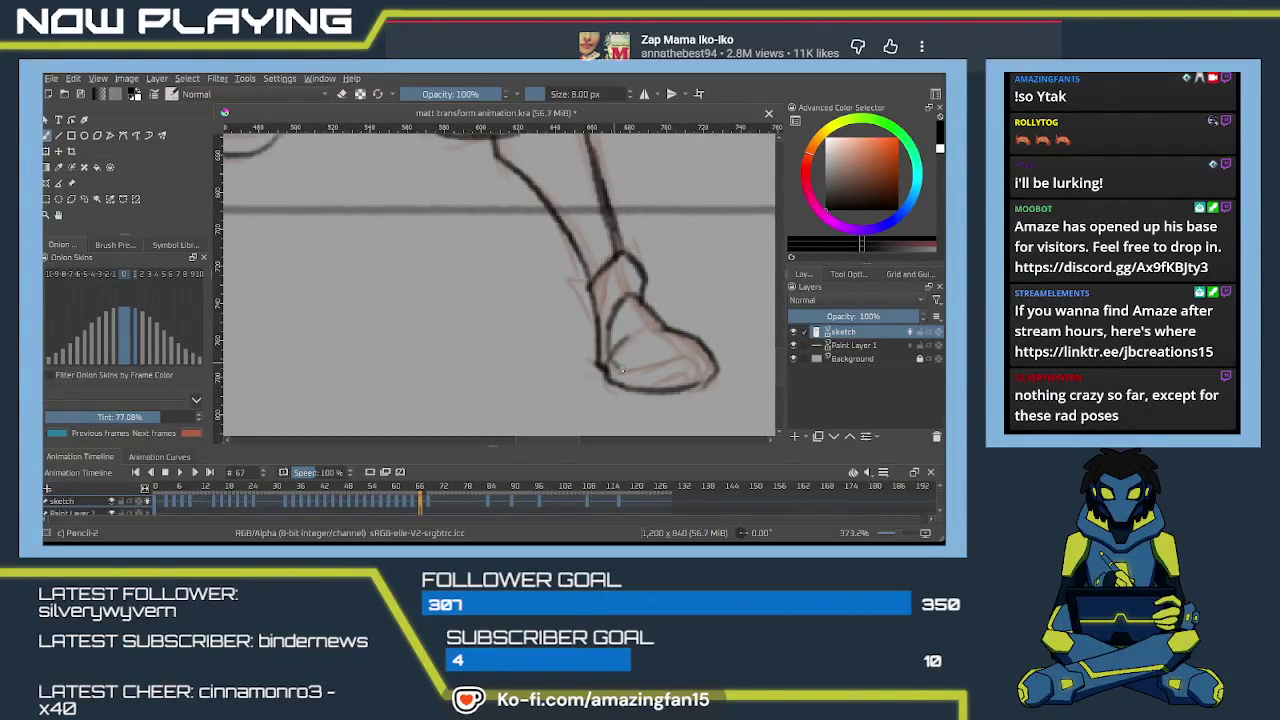
{"action": "mouse_move", "coordinate": [620, 370]}
{"action": "left_mouse_down"}
{"action": "mouse_move", "coordinate": [688, 358]}
{"action": "mouse_move", "coordinate": [706, 369]}
{"action": "left_mouse_up"}
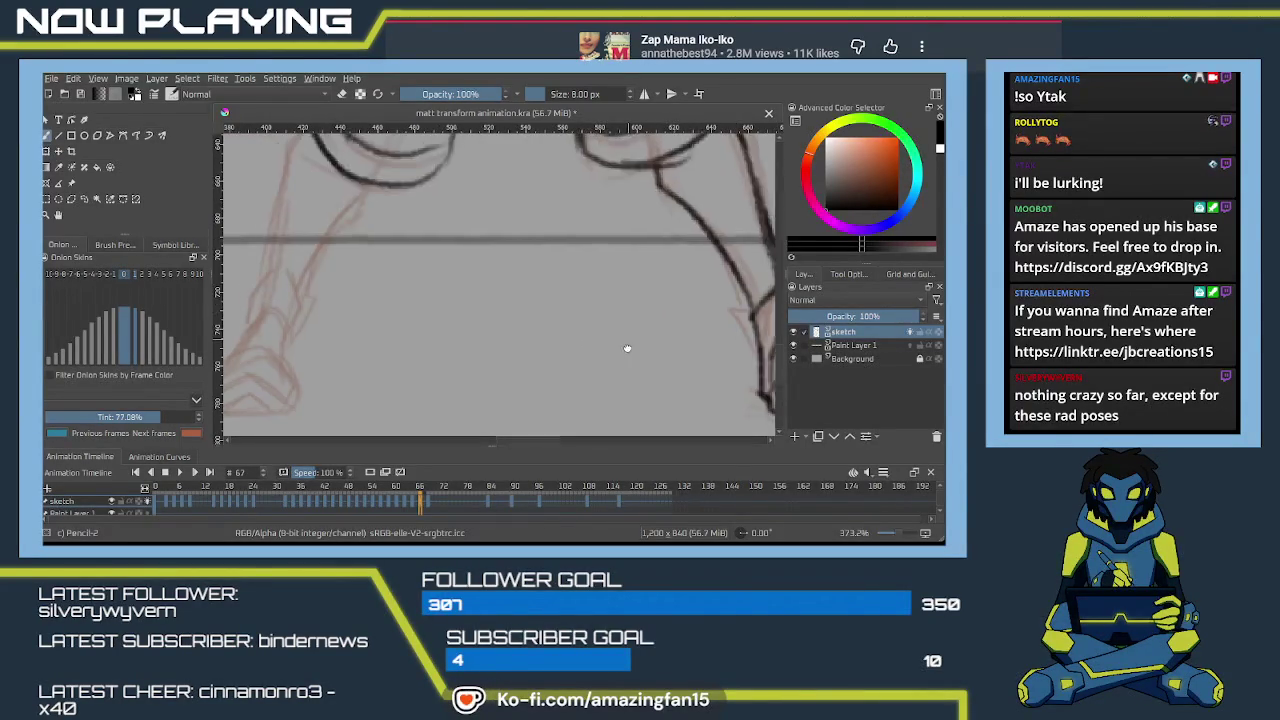
Ink the second leg's ankle band, the foot outline and a double chevron inside the sole.
{"action": "mouse_move", "coordinate": [581, 339]}
{"action": "left_mouse_down"}
{"action": "mouse_move", "coordinate": [594, 312]}
{"action": "mouse_move", "coordinate": [552, 291]}
{"action": "mouse_move", "coordinate": [518, 208]}
{"action": "mouse_move", "coordinate": [468, 368]}
{"action": "left_mouse_up"}
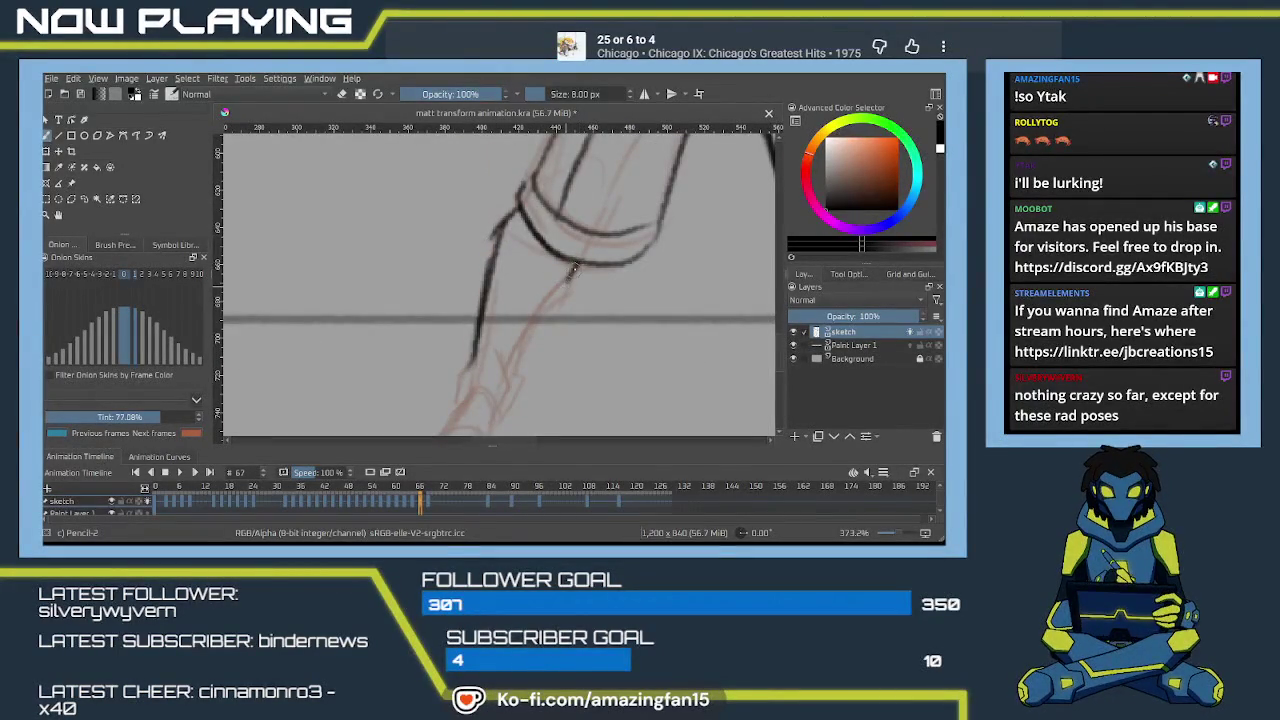
{"action": "mouse_move", "coordinate": [511, 383]}
{"action": "left_mouse_down"}
{"action": "mouse_move", "coordinate": [538, 287]}
{"action": "mouse_move", "coordinate": [498, 306]}
{"action": "left_mouse_up"}
{"action": "mouse_move", "coordinate": [540, 248]}
{"action": "left_mouse_down"}
{"action": "mouse_move", "coordinate": [508, 274]}
{"action": "mouse_move", "coordinate": [544, 250]}
{"action": "left_mouse_up"}
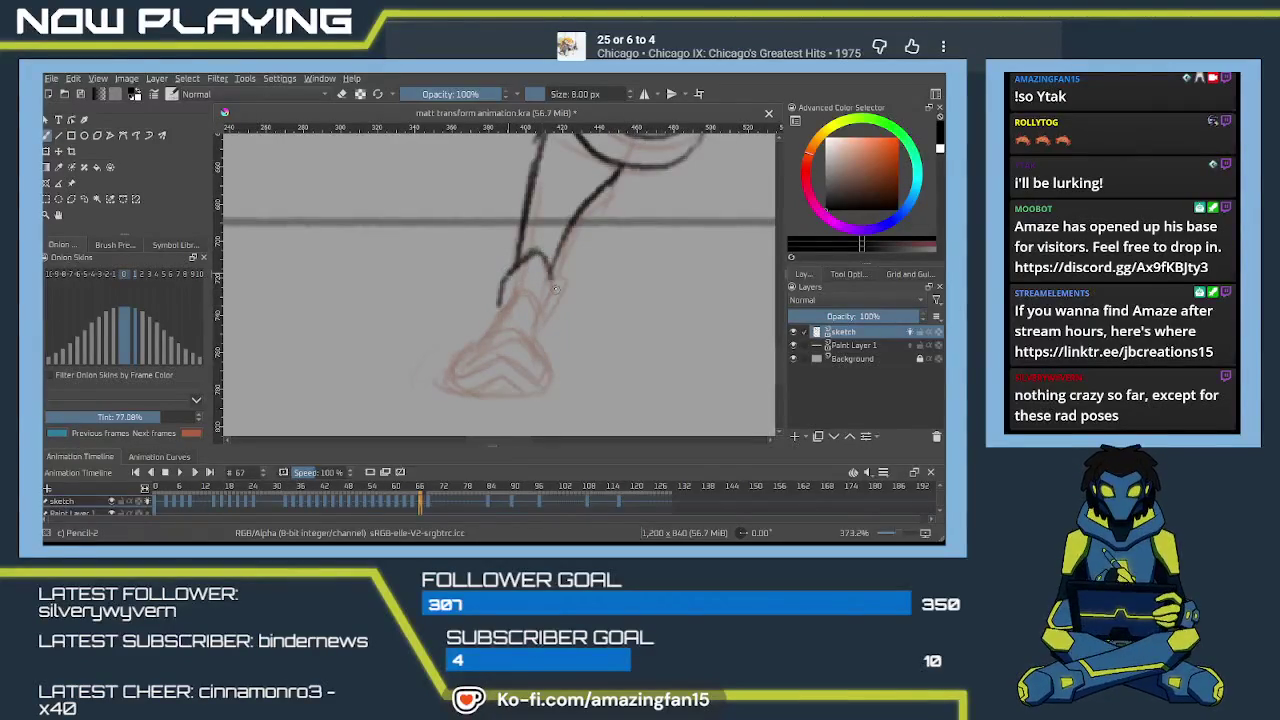
{"action": "mouse_move", "coordinate": [556, 294]}
{"action": "left_mouse_down"}
{"action": "mouse_move", "coordinate": [532, 330]}
{"action": "mouse_move", "coordinate": [536, 296]}
{"action": "mouse_move", "coordinate": [487, 333]}
{"action": "left_mouse_up"}
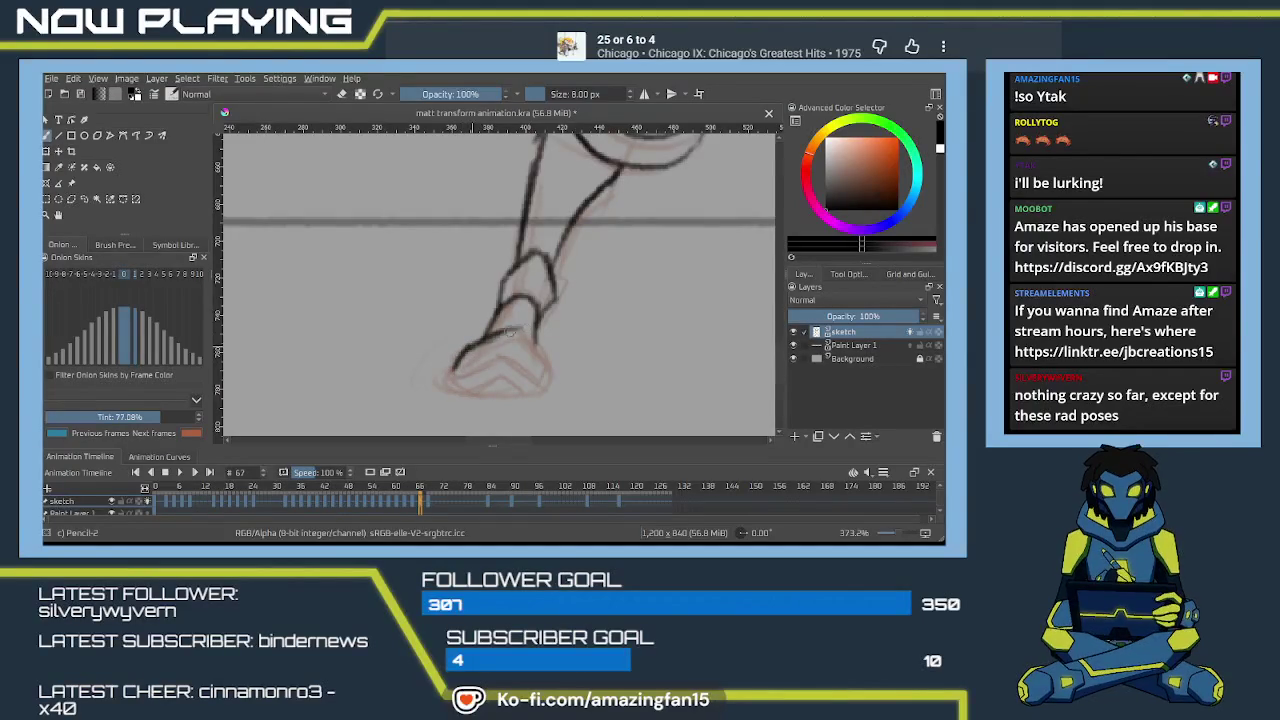
{"action": "mouse_move", "coordinate": [502, 330]}
{"action": "left_mouse_down"}
{"action": "mouse_move", "coordinate": [532, 346]}
{"action": "mouse_move", "coordinate": [553, 386]}
{"action": "left_mouse_up"}
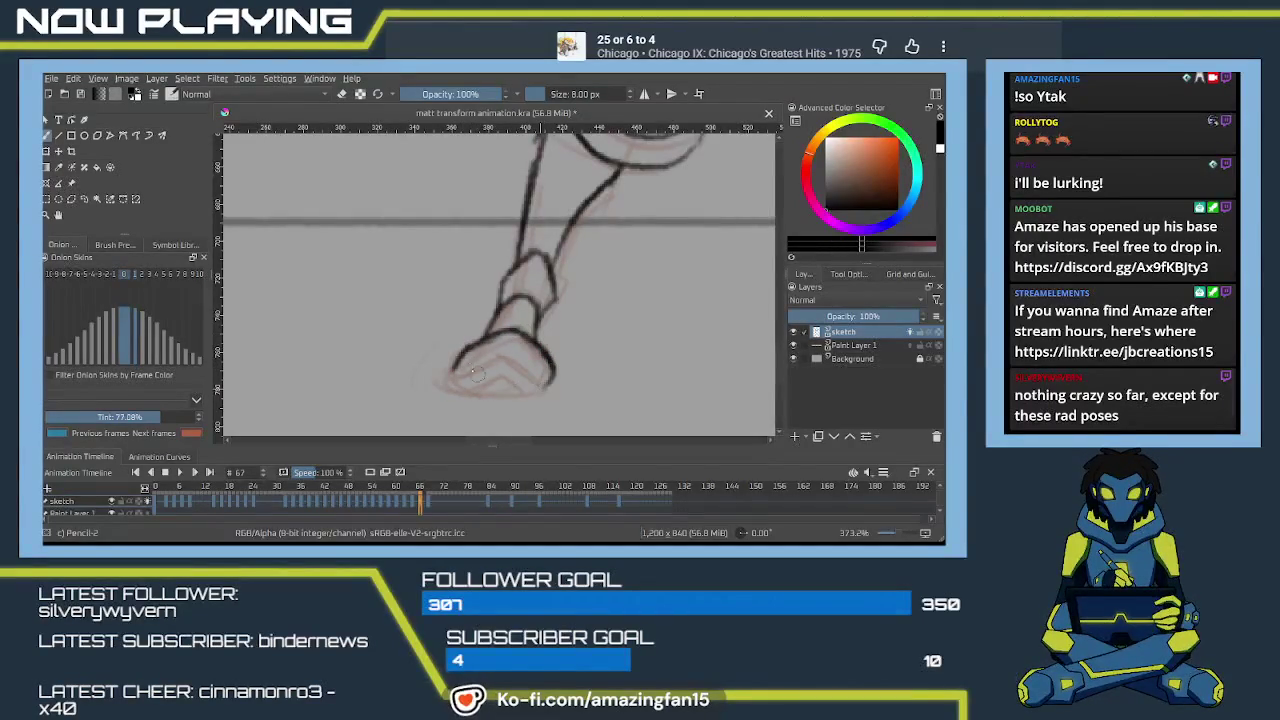
{"action": "mouse_move", "coordinate": [458, 352]}
{"action": "left_mouse_down"}
{"action": "mouse_move", "coordinate": [452, 379]}
{"action": "mouse_move", "coordinate": [530, 392]}
{"action": "mouse_move", "coordinate": [545, 385]}
{"action": "mouse_move", "coordinate": [455, 377]}
{"action": "mouse_move", "coordinate": [545, 382]}
{"action": "left_mouse_up"}
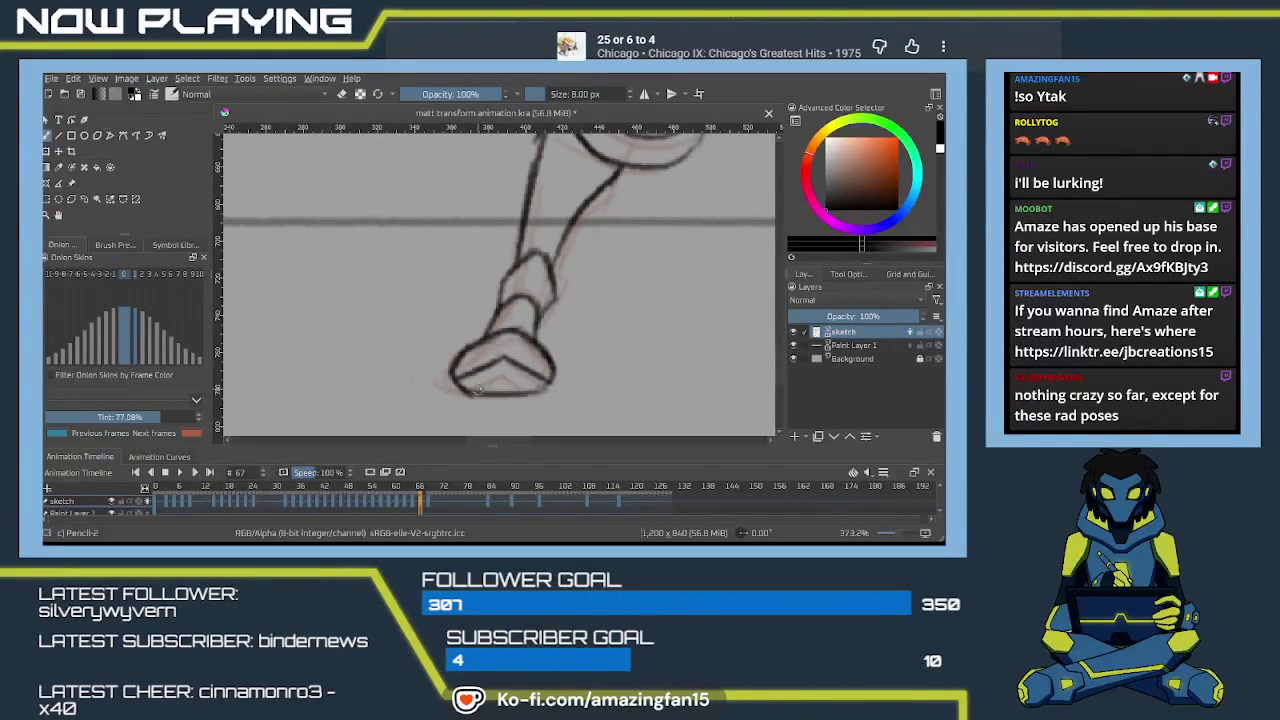
{"action": "mouse_move", "coordinate": [474, 392]}
{"action": "left_mouse_down"}
{"action": "mouse_move", "coordinate": [508, 370]}
{"action": "mouse_move", "coordinate": [536, 374]}
{"action": "mouse_move", "coordinate": [532, 396]}
{"action": "left_mouse_up"}
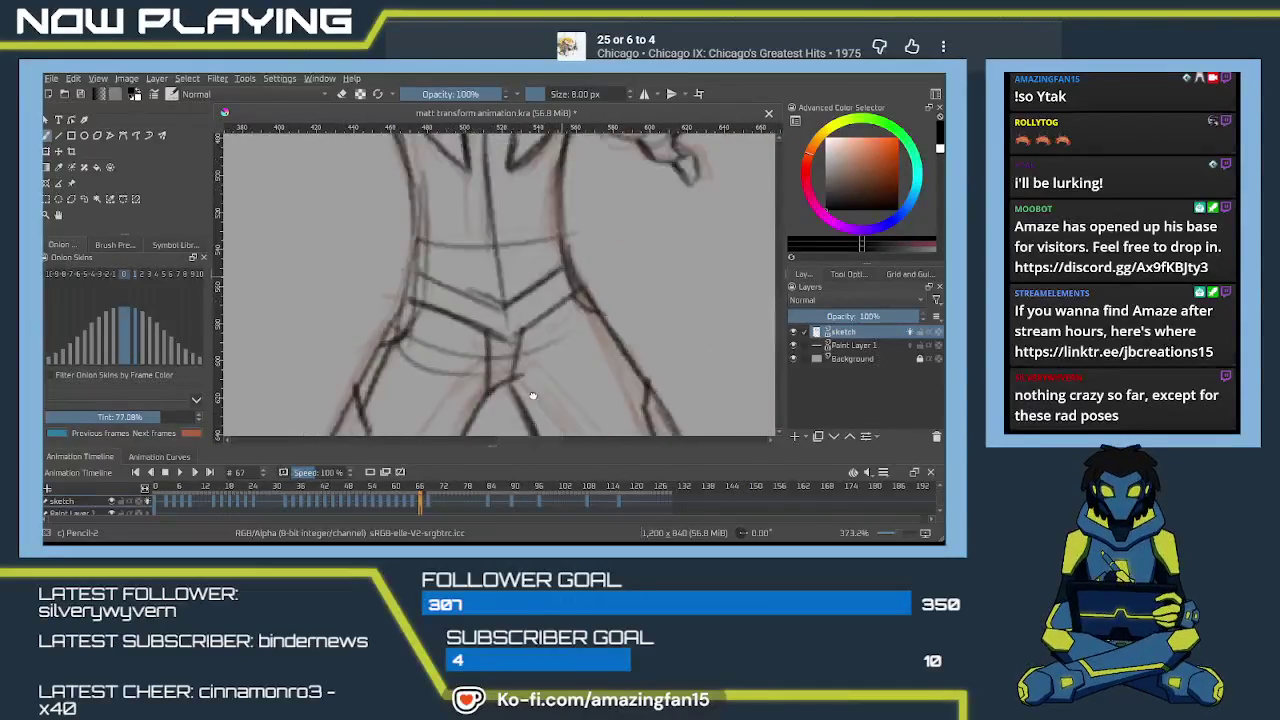
Scroll up from the torso to the face and raised hand.
{"action": "scroll", "coordinate": [532, 396], "scroll_direction": "up", "scroll_amount": 3}
{"action": "scroll", "coordinate": [509, 329], "scroll_direction": "up", "scroll_amount": 3}
{"action": "scroll", "coordinate": [500, 337], "scroll_direction": "up", "scroll_amount": 3}
{"action": "scroll", "coordinate": [519, 305], "scroll_direction": "up", "scroll_amount": 2}
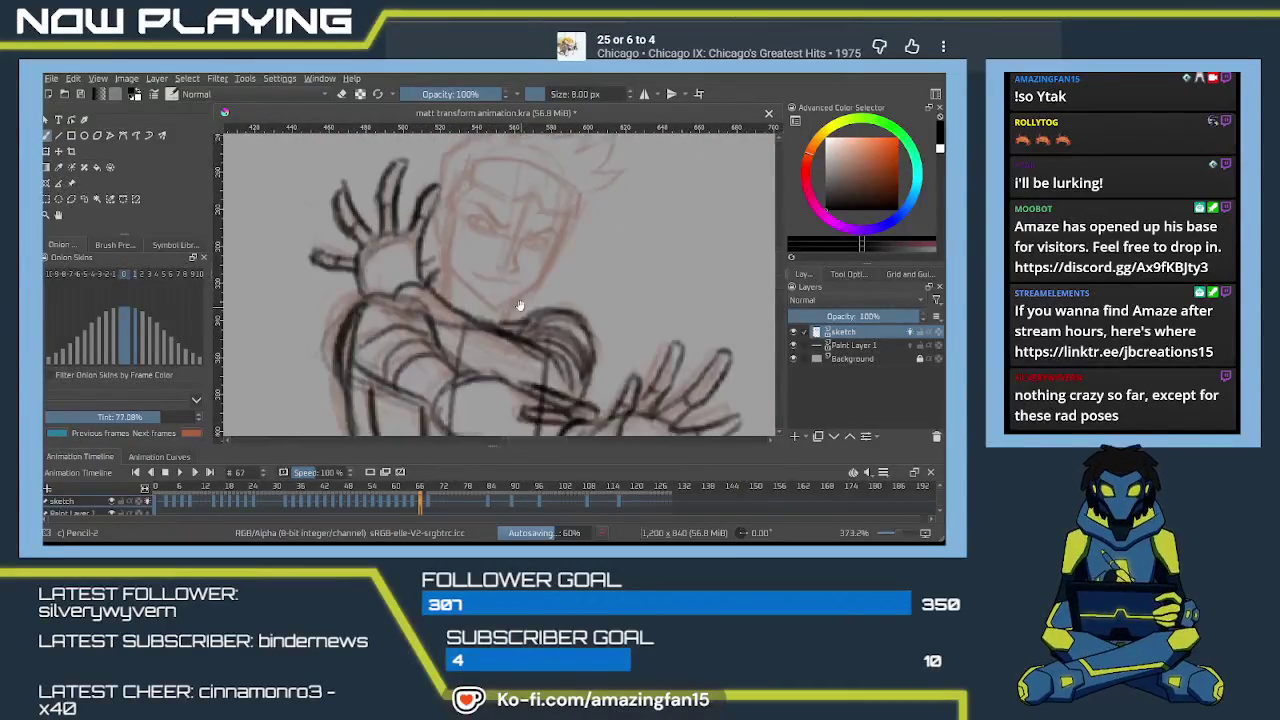
{"action": "scroll", "coordinate": [519, 305], "scroll_direction": "up", "scroll_amount": 2}
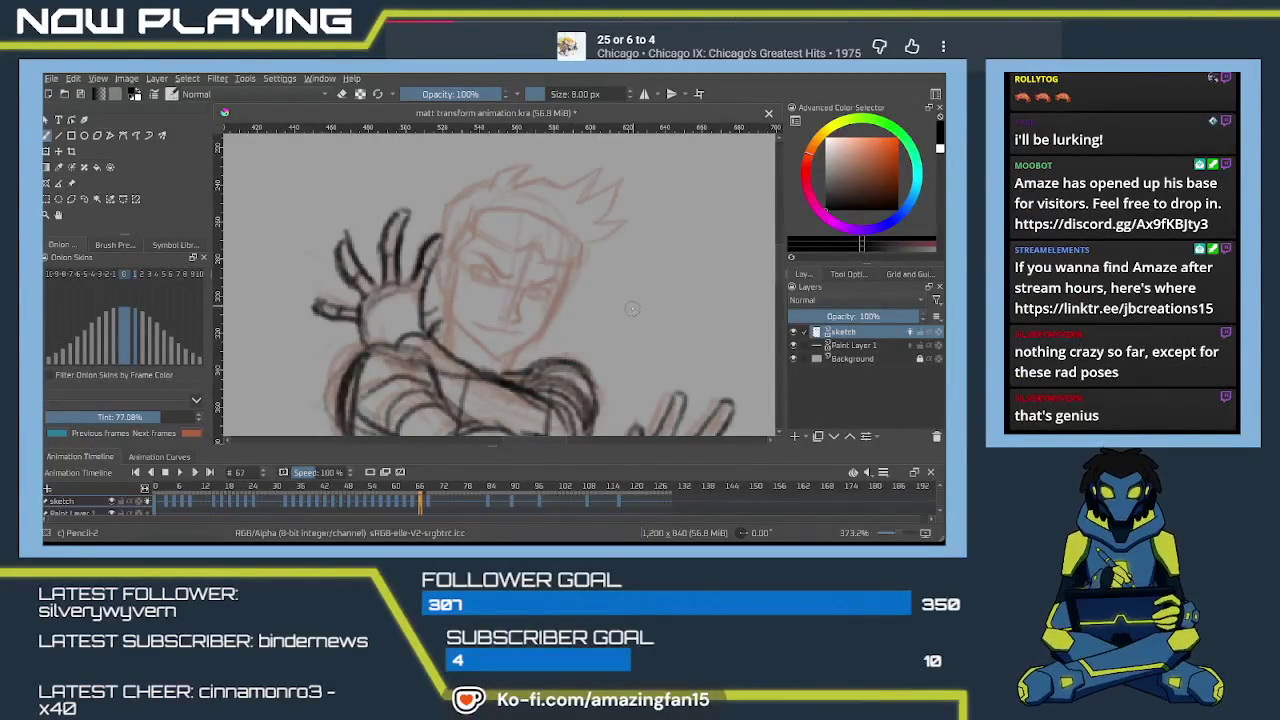
Zoom in on the face and set the pencil brush size to 7 px.
{"action": "scroll", "coordinate": [575, 357], "scroll_direction": "up", "scroll_amount": 1}
{"action": "scroll", "coordinate": [600, 316], "scroll_direction": "up", "scroll_amount": 1}
{"action": "left_click_drag", "start_coordinate": [602, 319], "coordinate": [632, 335]}
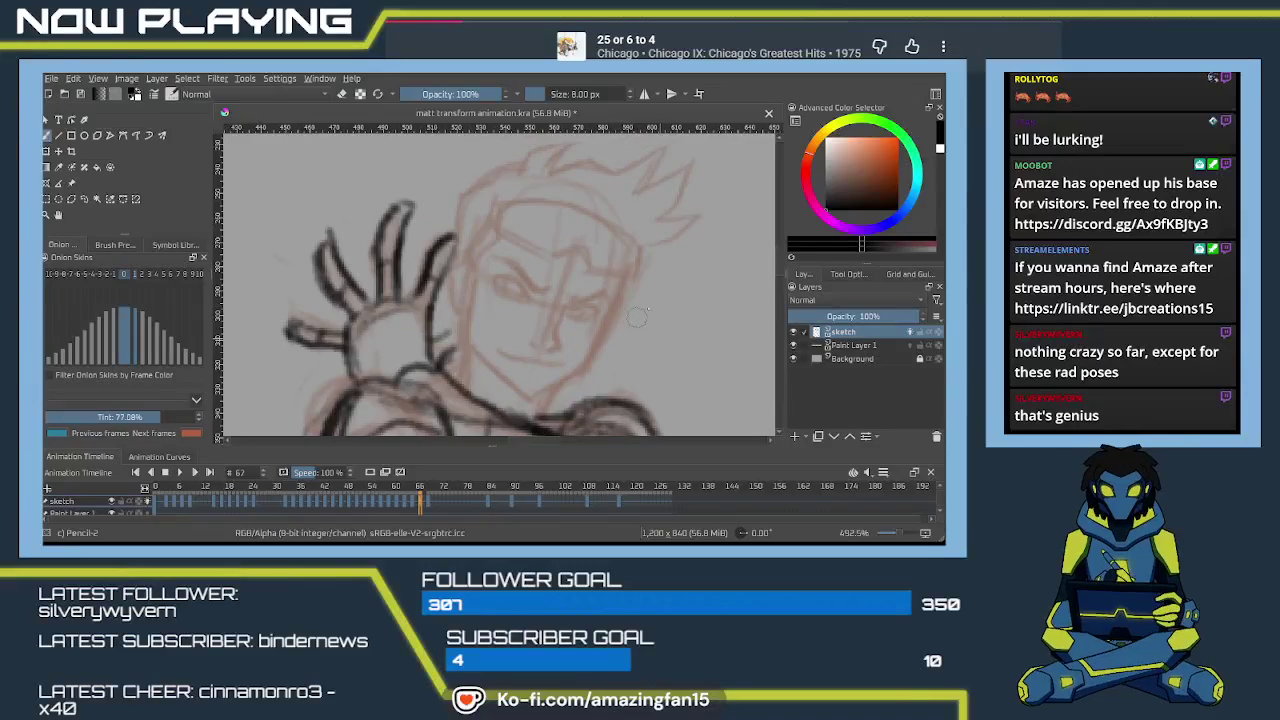
{"action": "key", "text": "bracketleft"}
{"action": "key", "text": "bracketleft"}
{"action": "key", "text": "bracketleft"}
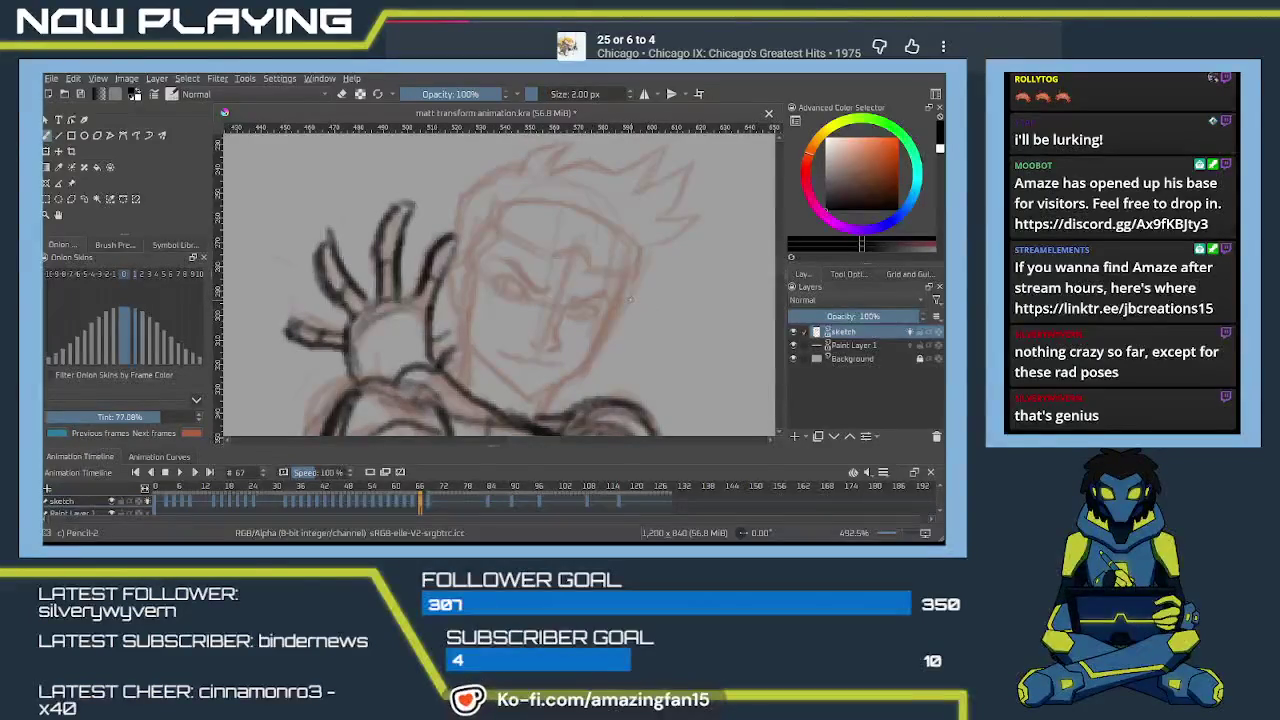
{"action": "key", "text": "bracketright"}
{"action": "key", "text": "bracketright"}
{"action": "left_click_drag", "start_coordinate": [630, 313], "coordinate": [643, 301]}
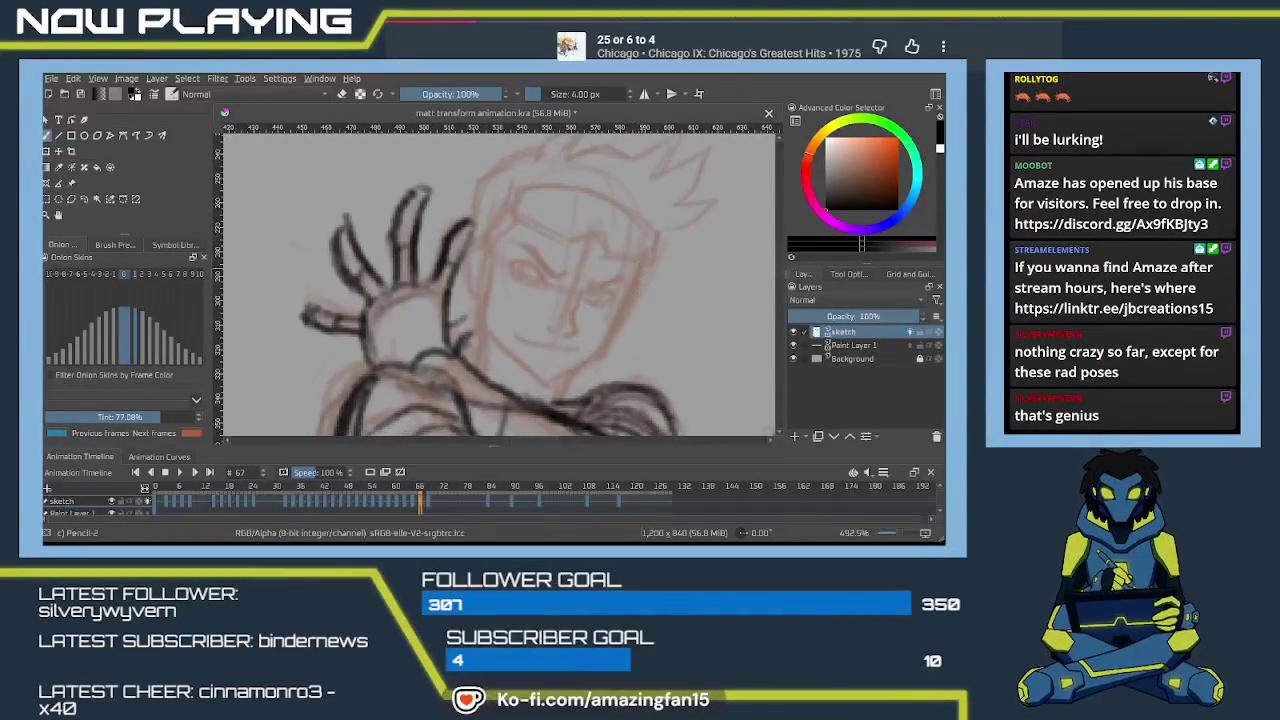
{"action": "key", "text": "bracketright"}
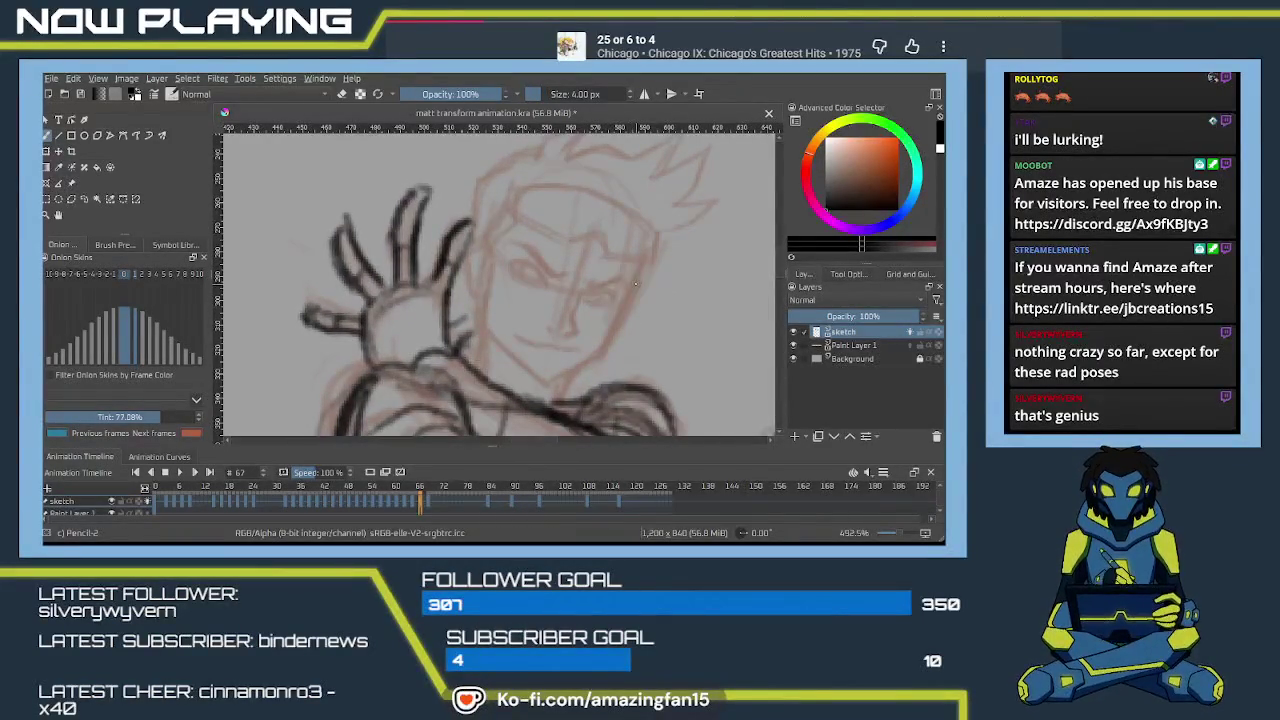
{"action": "key", "text": "bracketright"}
{"action": "key", "text": "bracketright"}
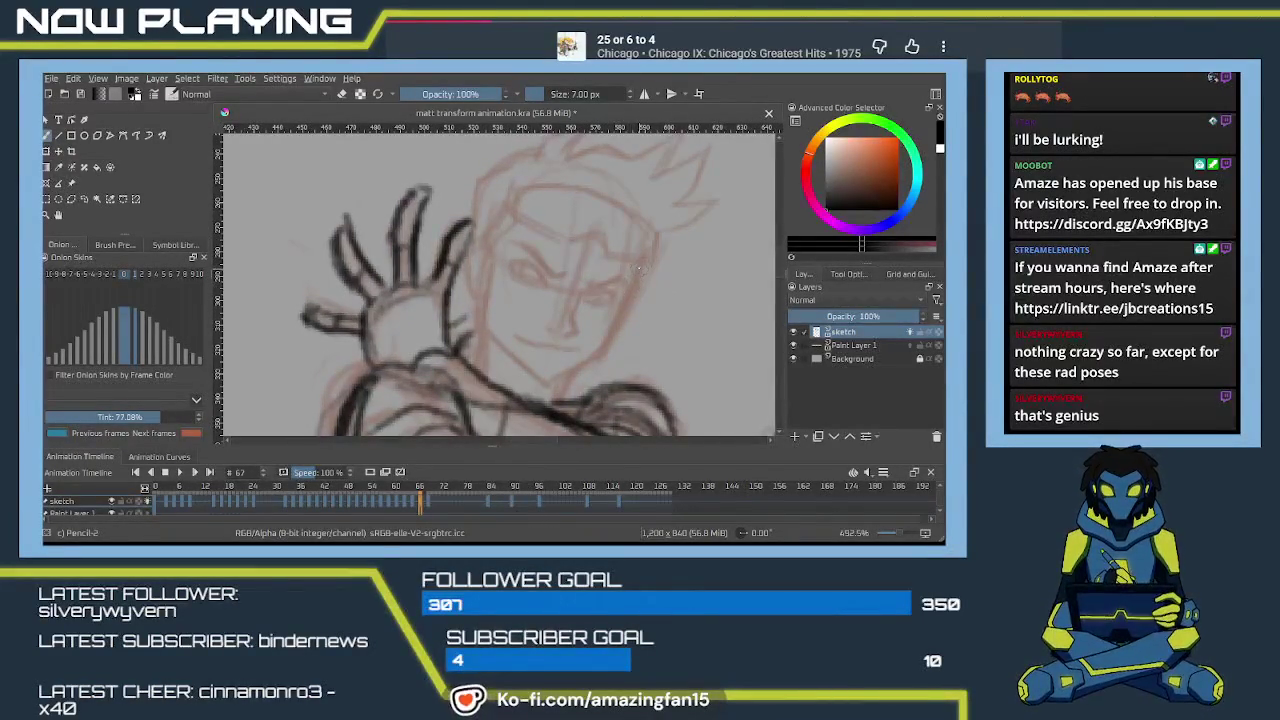
Ink the jawline, the hand's right edge down to the jaw, and a jaw-shoulder stroke.
{"action": "left_click_drag", "start_coordinate": [640, 263], "coordinate": [636, 283]}
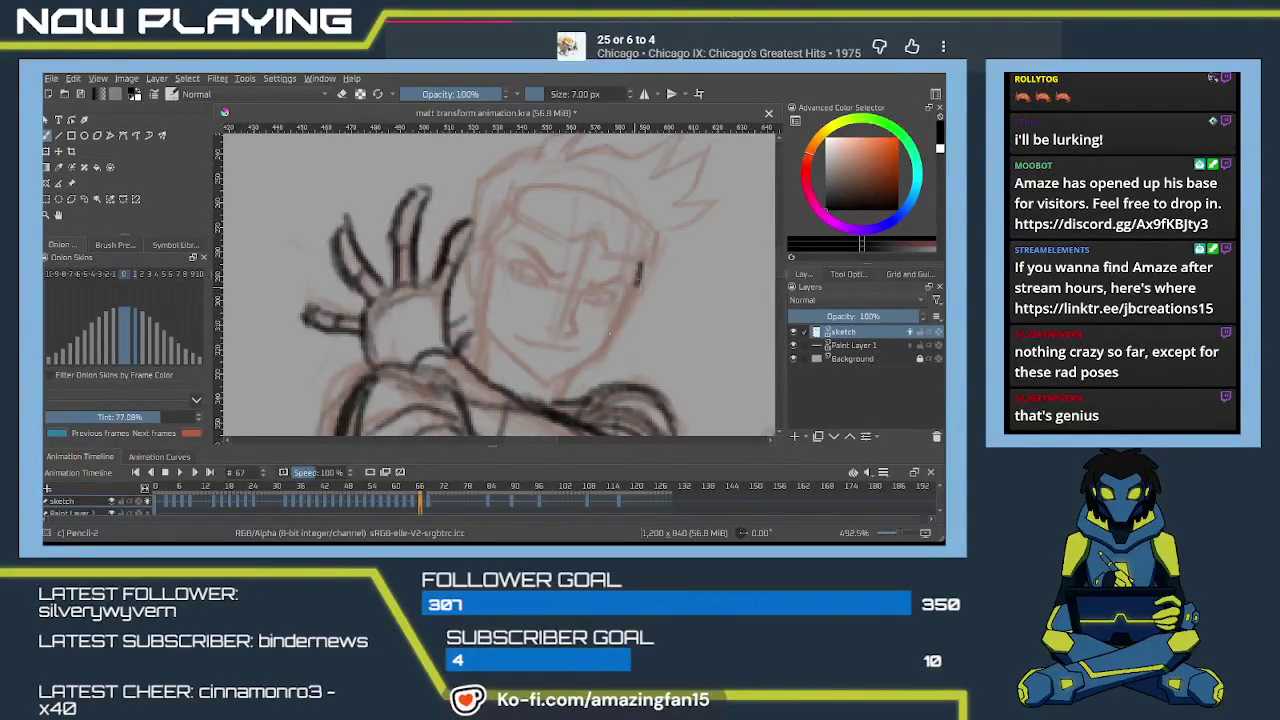
{"action": "mouse_move", "coordinate": [638, 282]}
{"action": "left_mouse_down"}
{"action": "mouse_move", "coordinate": [610, 333]}
{"action": "mouse_move", "coordinate": [545, 383]}
{"action": "left_mouse_up"}
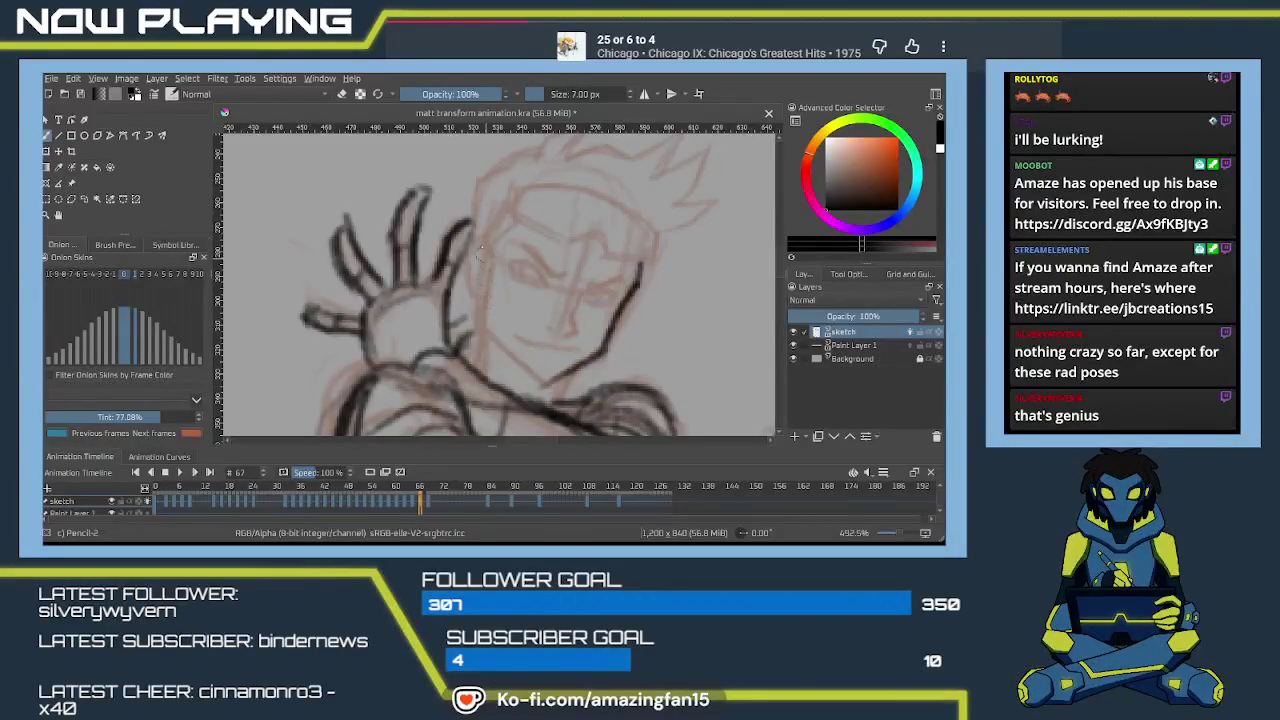
{"action": "mouse_move", "coordinate": [462, 242]}
{"action": "left_mouse_down"}
{"action": "mouse_move", "coordinate": [490, 262]}
{"action": "mouse_move", "coordinate": [466, 304]}
{"action": "left_mouse_up"}
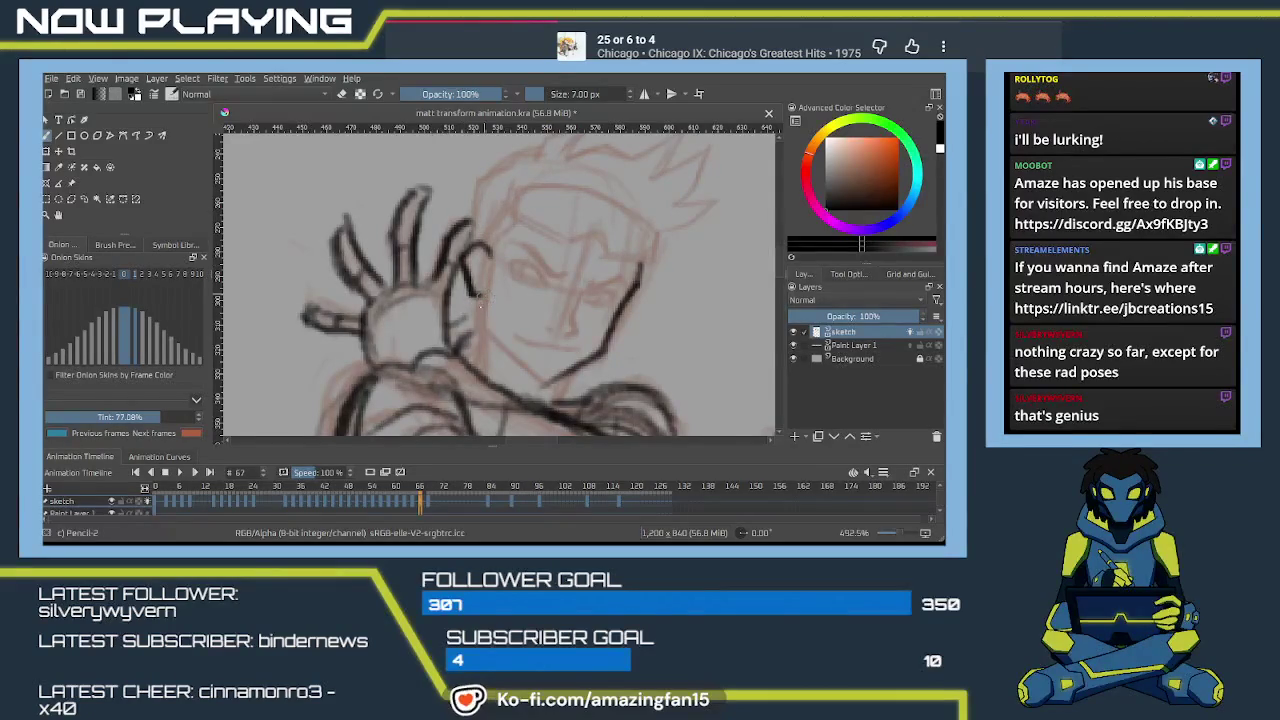
{"action": "left_click_drag", "start_coordinate": [481, 293], "coordinate": [478, 322]}
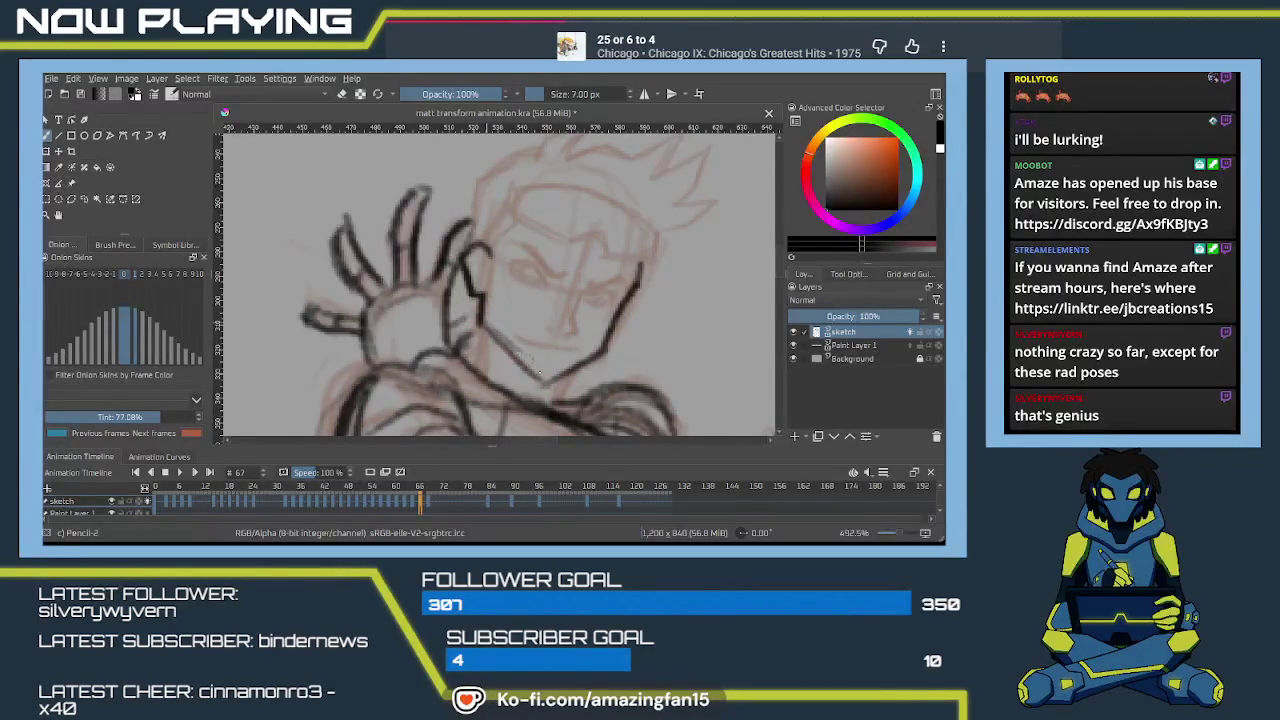
{"action": "mouse_move", "coordinate": [484, 320]}
{"action": "left_mouse_down"}
{"action": "mouse_move", "coordinate": [540, 374]}
{"action": "mouse_move", "coordinate": [487, 336]}
{"action": "left_mouse_up"}
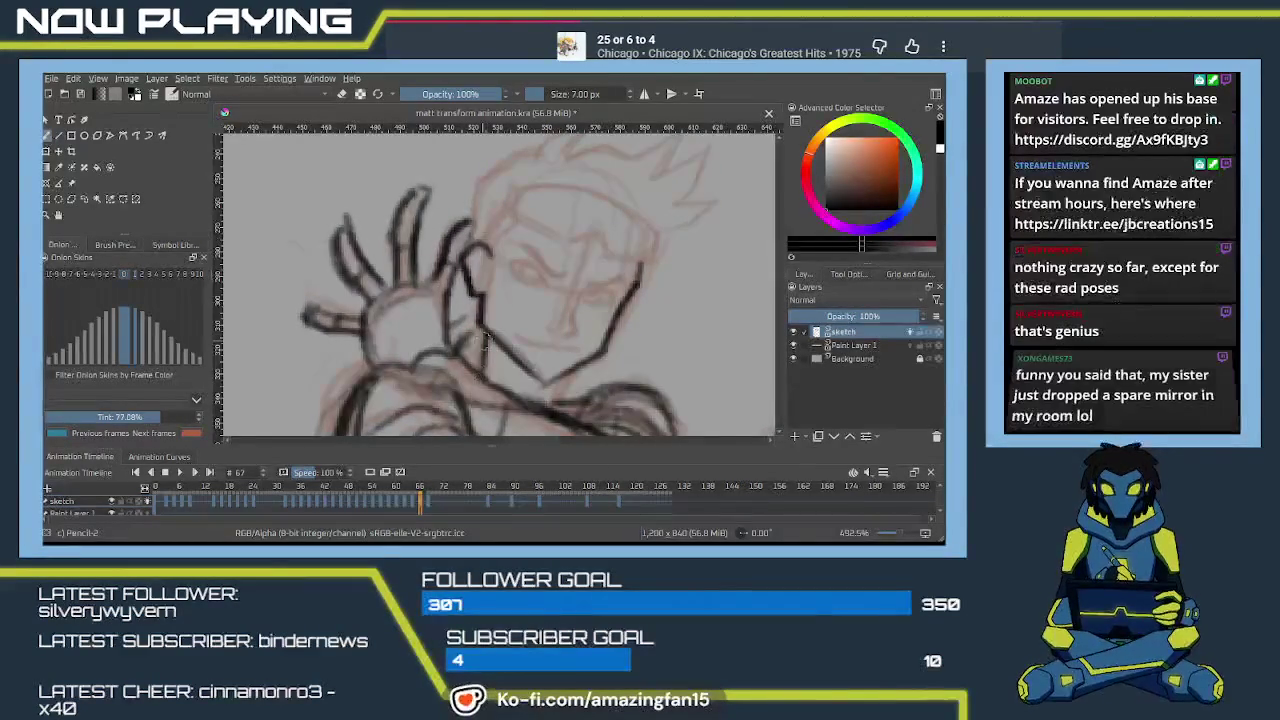
{"action": "left_click_drag", "start_coordinate": [545, 378], "coordinate": [550, 417]}
{"action": "left_click_drag", "start_coordinate": [605, 349], "coordinate": [591, 346]}
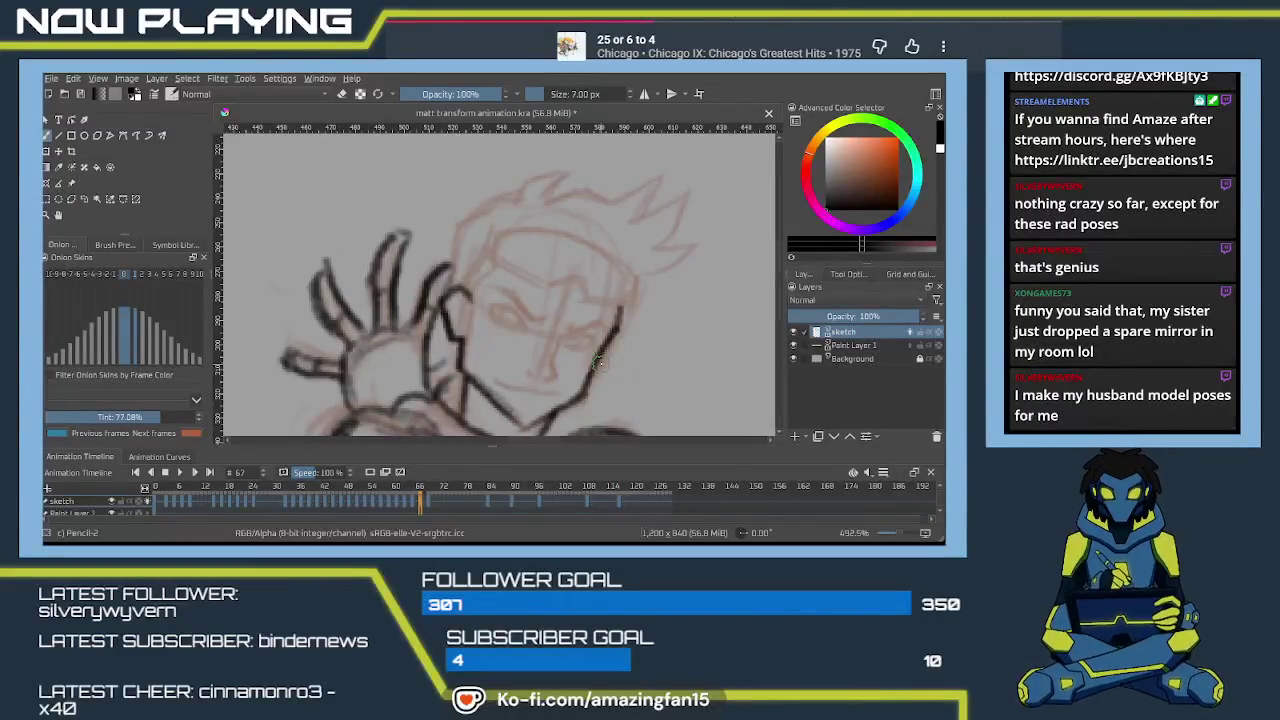
Ink the eyebrow and eye, redraw the pupil with a smaller brush, and add a cheek line.
{"action": "scroll", "coordinate": [550, 300], "scroll_direction": "up", "scroll_amount": 2}
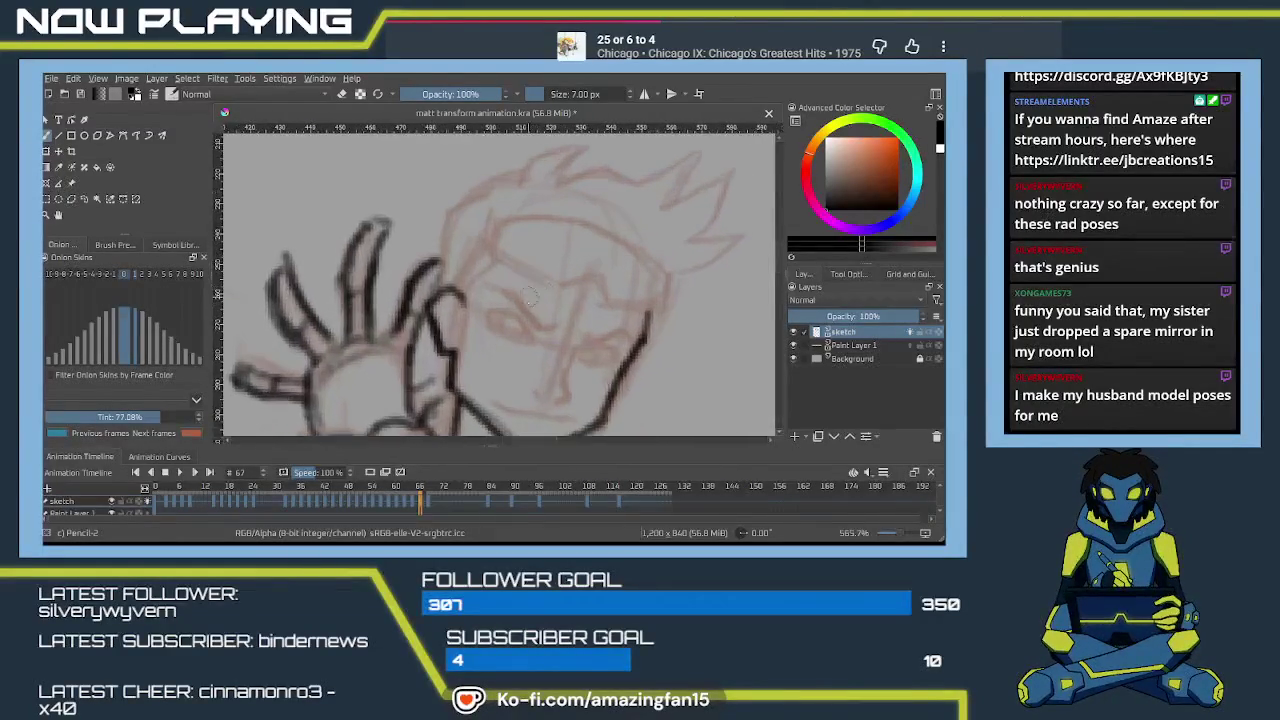
{"action": "scroll", "coordinate": [509, 258], "scroll_direction": "up", "scroll_amount": 1}
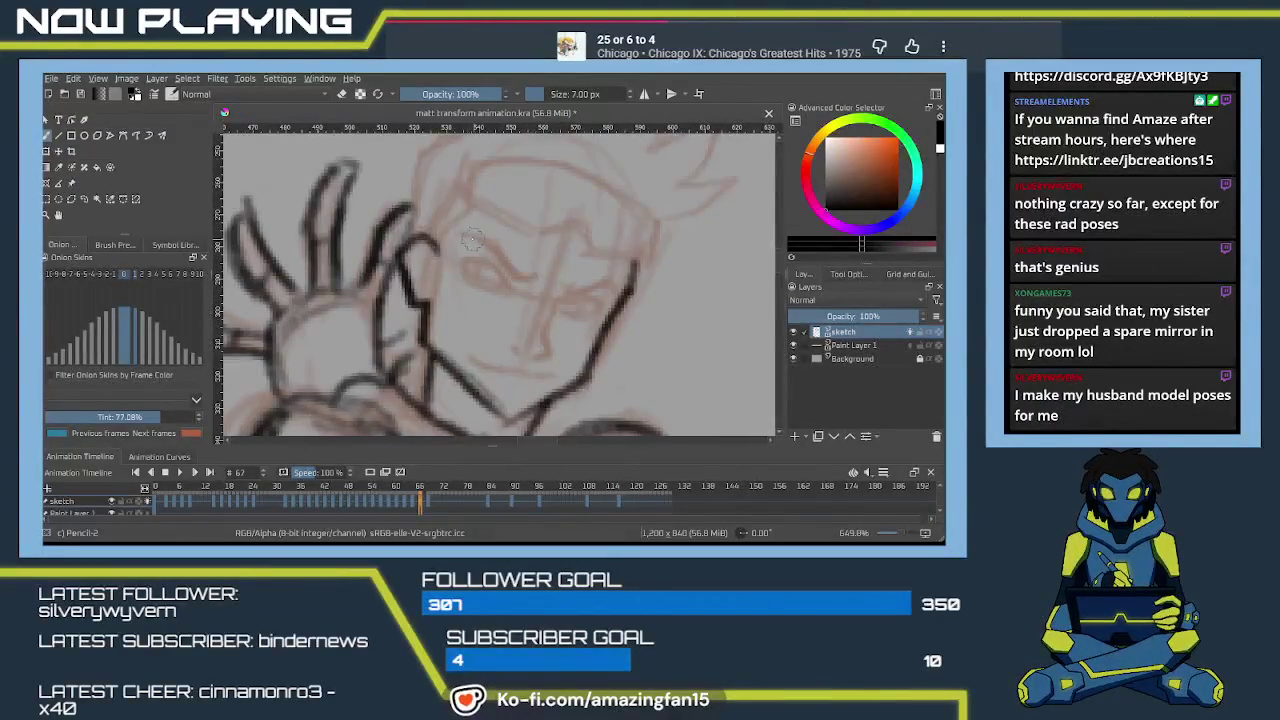
{"action": "mouse_move", "coordinate": [463, 236]}
{"action": "left_mouse_down"}
{"action": "mouse_move", "coordinate": [502, 248]}
{"action": "mouse_move", "coordinate": [518, 274]}
{"action": "mouse_move", "coordinate": [624, 294]}
{"action": "mouse_move", "coordinate": [553, 318]}
{"action": "mouse_move", "coordinate": [538, 378]}
{"action": "mouse_move", "coordinate": [558, 382]}
{"action": "left_mouse_up"}
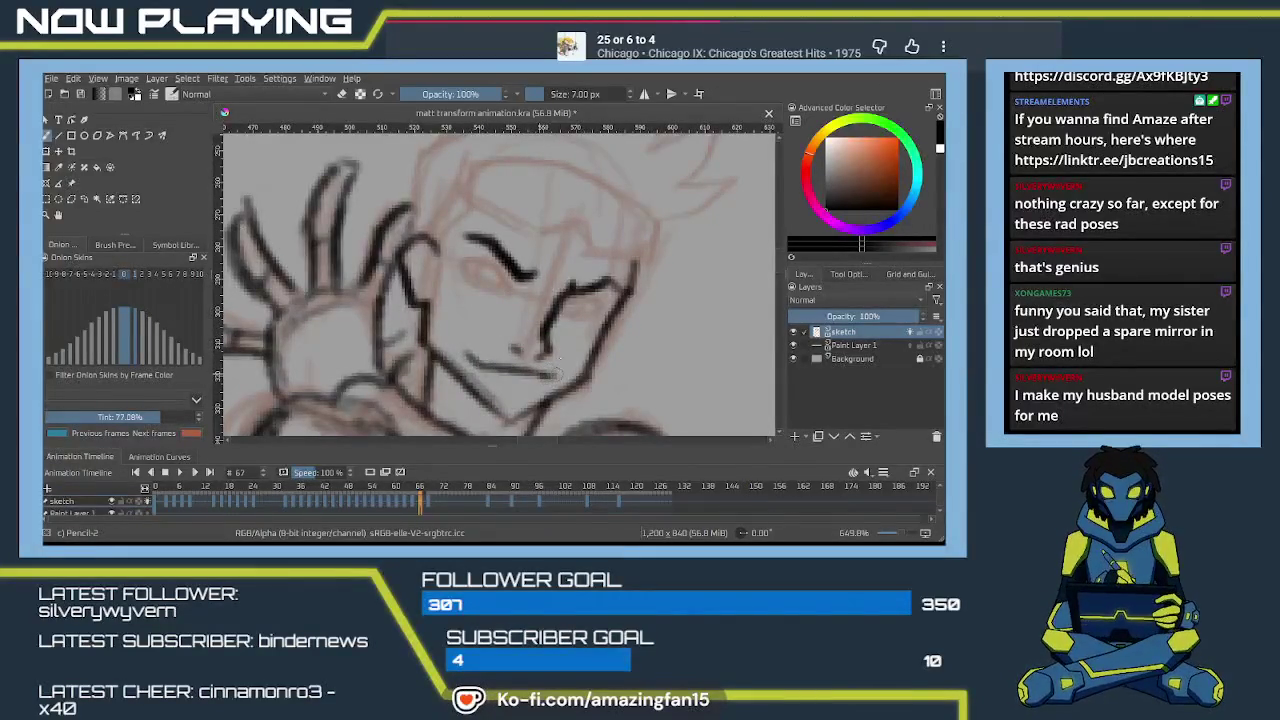
{"action": "mouse_move", "coordinate": [466, 239]}
{"action": "left_mouse_down"}
{"action": "mouse_move", "coordinate": [504, 262]}
{"action": "mouse_move", "coordinate": [506, 282]}
{"action": "mouse_move", "coordinate": [484, 282]}
{"action": "left_mouse_up"}
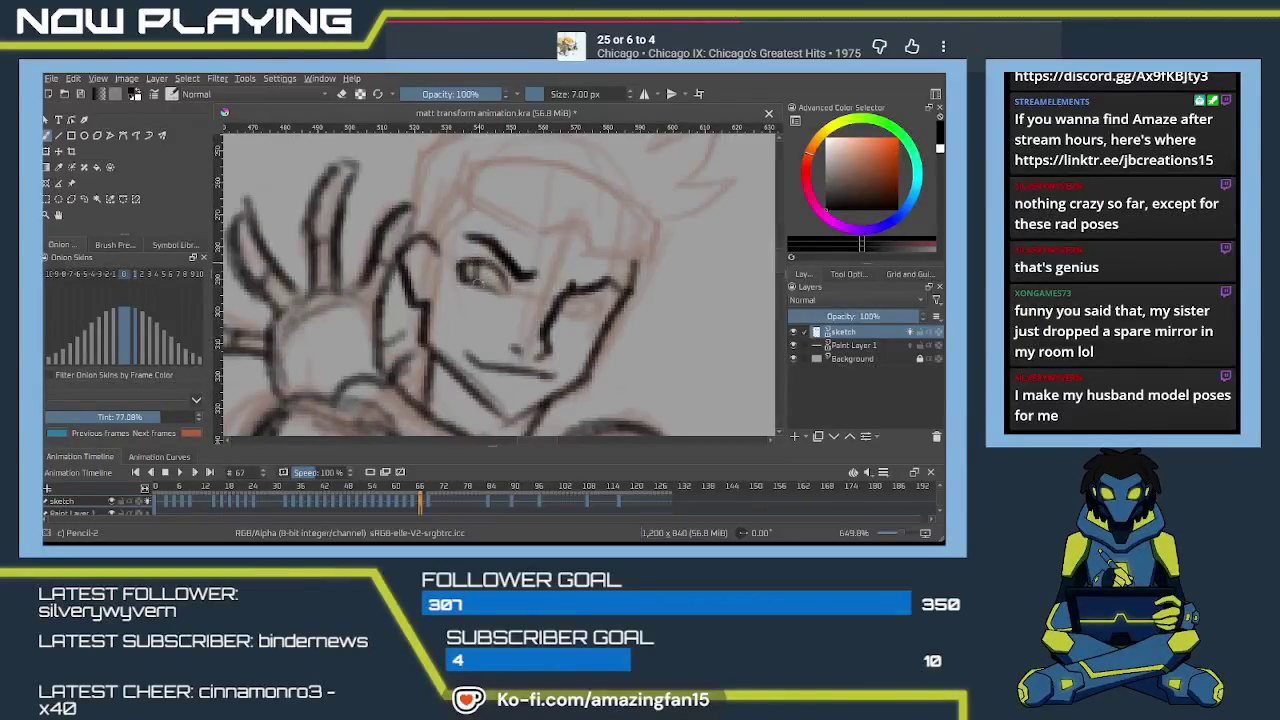
{"action": "key", "text": "ctrl+z"}
{"action": "key", "text": "bracketleft"}
{"action": "key", "text": "bracketleft"}
{"action": "key", "text": "bracketleft"}
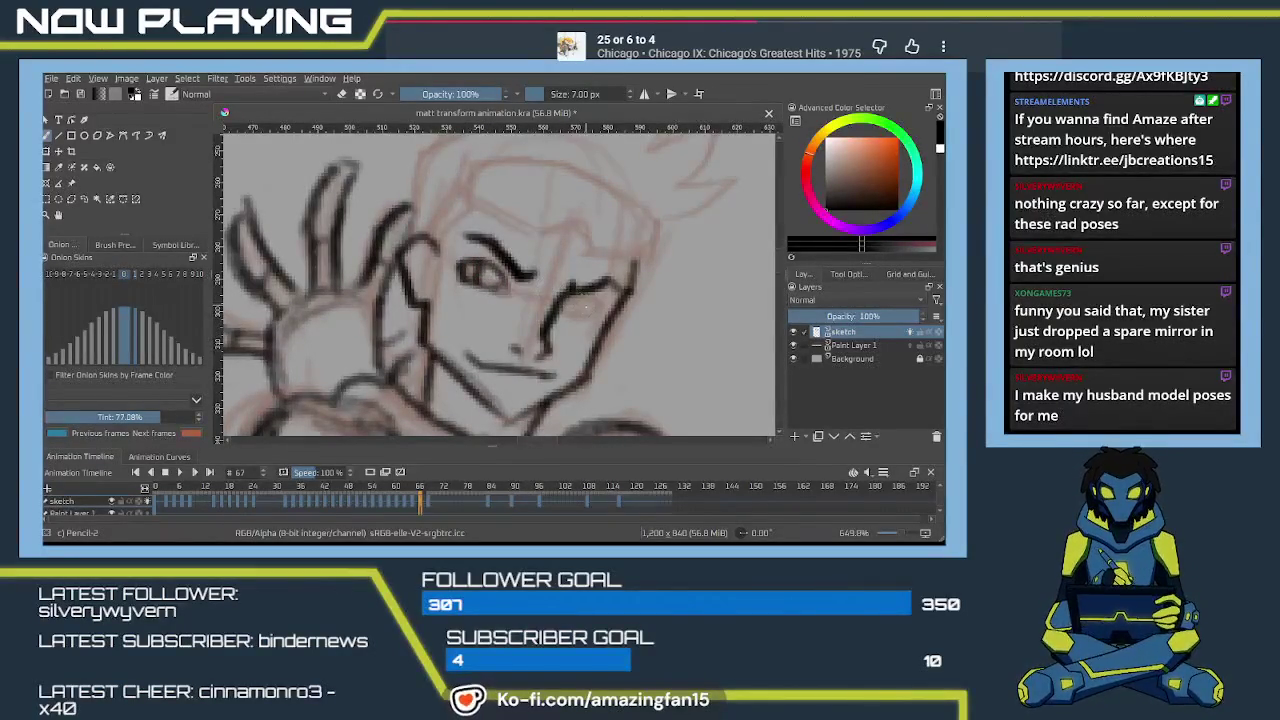
{"action": "left_click_drag", "start_coordinate": [470, 270], "coordinate": [480, 283]}
{"action": "mouse_move", "coordinate": [560, 300]}
{"action": "left_mouse_down"}
{"action": "mouse_move", "coordinate": [600, 293]}
{"action": "mouse_move", "coordinate": [590, 322]}
{"action": "mouse_move", "coordinate": [600, 302]}
{"action": "left_mouse_up"}
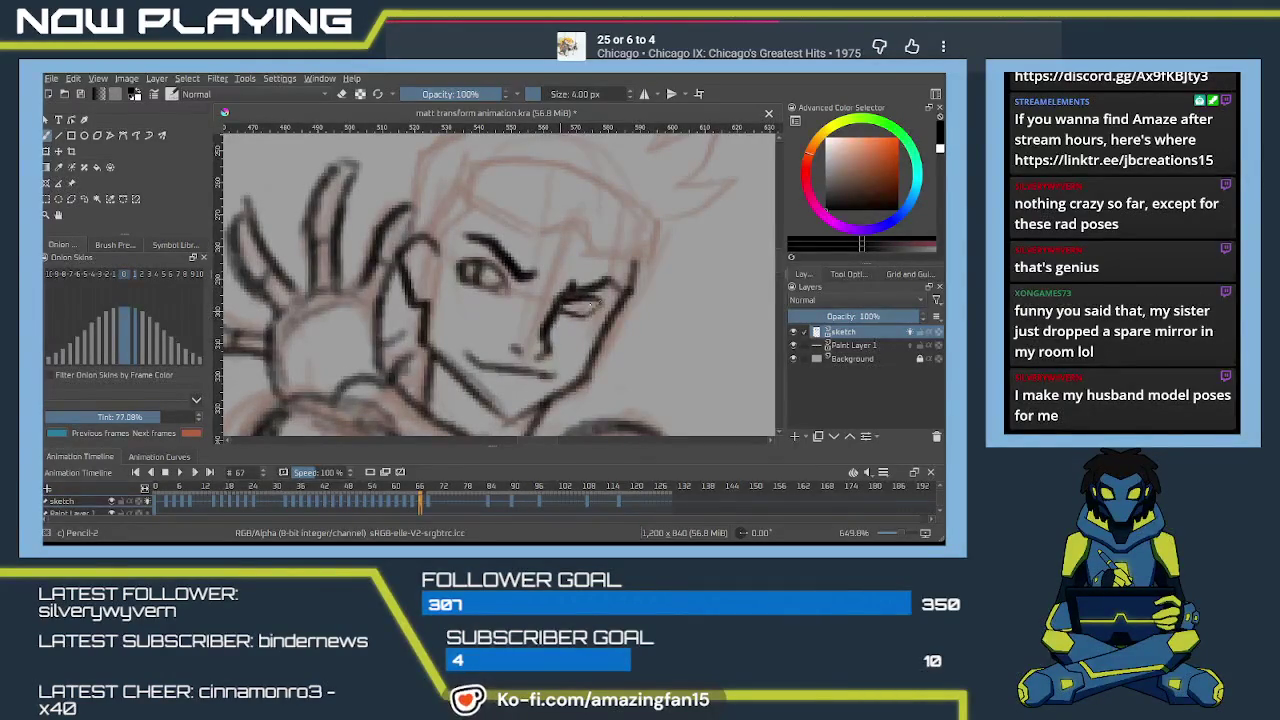
Ink the visor band's left corner, top edge and thickened left edge.
{"action": "scroll", "coordinate": [573, 311], "scroll_direction": "up", "scroll_amount": 3}
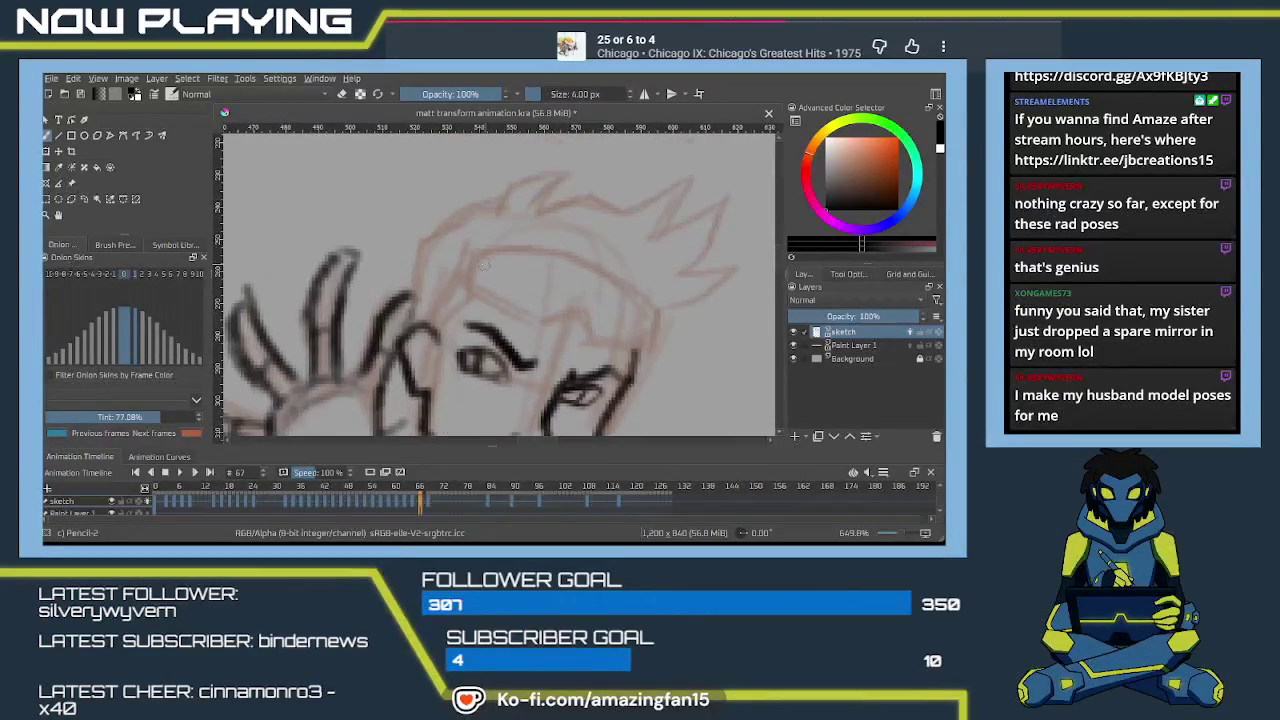
{"action": "mouse_move", "coordinate": [468, 255]}
{"action": "left_mouse_down"}
{"action": "mouse_move", "coordinate": [463, 283]}
{"action": "mouse_move", "coordinate": [536, 321]}
{"action": "mouse_move", "coordinate": [580, 313]}
{"action": "mouse_move", "coordinate": [592, 341]}
{"action": "mouse_move", "coordinate": [651, 344]}
{"action": "left_mouse_up"}
{"action": "mouse_move", "coordinate": [478, 246]}
{"action": "left_mouse_down"}
{"action": "mouse_move", "coordinate": [654, 303]}
{"action": "mouse_move", "coordinate": [650, 344]}
{"action": "left_mouse_up"}
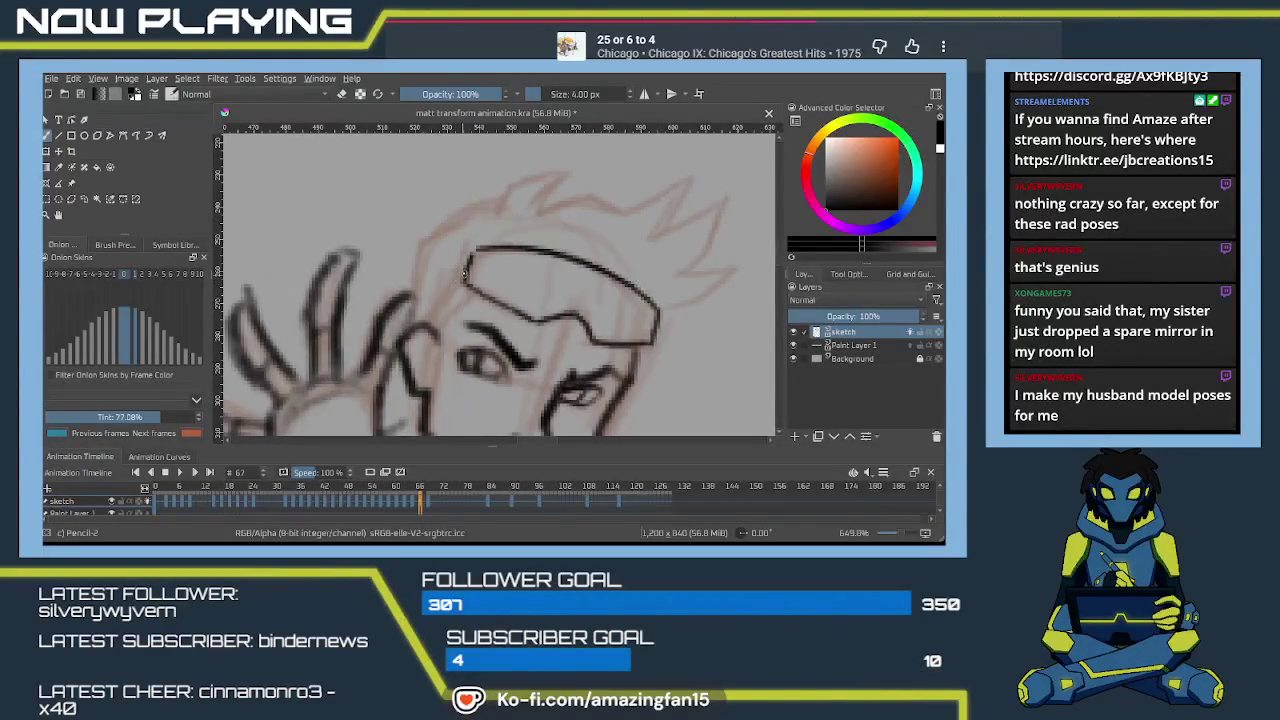
{"action": "mouse_move", "coordinate": [466, 270]}
{"action": "left_mouse_down"}
{"action": "mouse_move", "coordinate": [426, 328]}
{"action": "mouse_move", "coordinate": [433, 320]}
{"action": "left_mouse_up"}
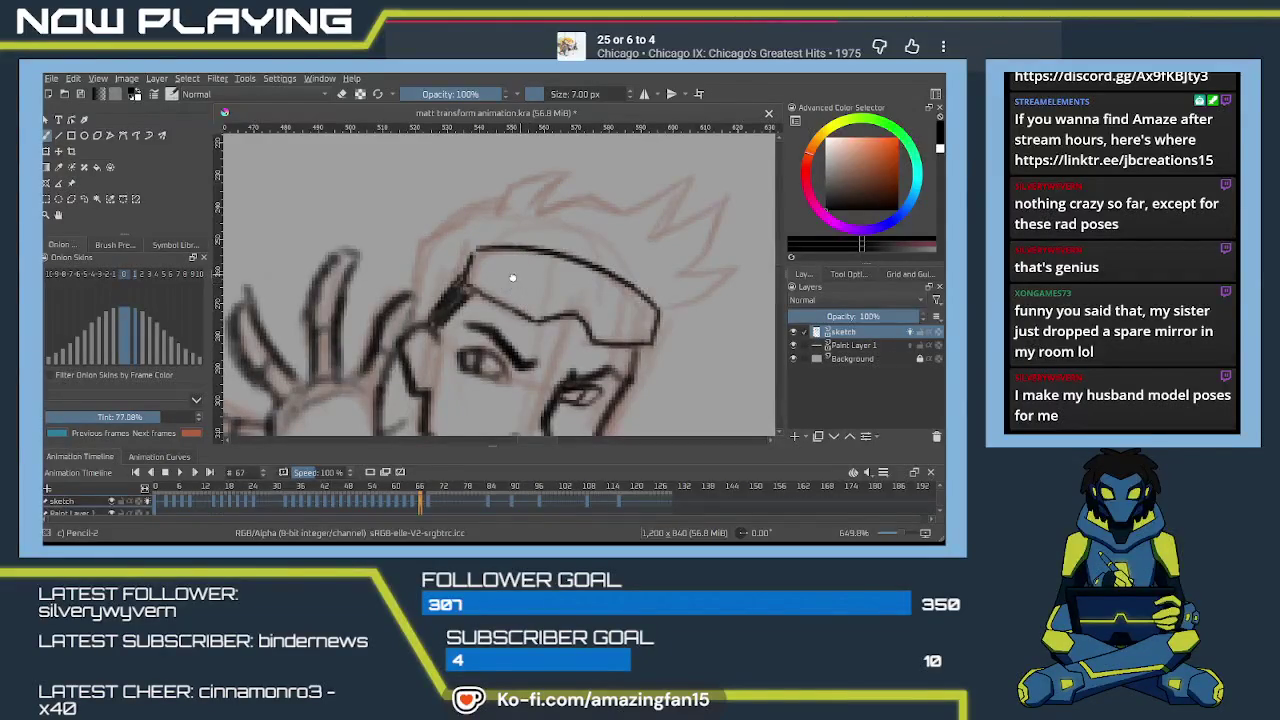
With a thinner brush, ink the hair's top outline, a spike and the forehead line.
{"action": "left_click_drag", "start_coordinate": [494, 214], "coordinate": [450, 259]}
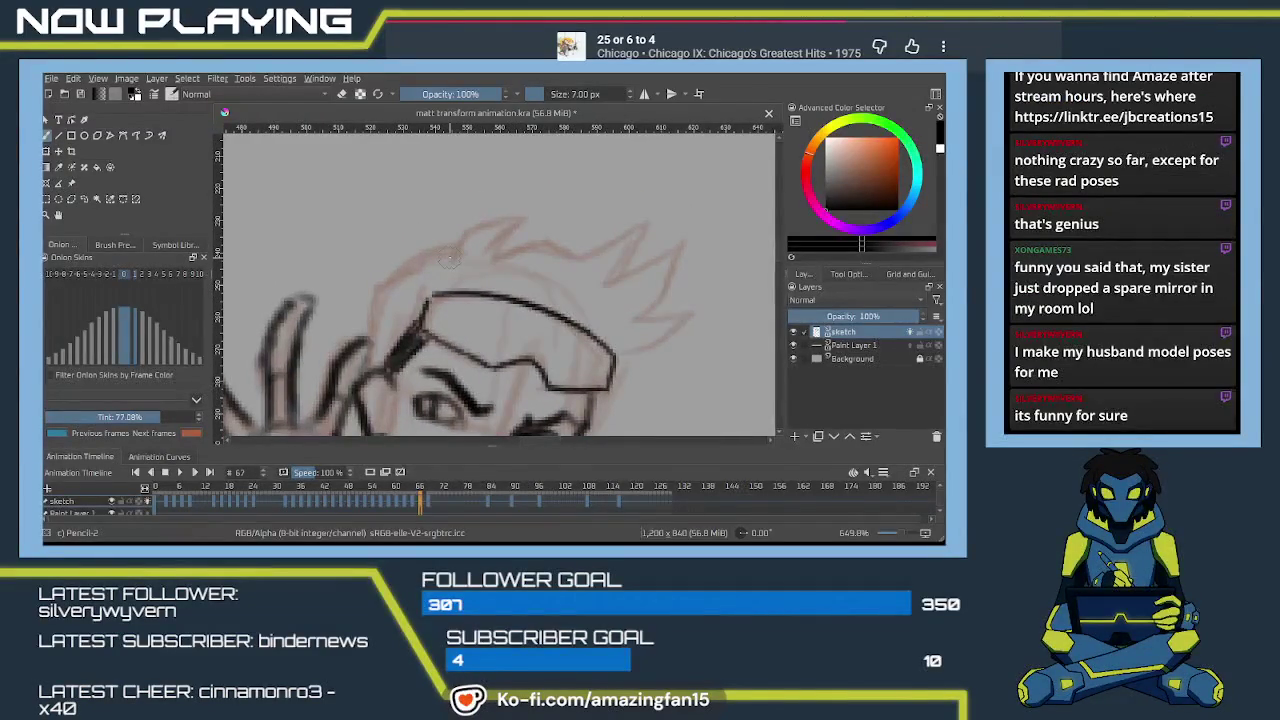
{"action": "key", "text": "bracketleft"}
{"action": "key", "text": "bracketleft"}
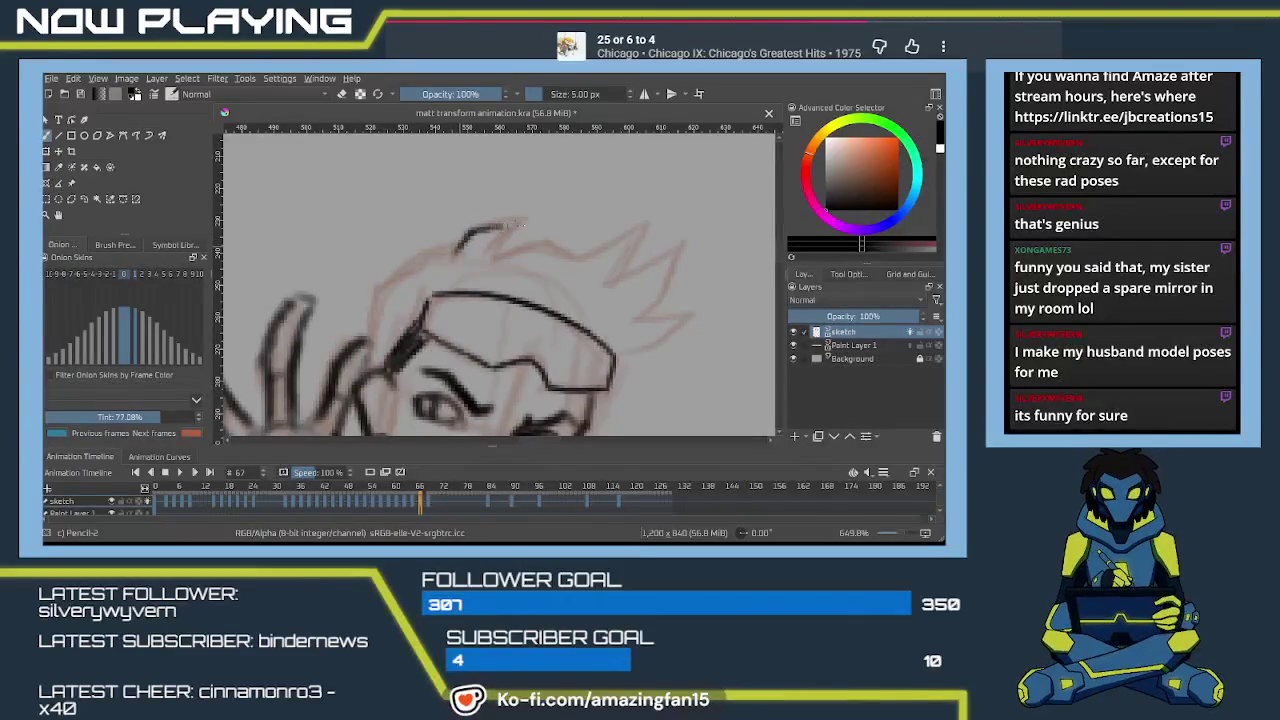
{"action": "mouse_move", "coordinate": [456, 253]}
{"action": "left_mouse_down"}
{"action": "mouse_move", "coordinate": [538, 224]}
{"action": "mouse_move", "coordinate": [492, 258]}
{"action": "mouse_move", "coordinate": [652, 232]}
{"action": "mouse_move", "coordinate": [612, 275]}
{"action": "mouse_move", "coordinate": [676, 260]}
{"action": "left_mouse_up"}
{"action": "mouse_move", "coordinate": [676, 260]}
{"action": "left_mouse_down"}
{"action": "mouse_move", "coordinate": [618, 281]}
{"action": "mouse_move", "coordinate": [690, 252]}
{"action": "mouse_move", "coordinate": [650, 310]}
{"action": "mouse_move", "coordinate": [630, 253]}
{"action": "mouse_move", "coordinate": [677, 248]}
{"action": "mouse_move", "coordinate": [660, 270]}
{"action": "left_mouse_up"}
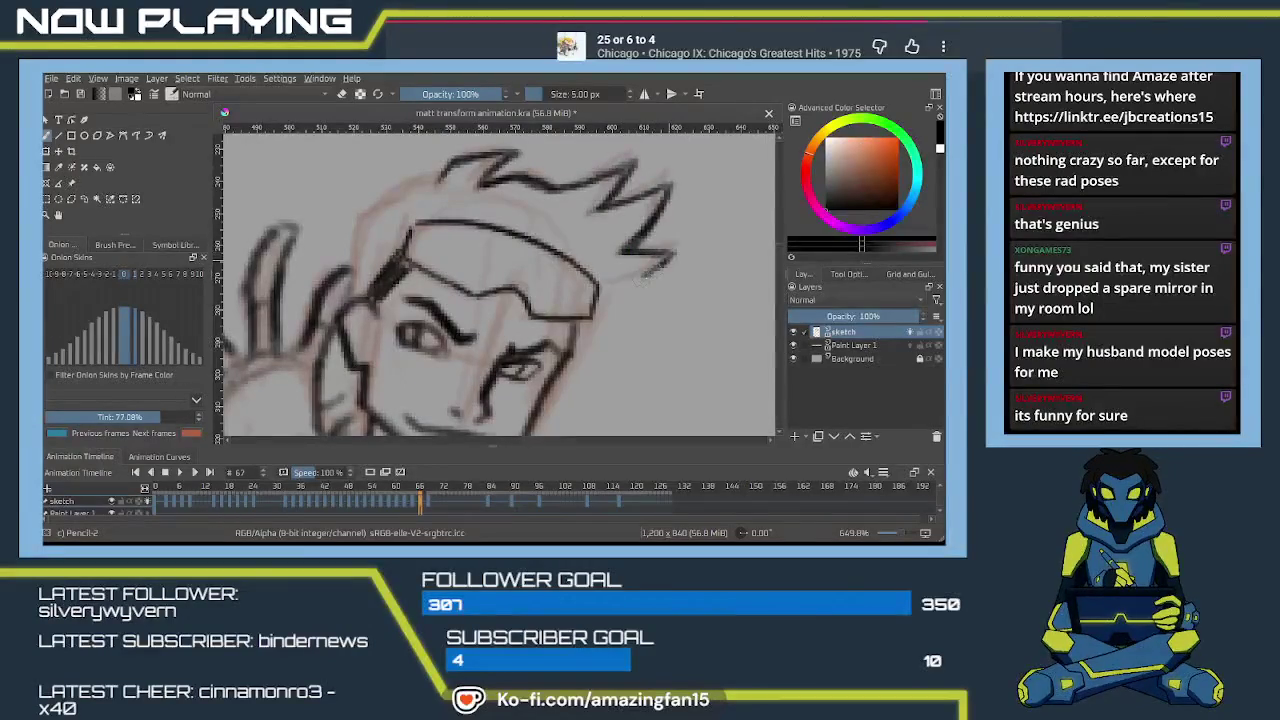
{"action": "mouse_move", "coordinate": [419, 182]}
{"action": "left_mouse_down"}
{"action": "mouse_move", "coordinate": [524, 212]}
{"action": "mouse_move", "coordinate": [470, 246]}
{"action": "mouse_move", "coordinate": [450, 328]}
{"action": "left_mouse_up"}
{"action": "left_click_drag", "start_coordinate": [460, 258], "coordinate": [448, 338]}
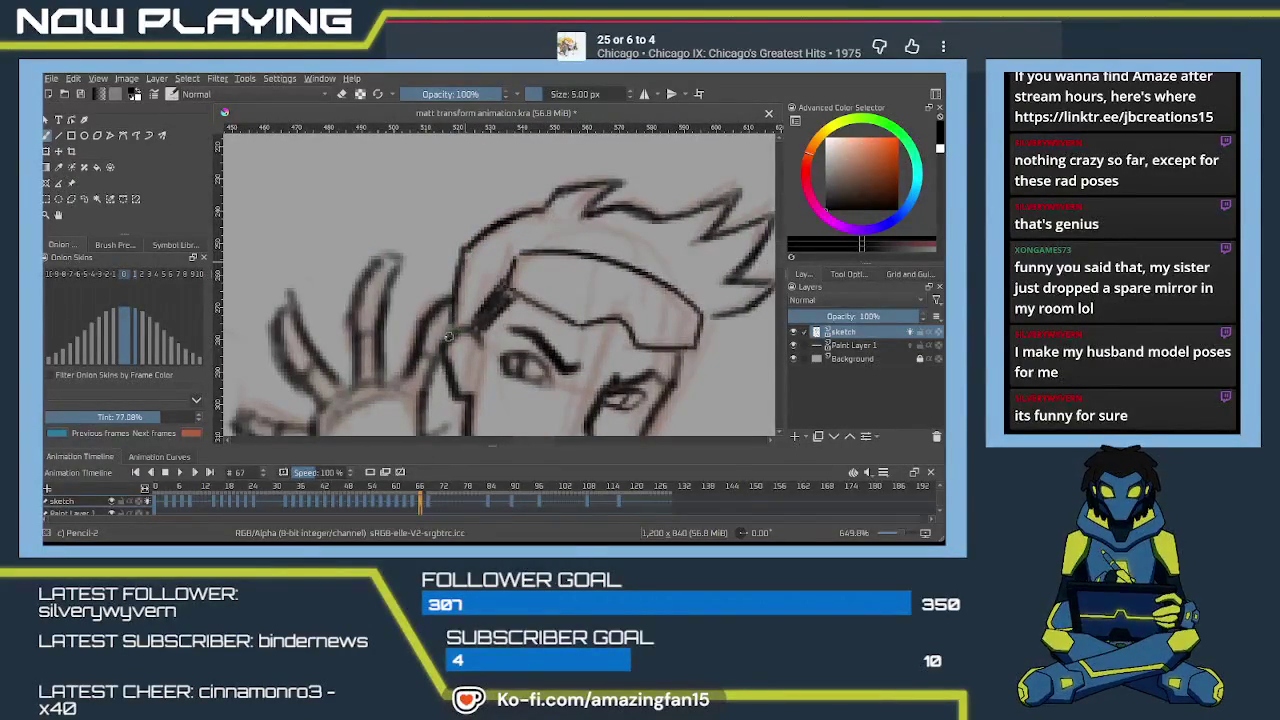
{"action": "key", "text": "minus"}
Zoom out to see the whole inked figure and go to frame 73.
{"action": "key", "text": "minus"}
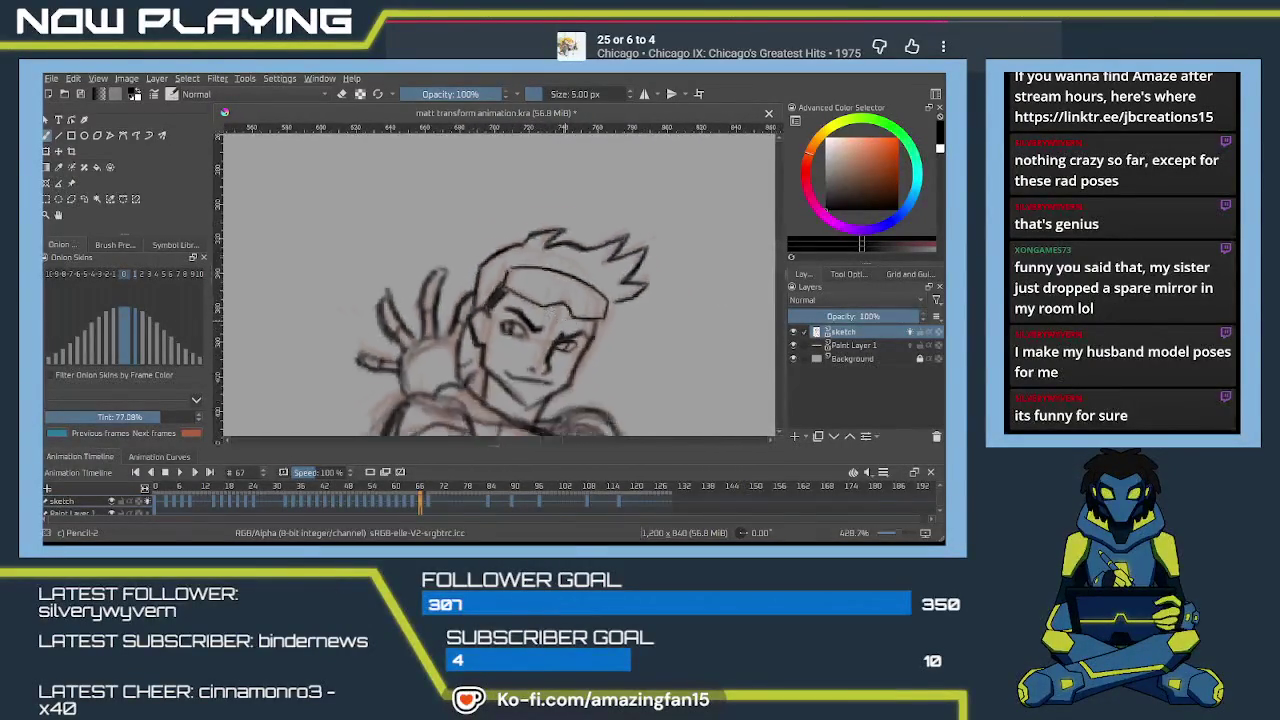
{"action": "key", "text": "minus"}
{"action": "key", "text": "minus"}
{"action": "key", "text": "minus"}
{"action": "key", "text": "minus"}
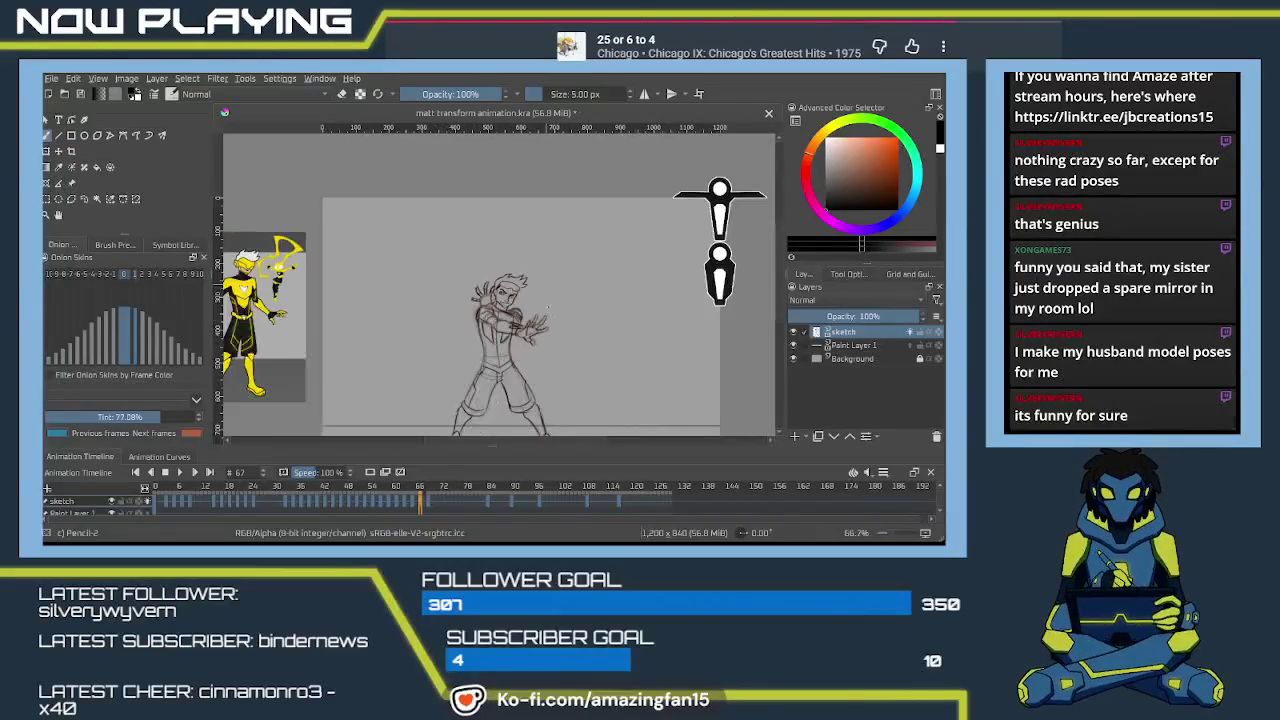
{"action": "scroll", "coordinate": [548, 309], "scroll_direction": "down", "scroll_amount": 2}
{"action": "key", "text": "plus"}
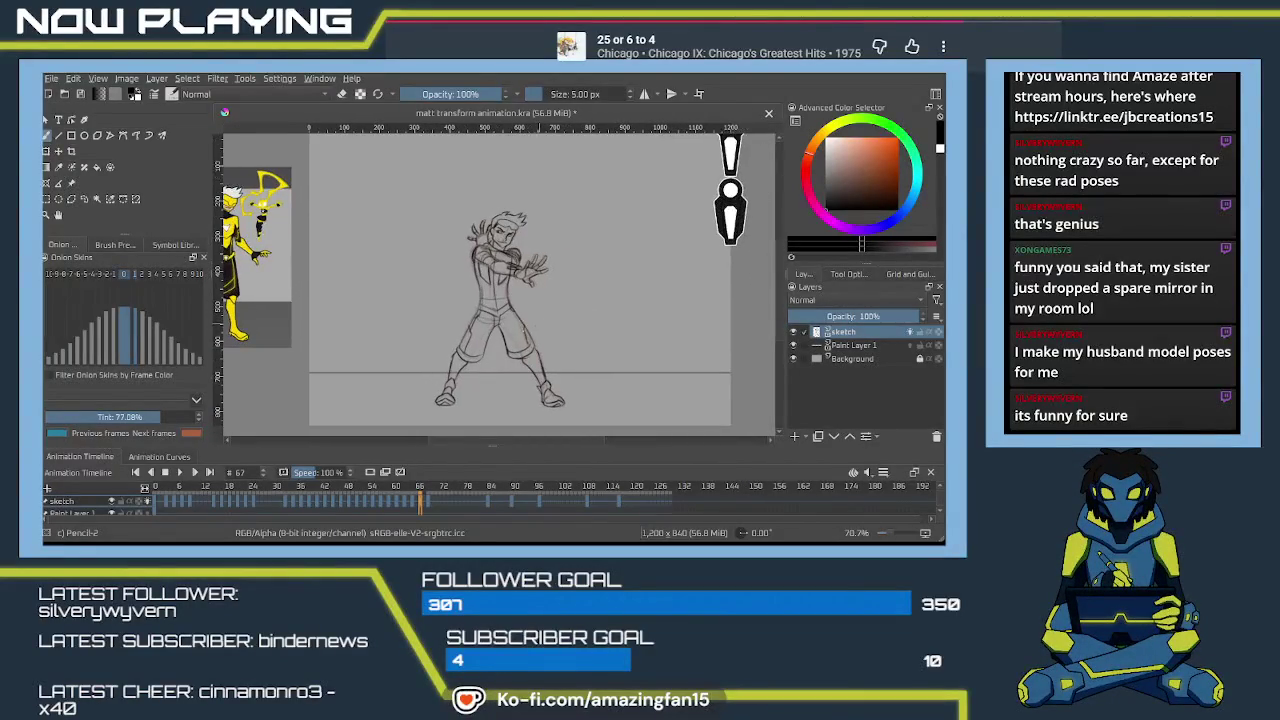
{"action": "left_click", "coordinate": [442, 506]}
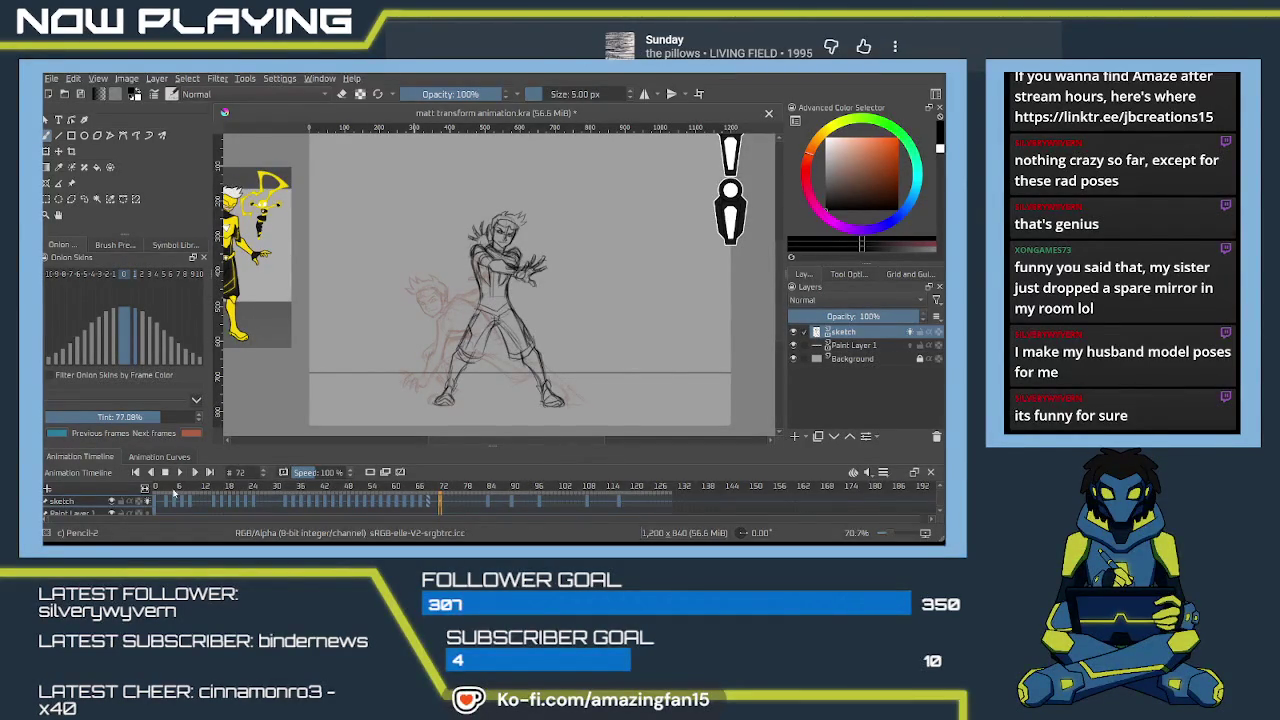
Play back the animation and stop it on frame 79.
{"action": "left_click", "coordinate": [179, 472]}
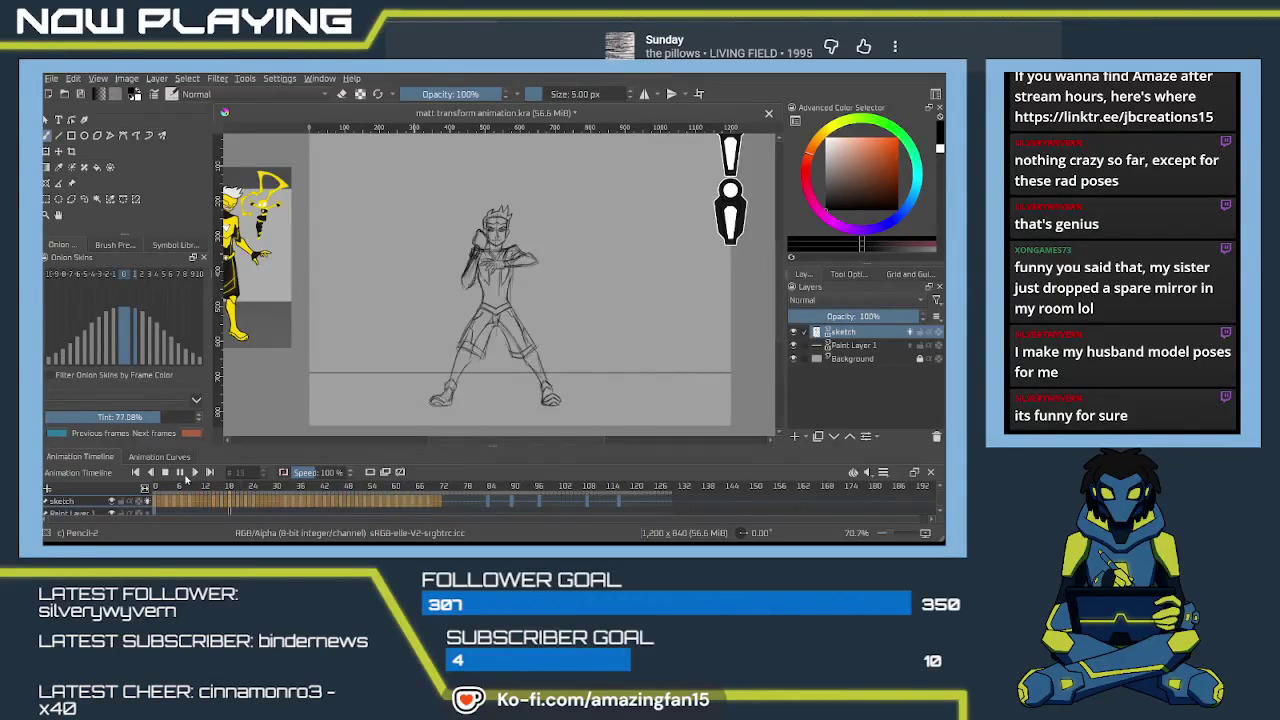
{"action": "left_click", "coordinate": [452, 503]}
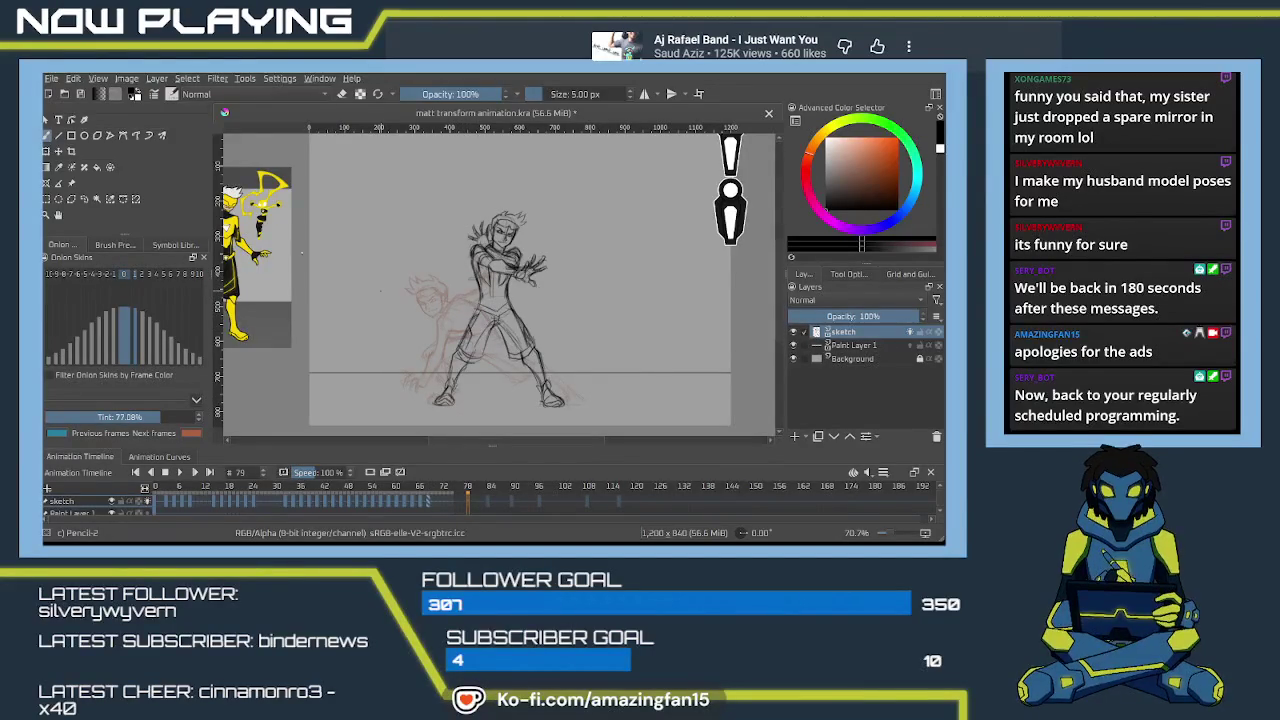
Save the animation document with the frame 79 sketch.
{"action": "key", "text": "ctrl+s"}
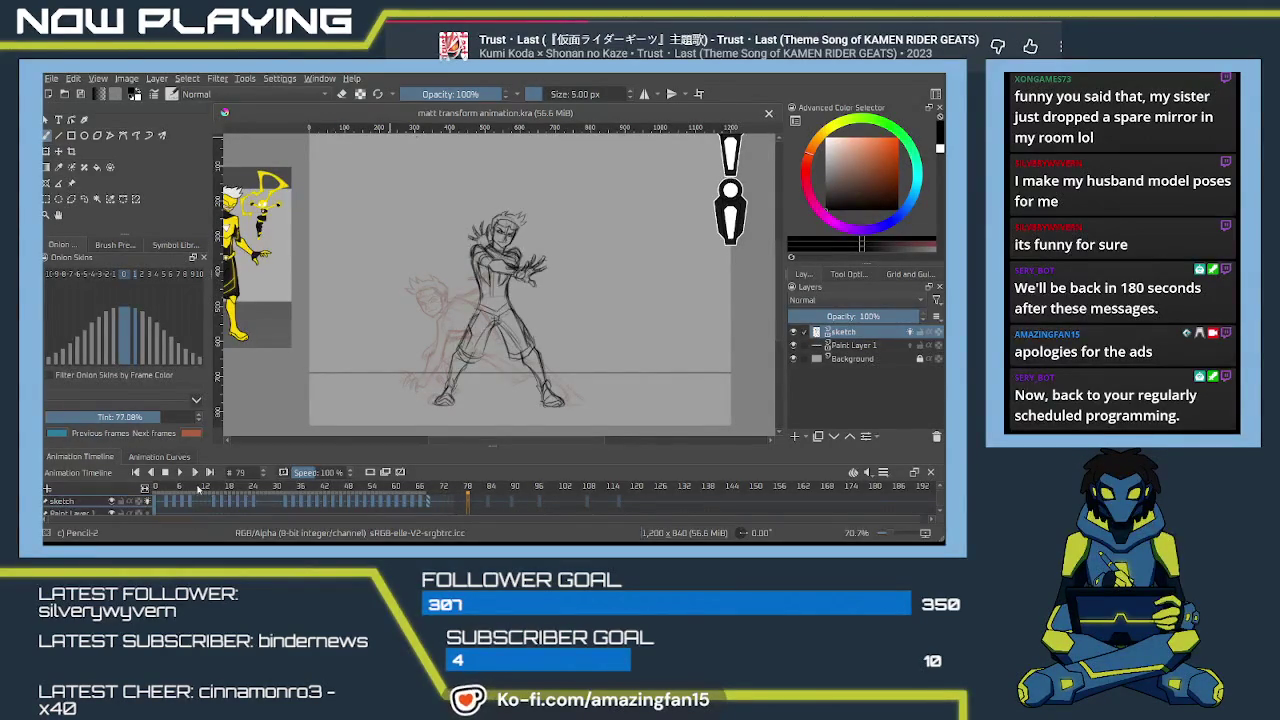
Play the animation from the first frame to review the motion, stopping on frame 20.
{"action": "left_click", "coordinate": [180, 474]}
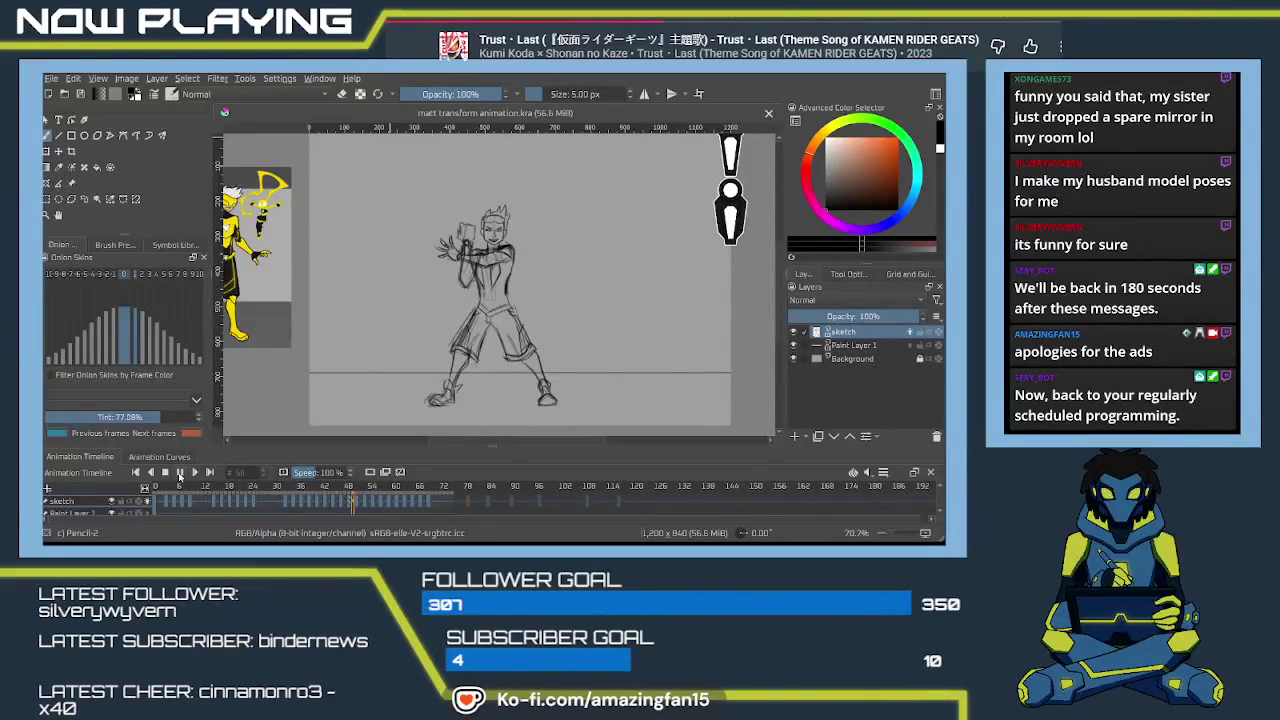
{"action": "left_click", "coordinate": [180, 472]}
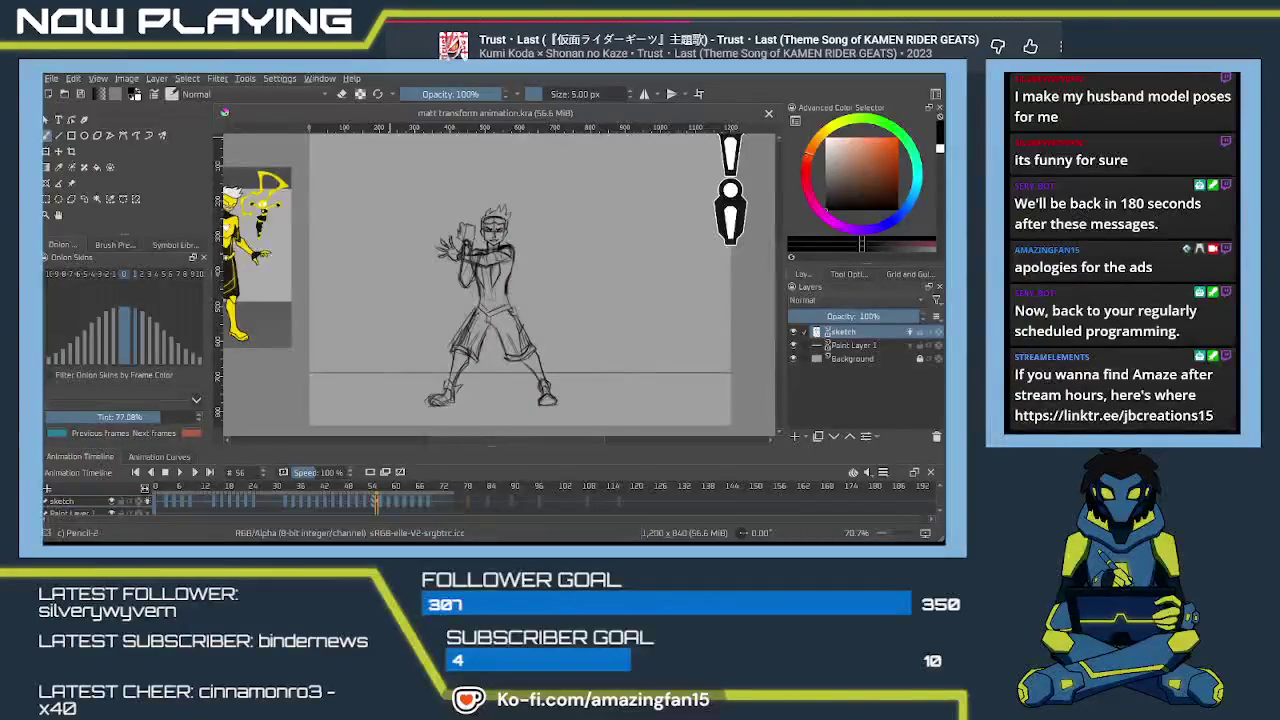
{"action": "scroll", "coordinate": [898, 527], "scroll_direction": "up", "scroll_amount": 1}
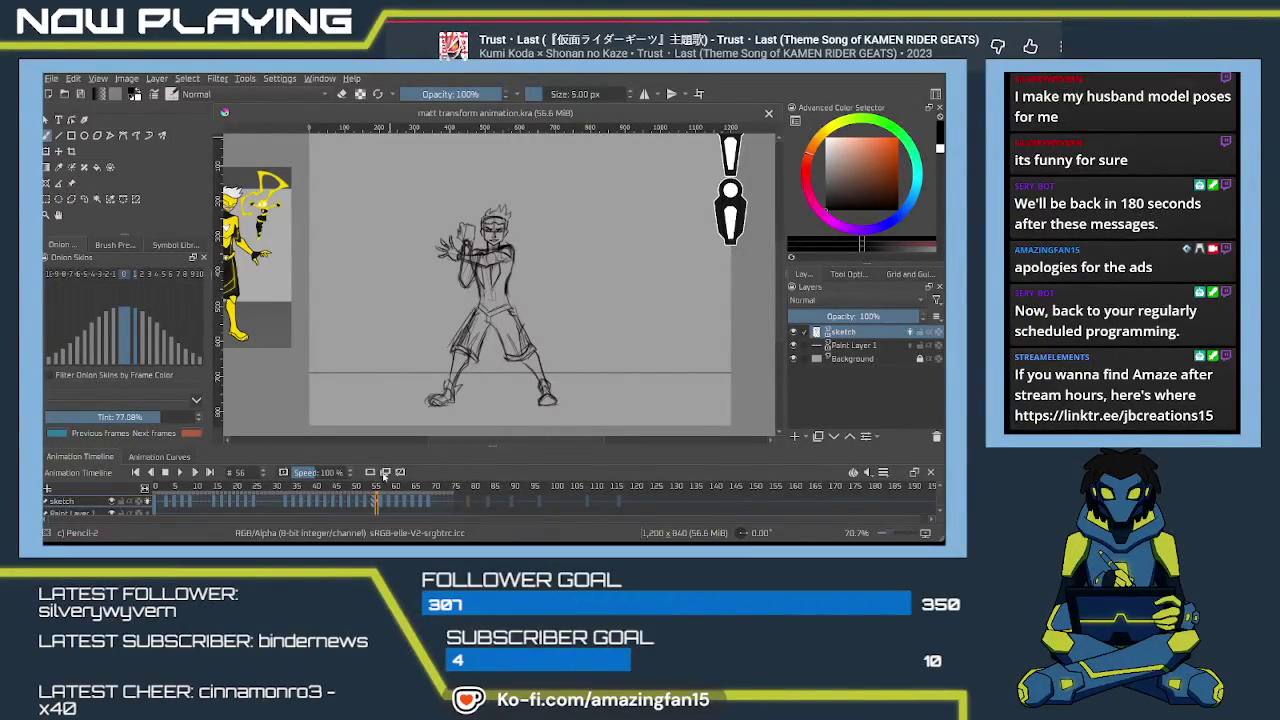
{"action": "left_click", "coordinate": [155, 502]}
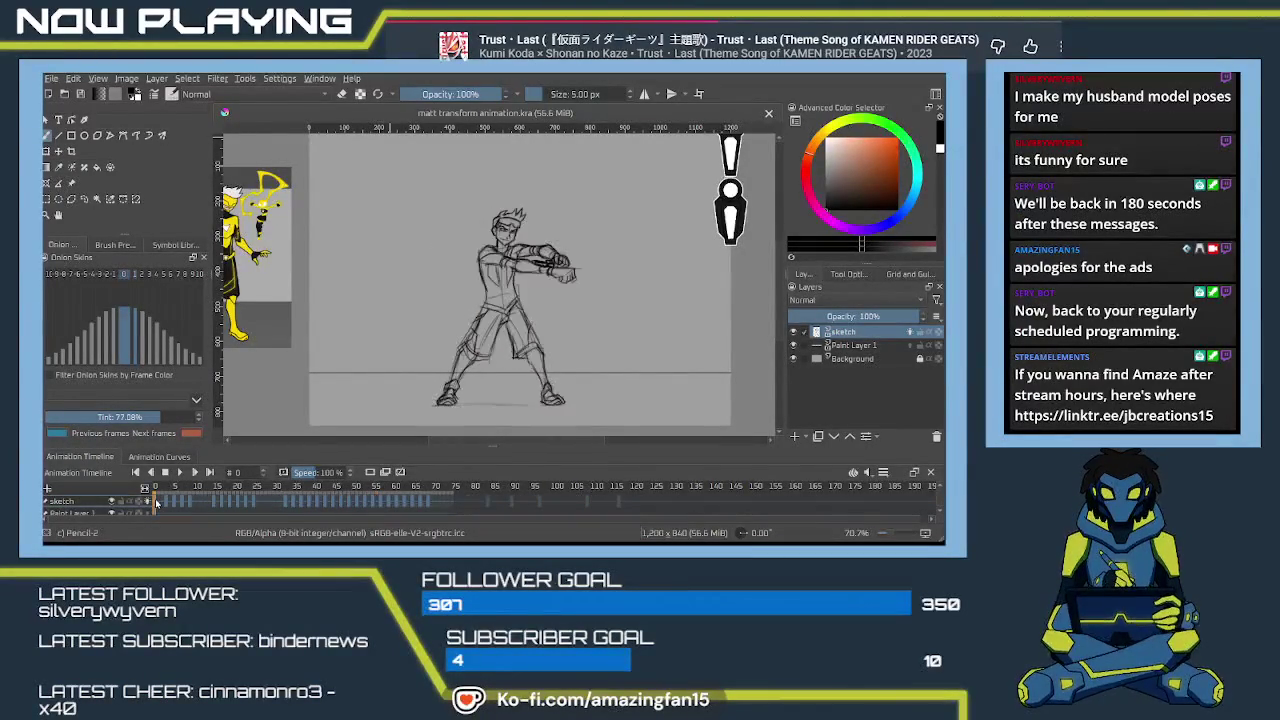
{"action": "left_click", "coordinate": [180, 474]}
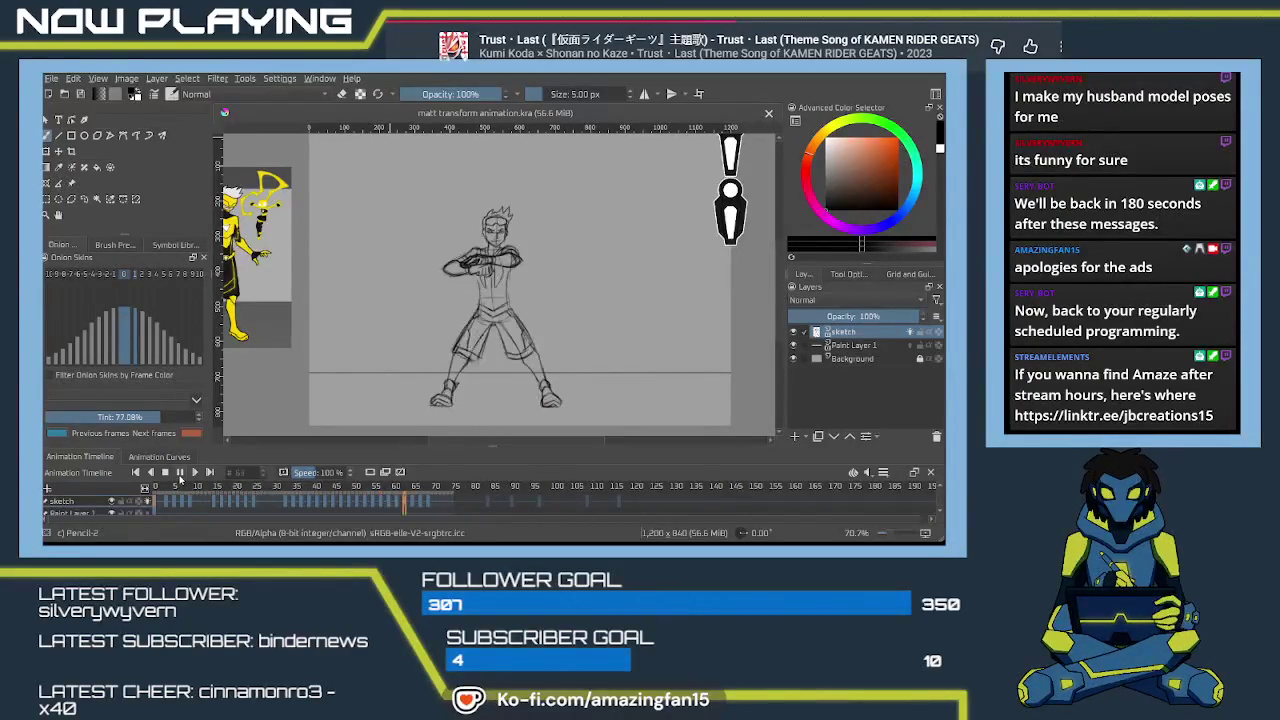
{"action": "left_click", "coordinate": [180, 472]}
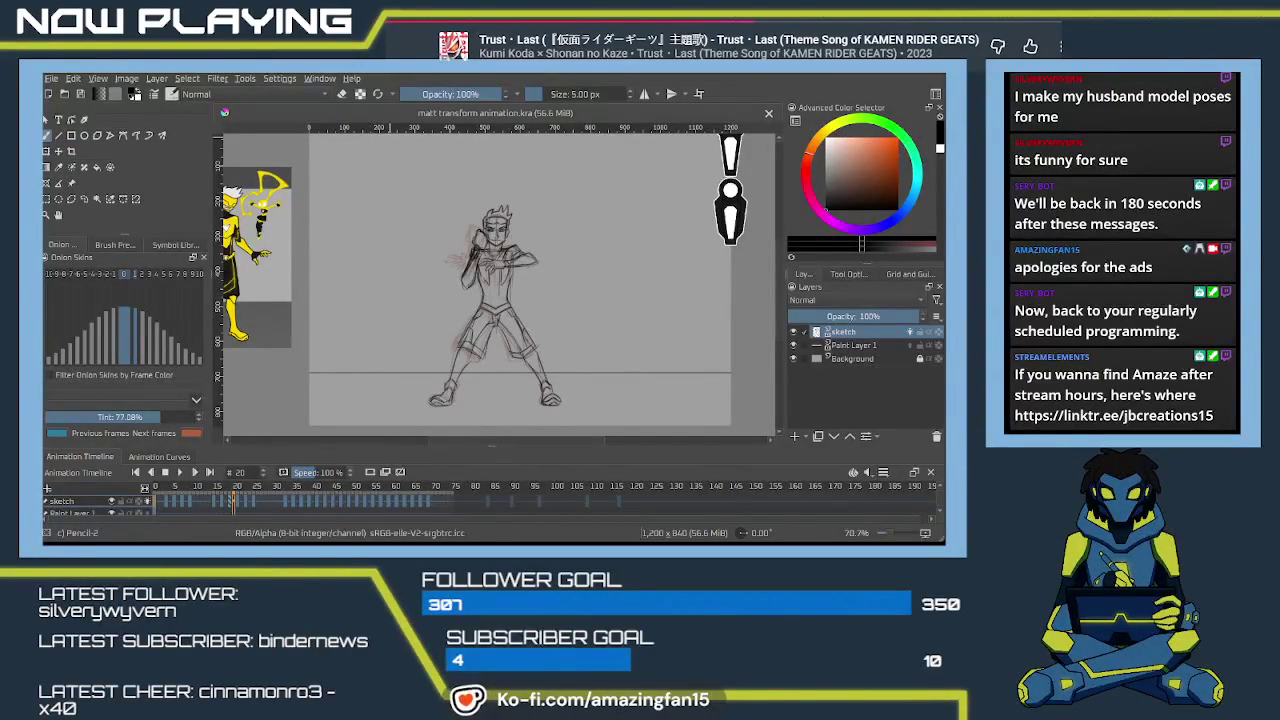
{"action": "scroll", "coordinate": [912, 511], "scroll_direction": "up", "scroll_amount": 1}
{"action": "scroll", "coordinate": [904, 511], "scroll_direction": "up", "scroll_amount": 1}
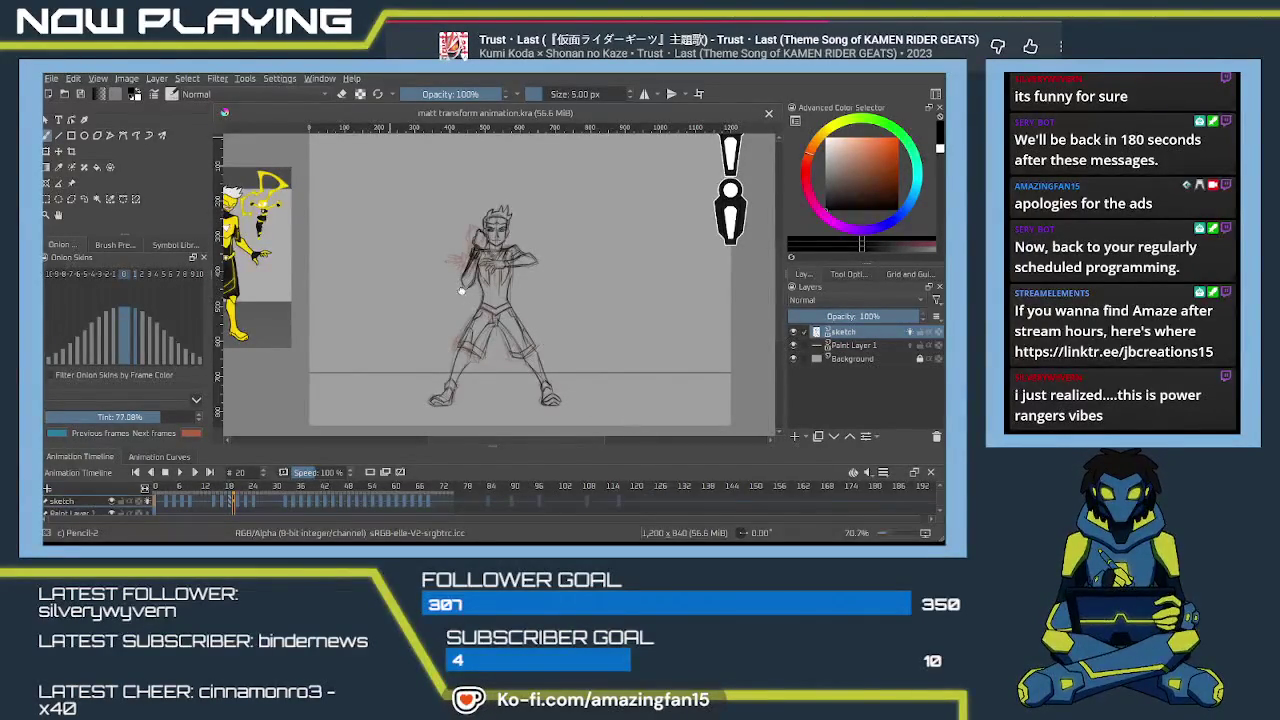
{"action": "left_click_drag", "start_coordinate": [461, 291], "coordinate": [587, 296]}
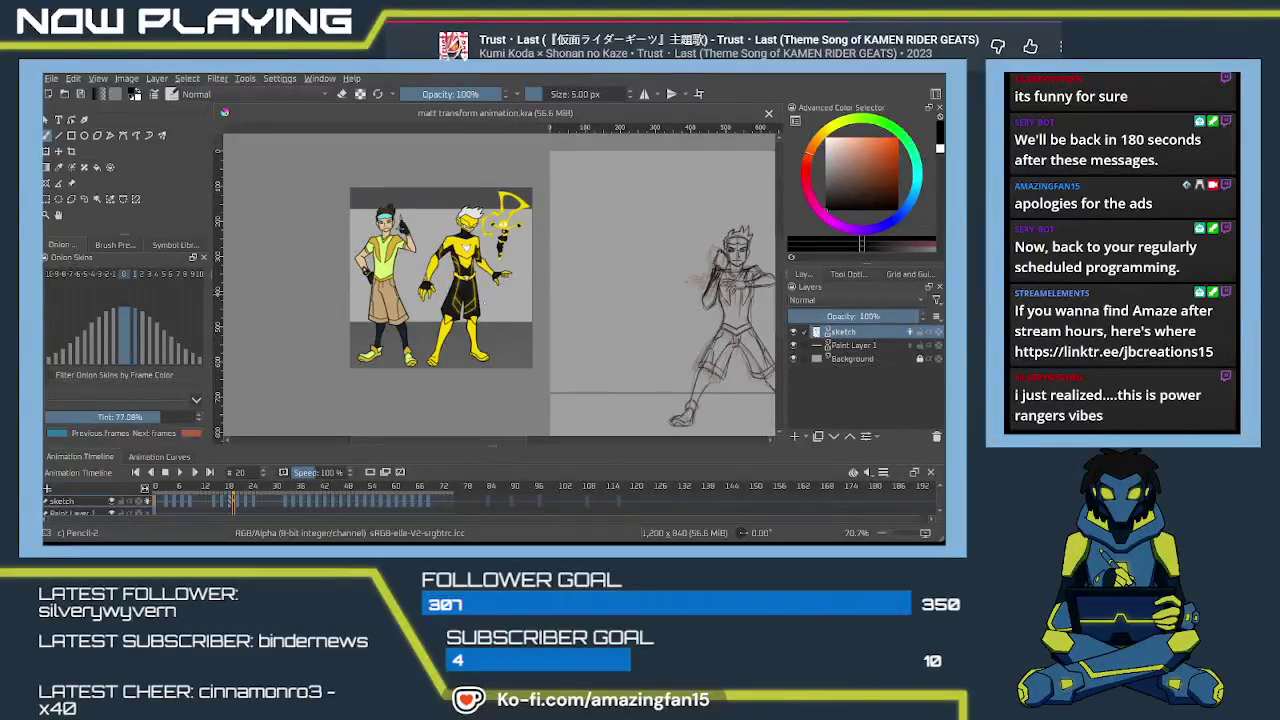
{"action": "scroll", "coordinate": [483, 302], "scroll_direction": "up", "scroll_amount": 2}
{"action": "scroll", "coordinate": [483, 303], "scroll_direction": "up", "scroll_amount": 2}
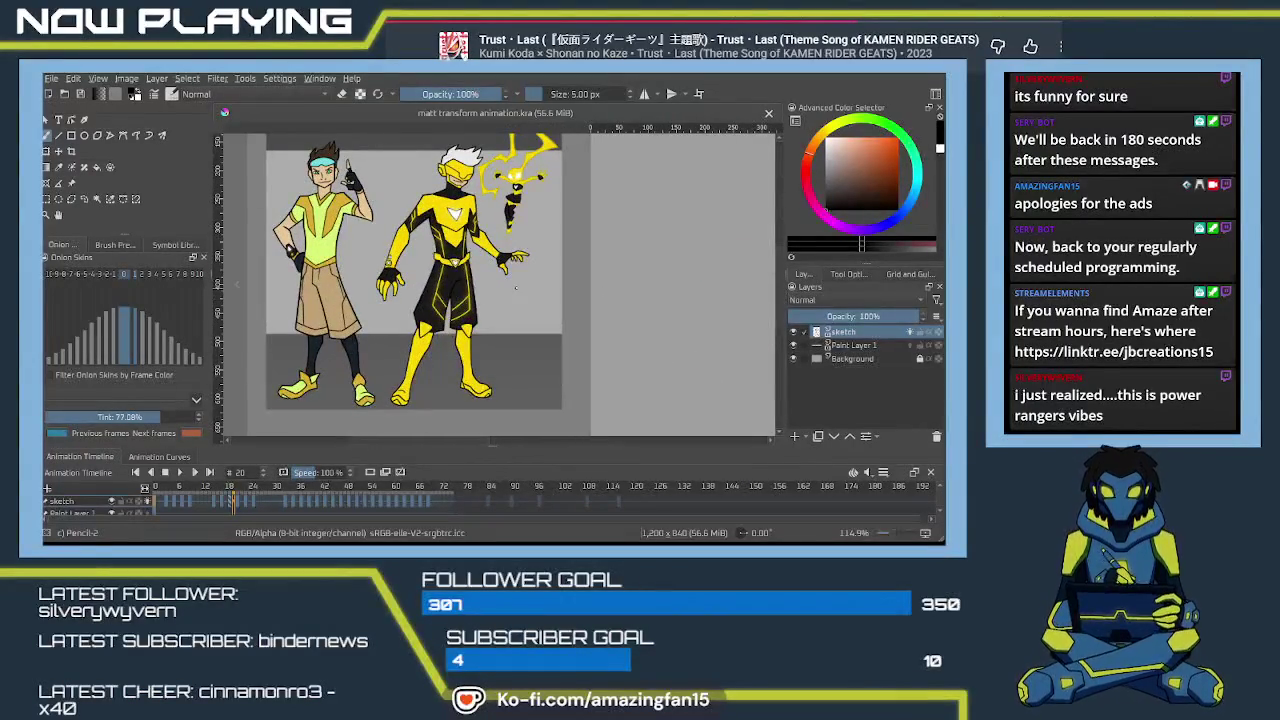
{"action": "left_click_drag", "start_coordinate": [515, 288], "coordinate": [531, 294]}
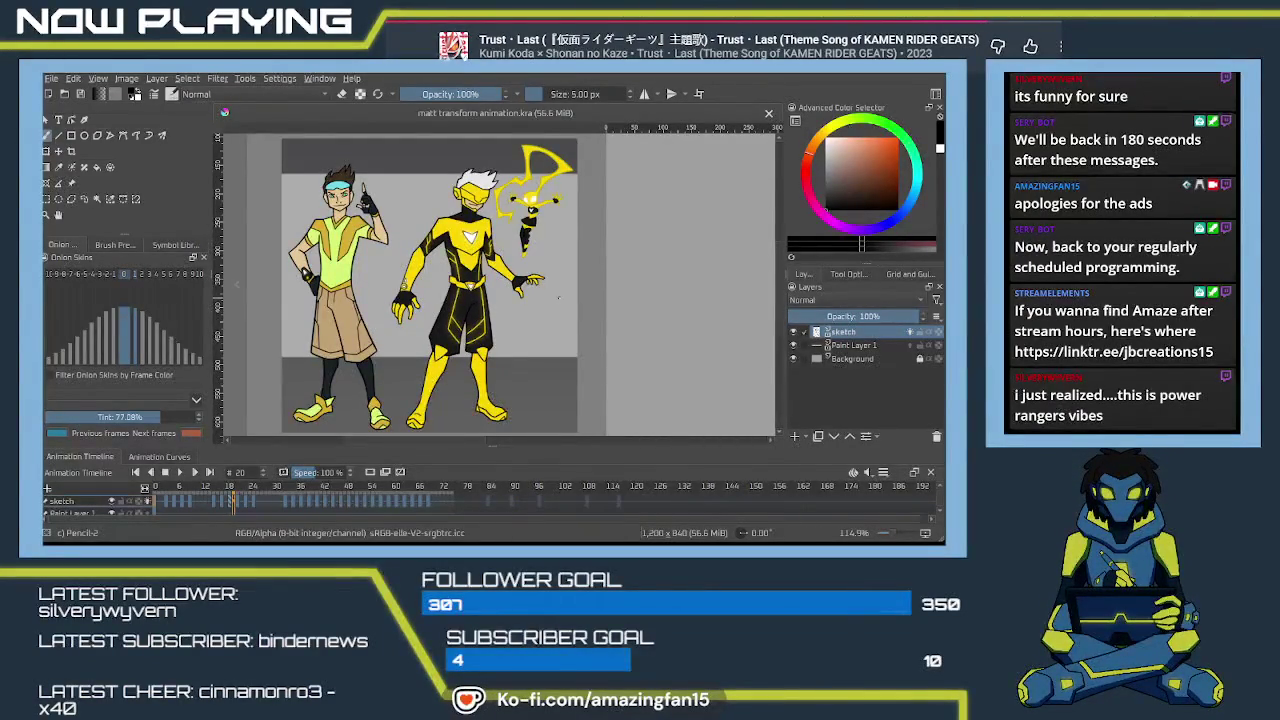
Scroll around the canvas to inspect the frame 20 sketch of the character.
{"action": "scroll", "coordinate": [569, 349], "scroll_direction": "right", "scroll_amount": 5}
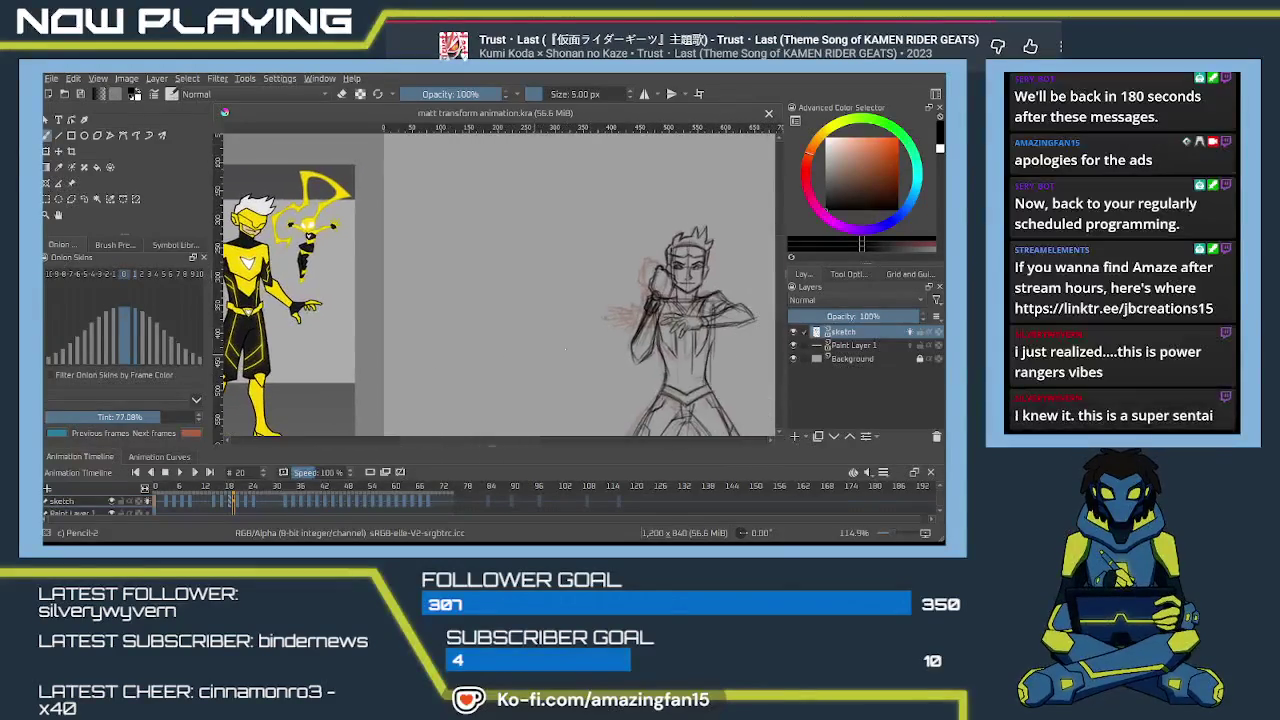
{"action": "scroll", "coordinate": [579, 326], "scroll_direction": "down", "scroll_amount": 3}
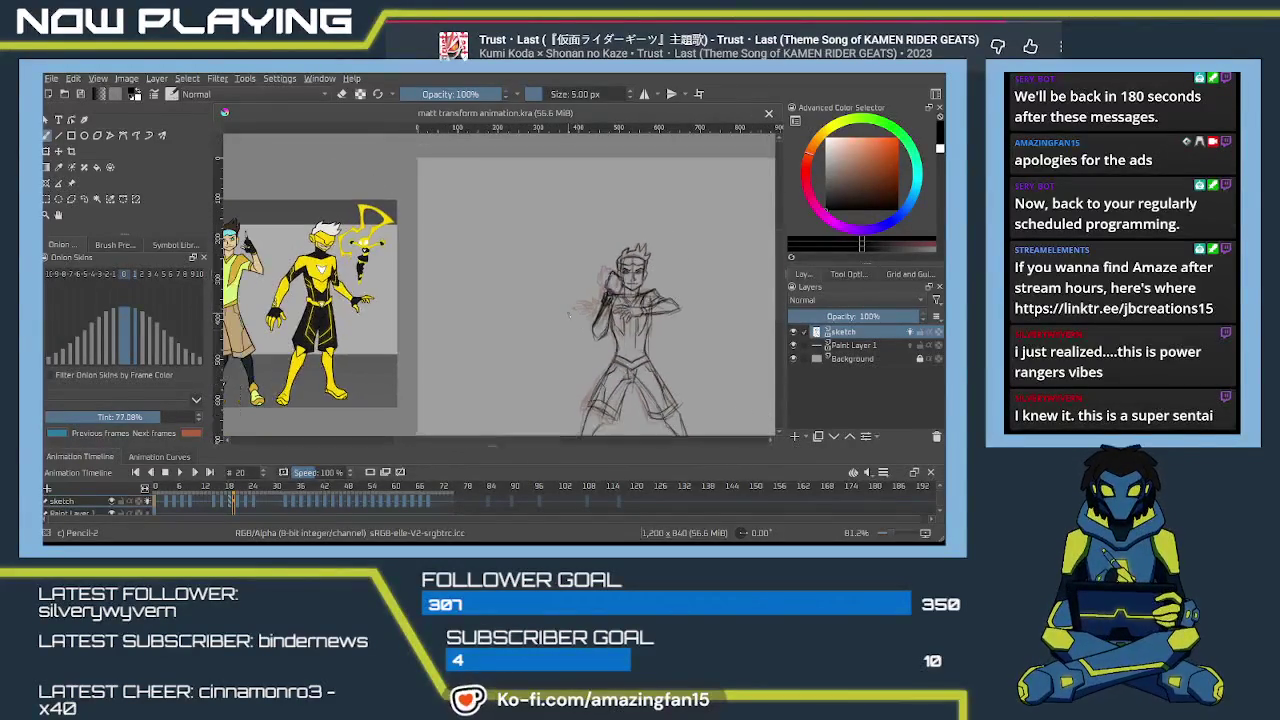
{"action": "scroll", "coordinate": [550, 320], "scroll_direction": "right", "scroll_amount": 3}
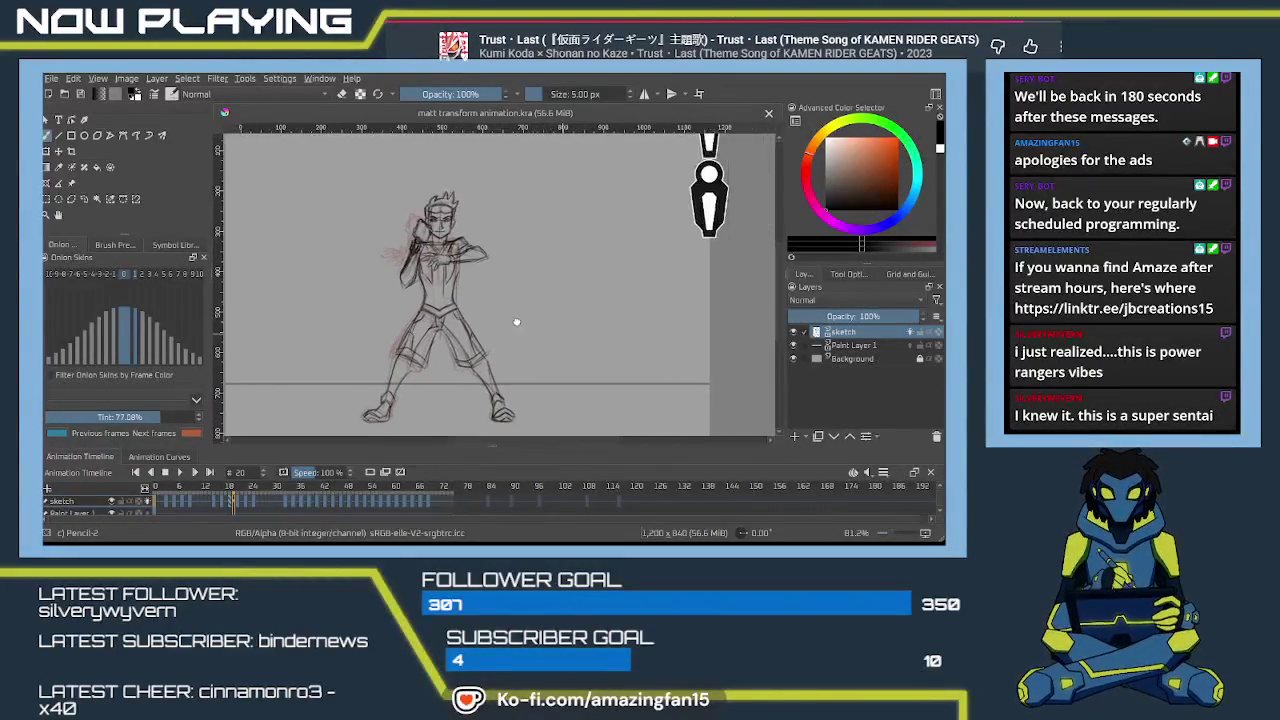
{"action": "scroll", "coordinate": [538, 333], "scroll_direction": "right", "scroll_amount": 3}
{"action": "scroll", "coordinate": [470, 353], "scroll_direction": "right", "scroll_amount": 3}
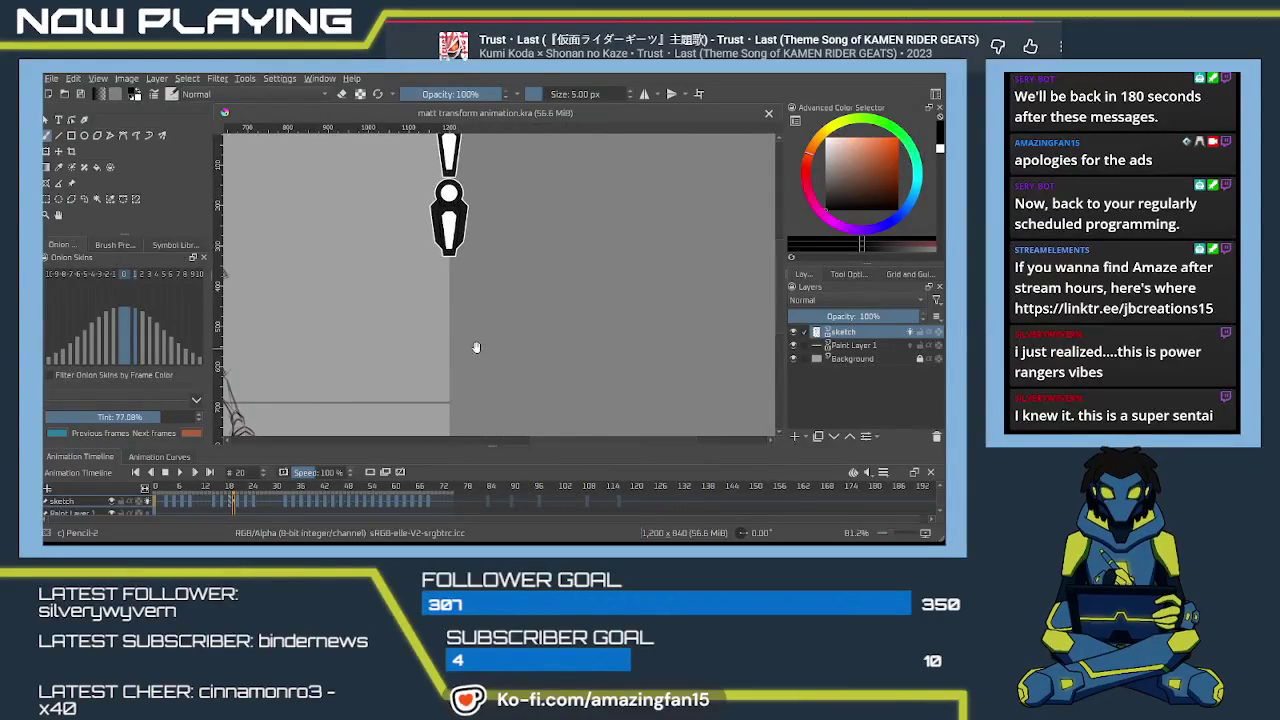
{"action": "scroll", "coordinate": [450, 354], "scroll_direction": "right", "scroll_amount": 2}
{"action": "scroll", "coordinate": [441, 354], "scroll_direction": "left", "scroll_amount": 2}
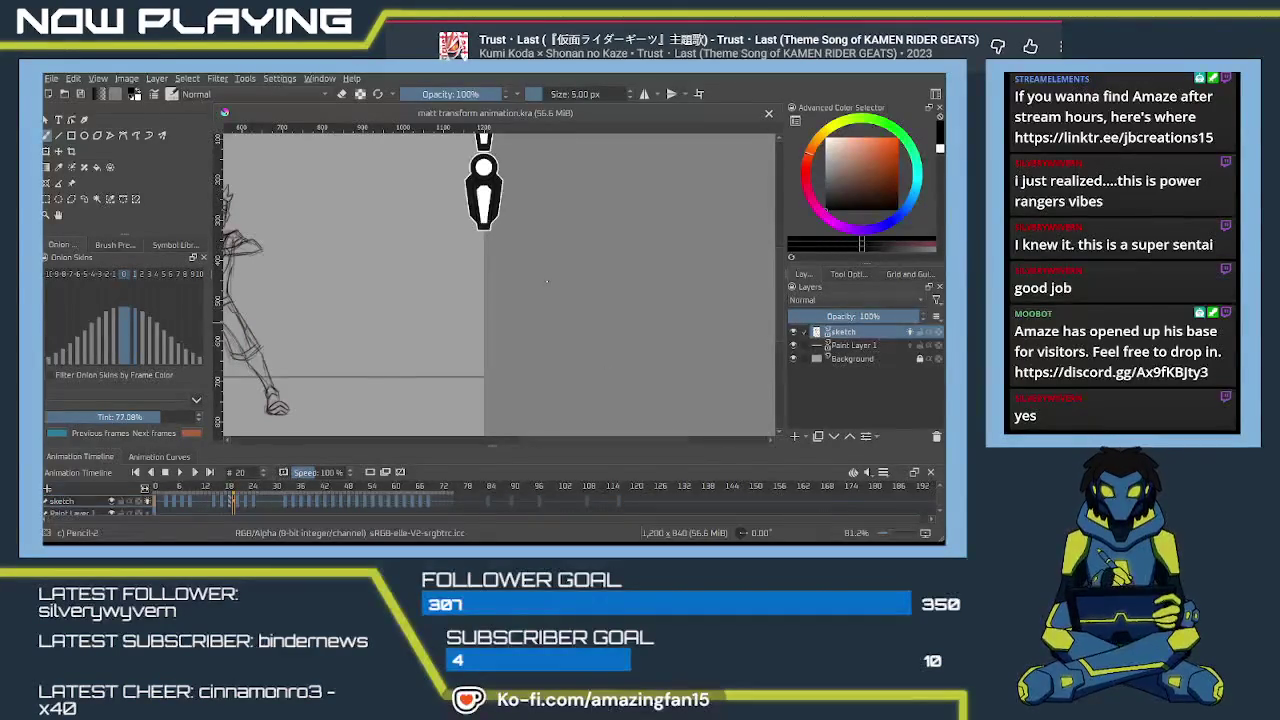
{"action": "scroll", "coordinate": [520, 309], "scroll_direction": "down", "scroll_amount": 4}
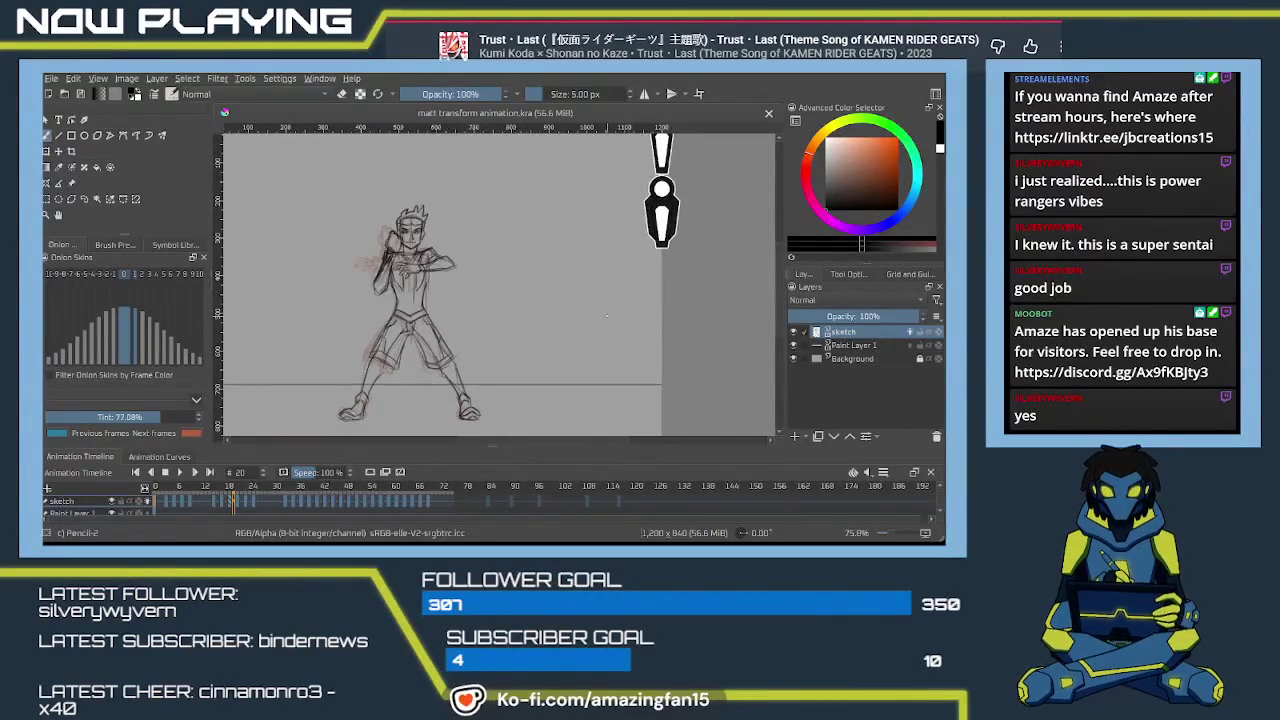
{"action": "scroll", "coordinate": [604, 317], "scroll_direction": "up", "scroll_amount": 2}
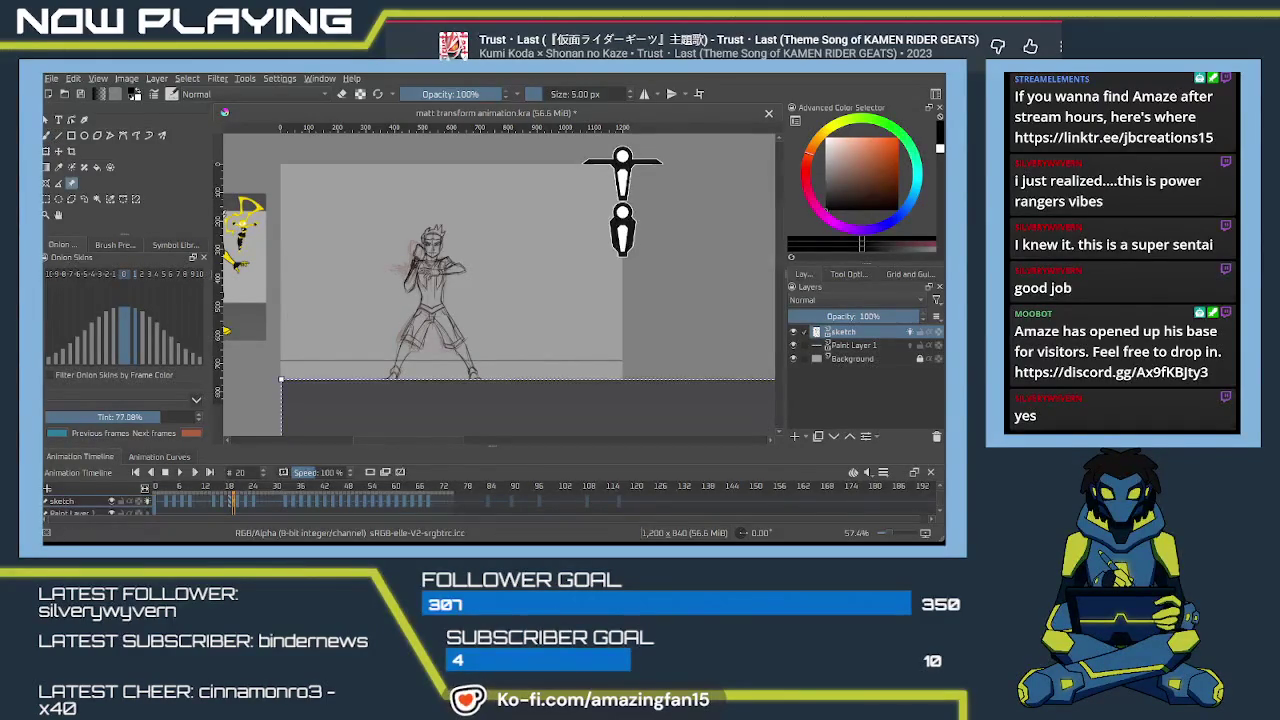
Drag the pasted armoured hero lineup up and left onto the canvas, zooming out to see it all.
{"action": "left_click_drag", "start_coordinate": [490, 407], "coordinate": [588, 254]}
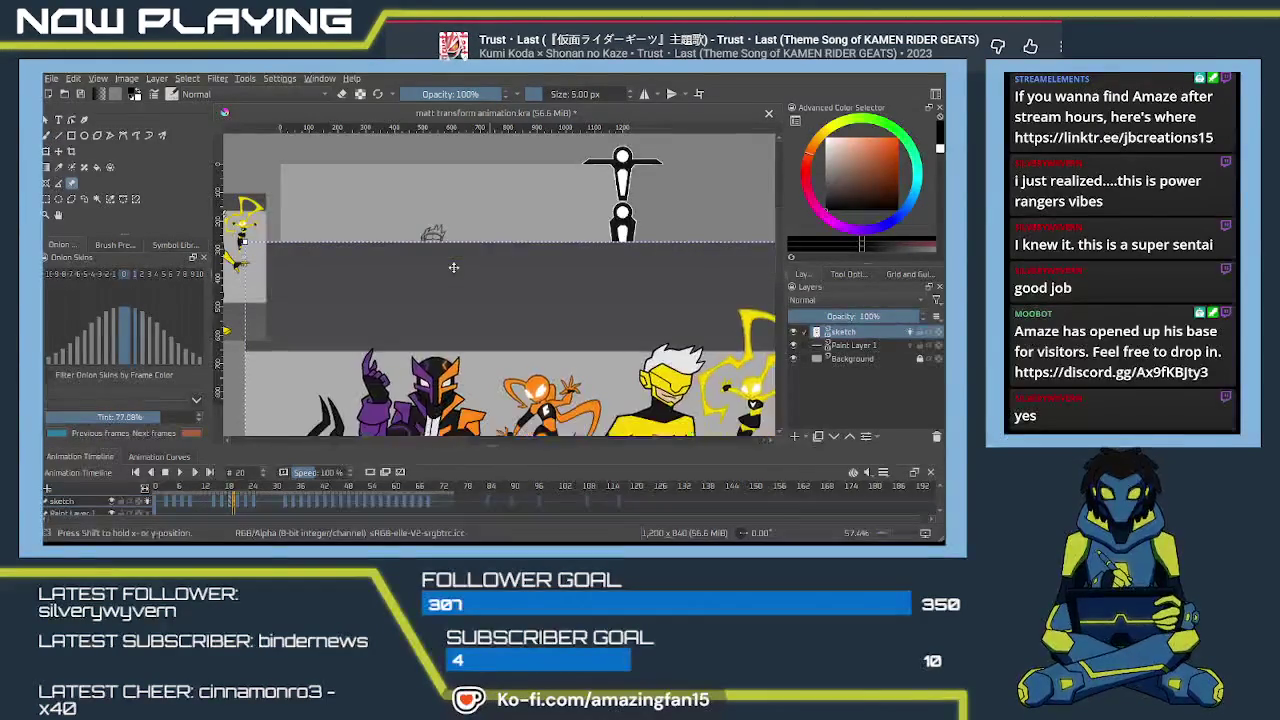
{"action": "scroll", "coordinate": [588, 254], "scroll_direction": "down", "scroll_amount": 2}
{"action": "scroll", "coordinate": [592, 268], "scroll_direction": "down", "scroll_amount": 2}
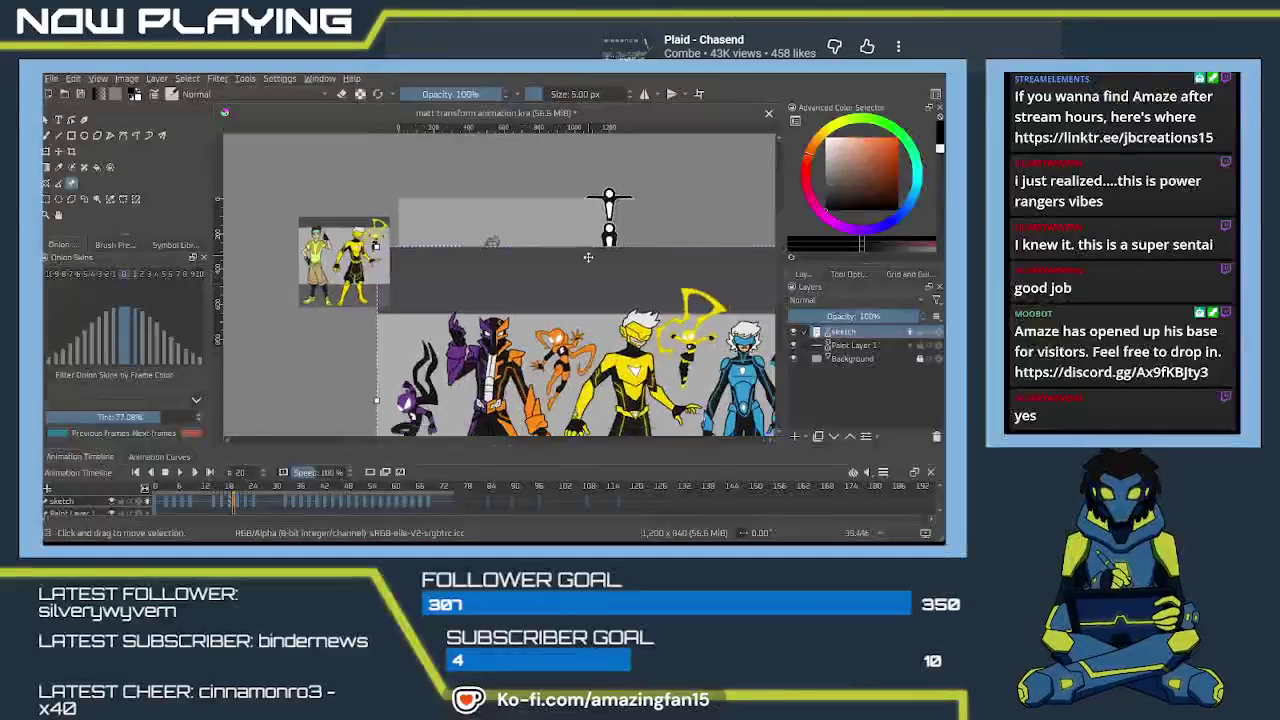
{"action": "scroll", "coordinate": [597, 283], "scroll_direction": "down", "scroll_amount": 2}
{"action": "scroll", "coordinate": [603, 299], "scroll_direction": "down", "scroll_amount": 2}
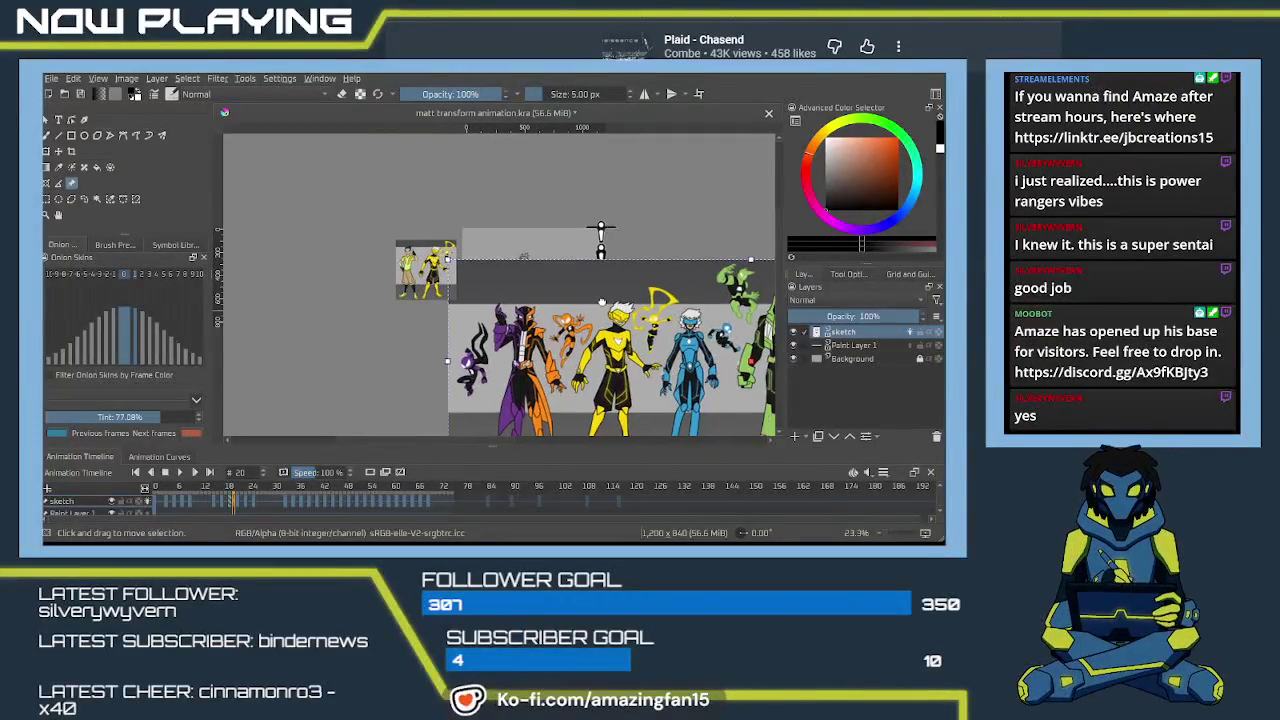
{"action": "left_click_drag", "start_coordinate": [603, 299], "coordinate": [464, 243]}
{"action": "left_click_drag", "start_coordinate": [611, 204], "coordinate": [459, 193]}
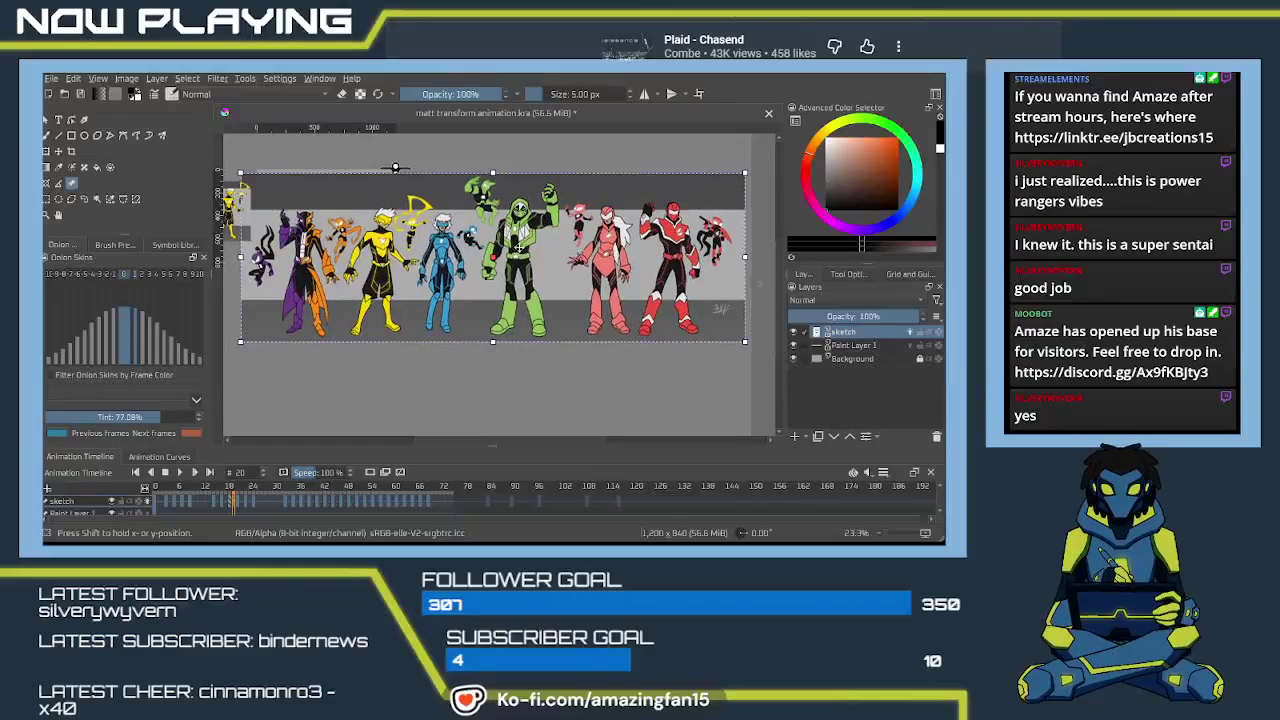
{"action": "scroll", "coordinate": [387, 162], "scroll_direction": "up", "scroll_amount": 1}
{"action": "left_click_drag", "start_coordinate": [387, 162], "coordinate": [394, 162]}
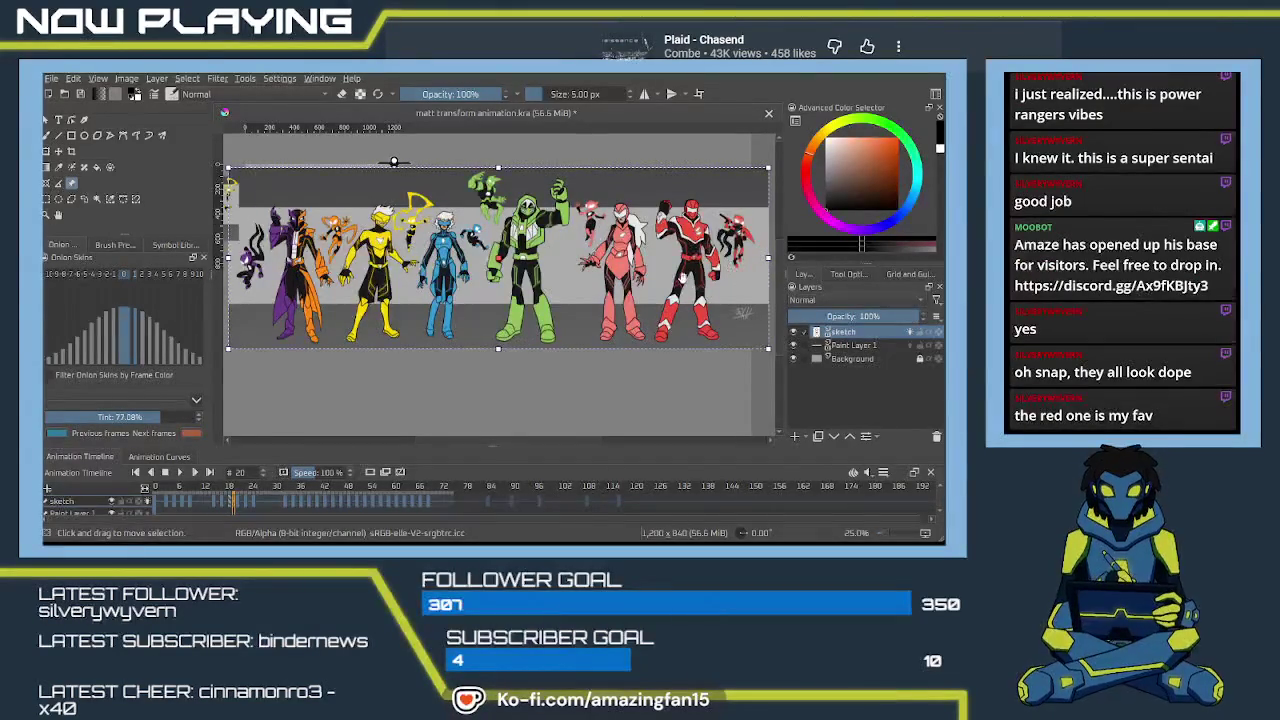
{"action": "scroll", "coordinate": [617, 283], "scroll_direction": "up", "scroll_amount": 2}
{"action": "scroll", "coordinate": [617, 283], "scroll_direction": "up", "scroll_amount": 2}
{"action": "scroll", "coordinate": [617, 283], "scroll_direction": "up", "scroll_amount": 2}
{"action": "scroll", "coordinate": [617, 283], "scroll_direction": "up", "scroll_amount": 2}
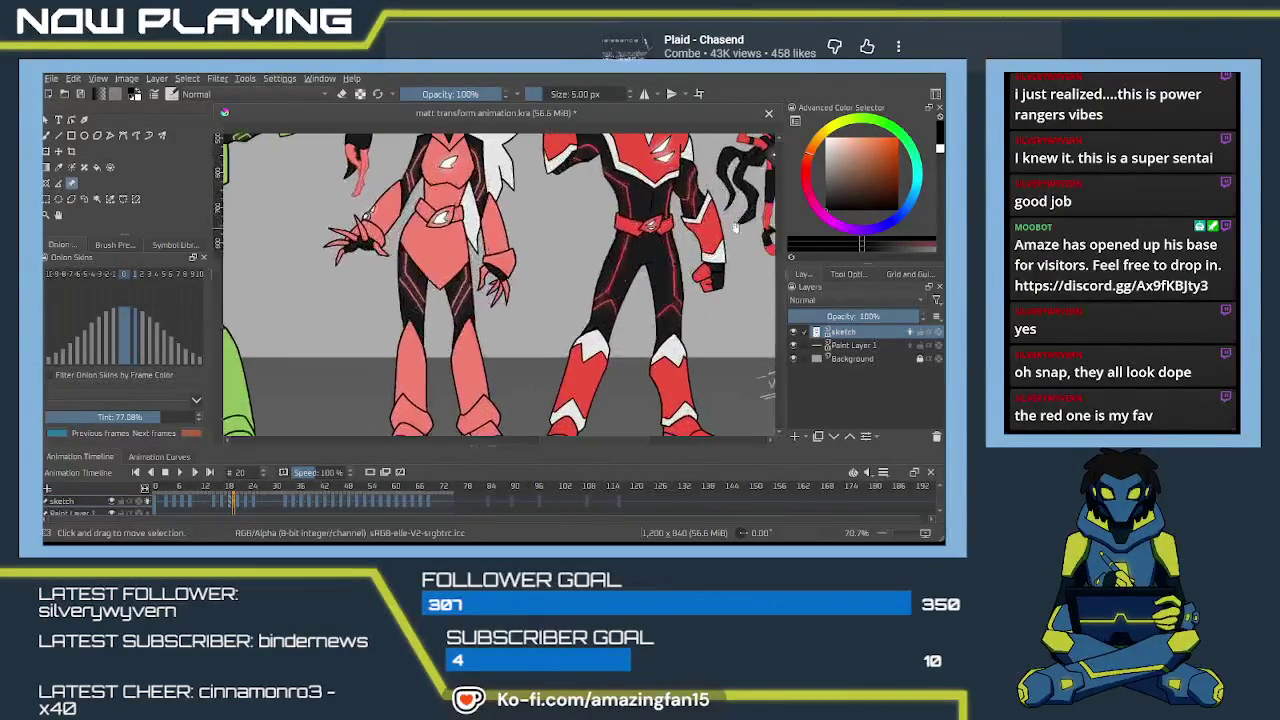
{"action": "scroll", "coordinate": [617, 283], "scroll_direction": "down", "scroll_amount": 2}
{"action": "scroll", "coordinate": [617, 283], "scroll_direction": "up", "scroll_amount": 1}
{"action": "scroll", "coordinate": [617, 283], "scroll_direction": "up", "scroll_amount": 1}
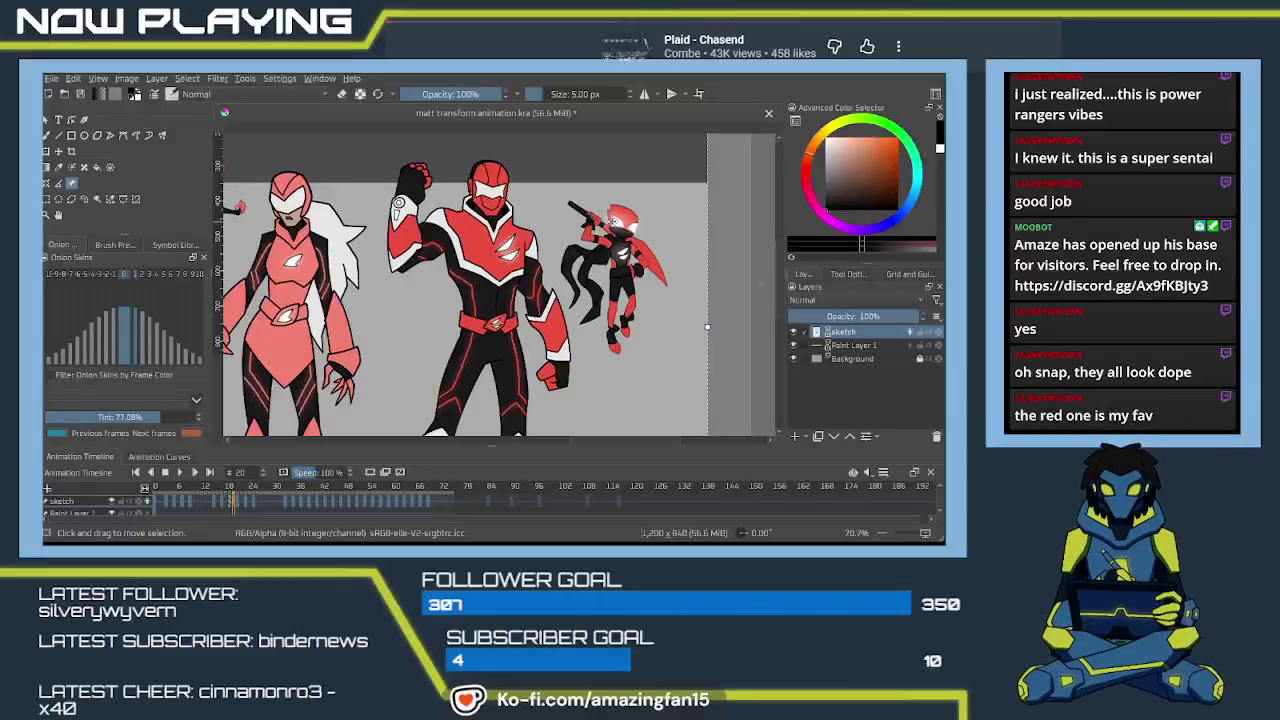
{"action": "scroll", "coordinate": [617, 218], "scroll_direction": "down", "scroll_amount": 1}
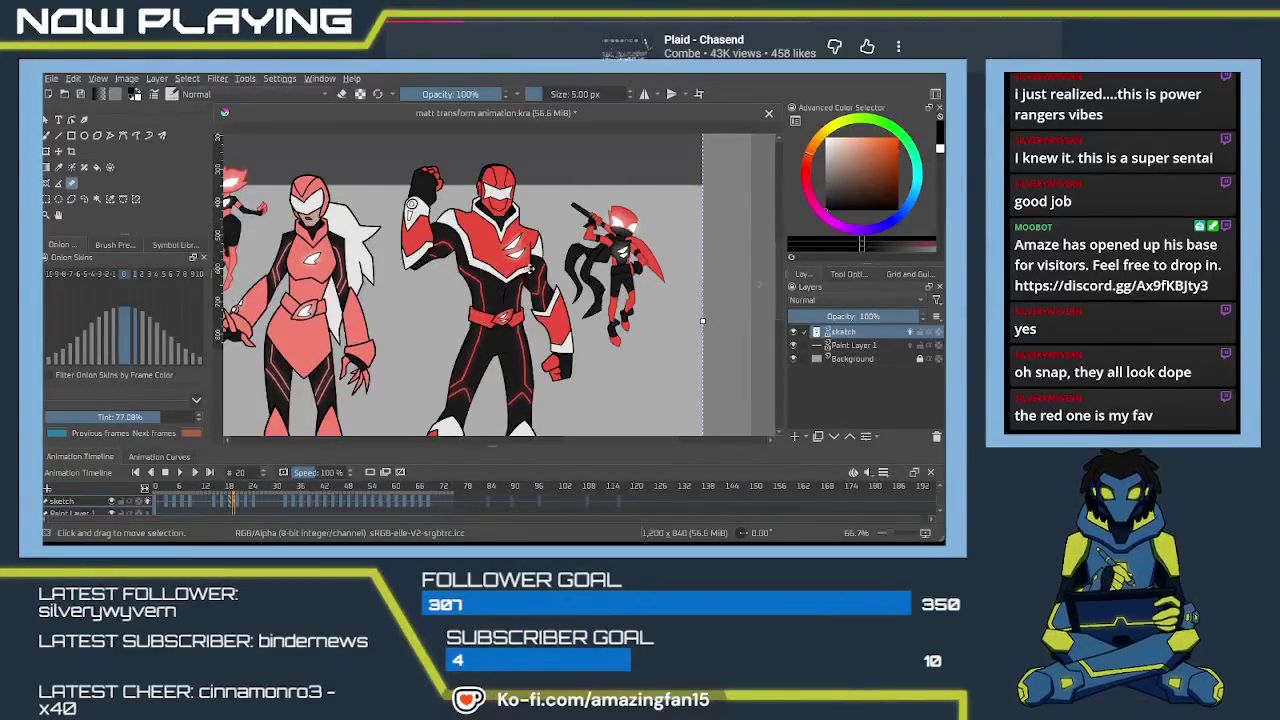
{"action": "scroll", "coordinate": [552, 256], "scroll_direction": "down", "scroll_amount": 1}
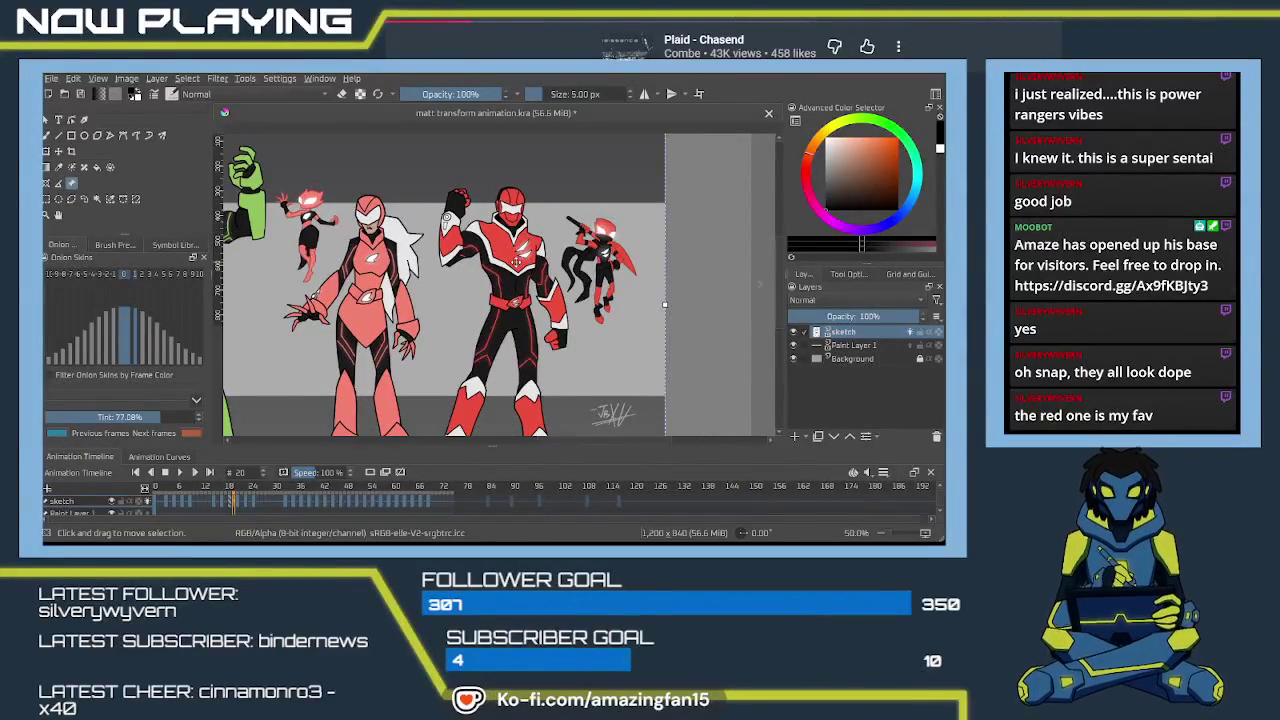
{"action": "scroll", "coordinate": [516, 262], "scroll_direction": "left", "scroll_amount": 2}
{"action": "scroll", "coordinate": [516, 262], "scroll_direction": "left", "scroll_amount": 2}
{"action": "scroll", "coordinate": [516, 262], "scroll_direction": "left", "scroll_amount": 2}
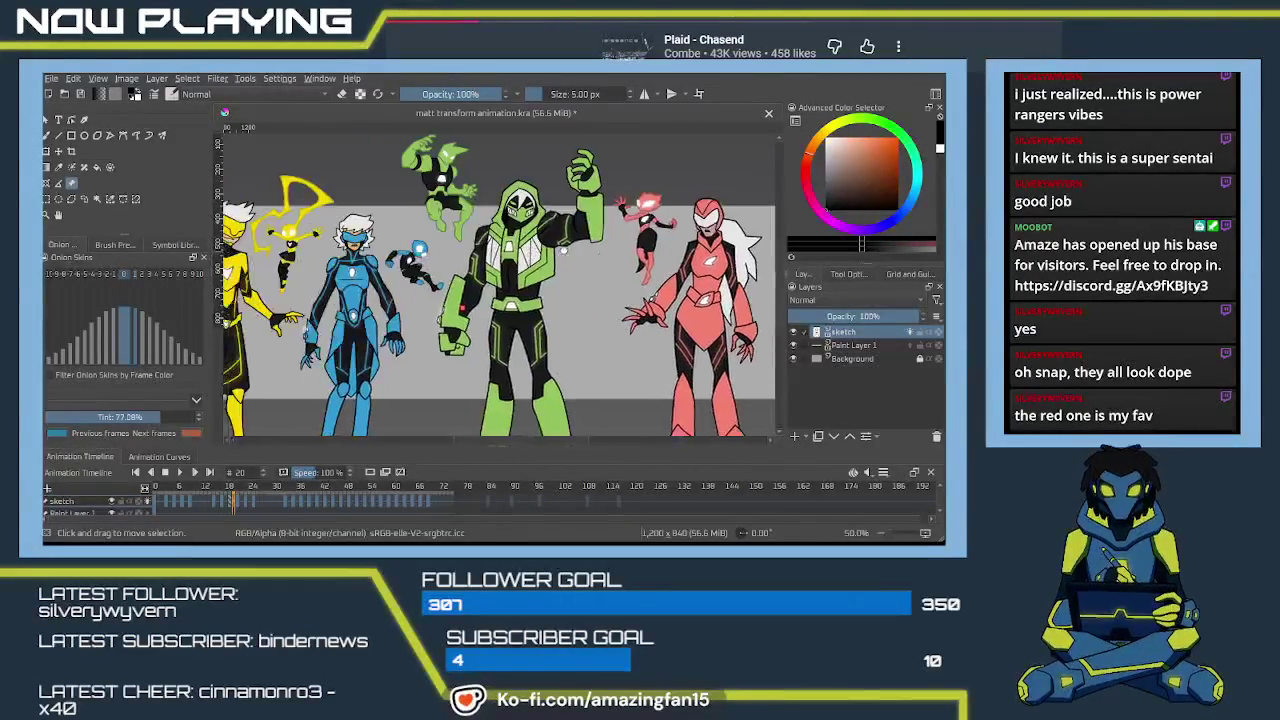
{"action": "scroll", "coordinate": [516, 262], "scroll_direction": "right", "scroll_amount": 3}
{"action": "scroll", "coordinate": [516, 262], "scroll_direction": "right", "scroll_amount": 1}
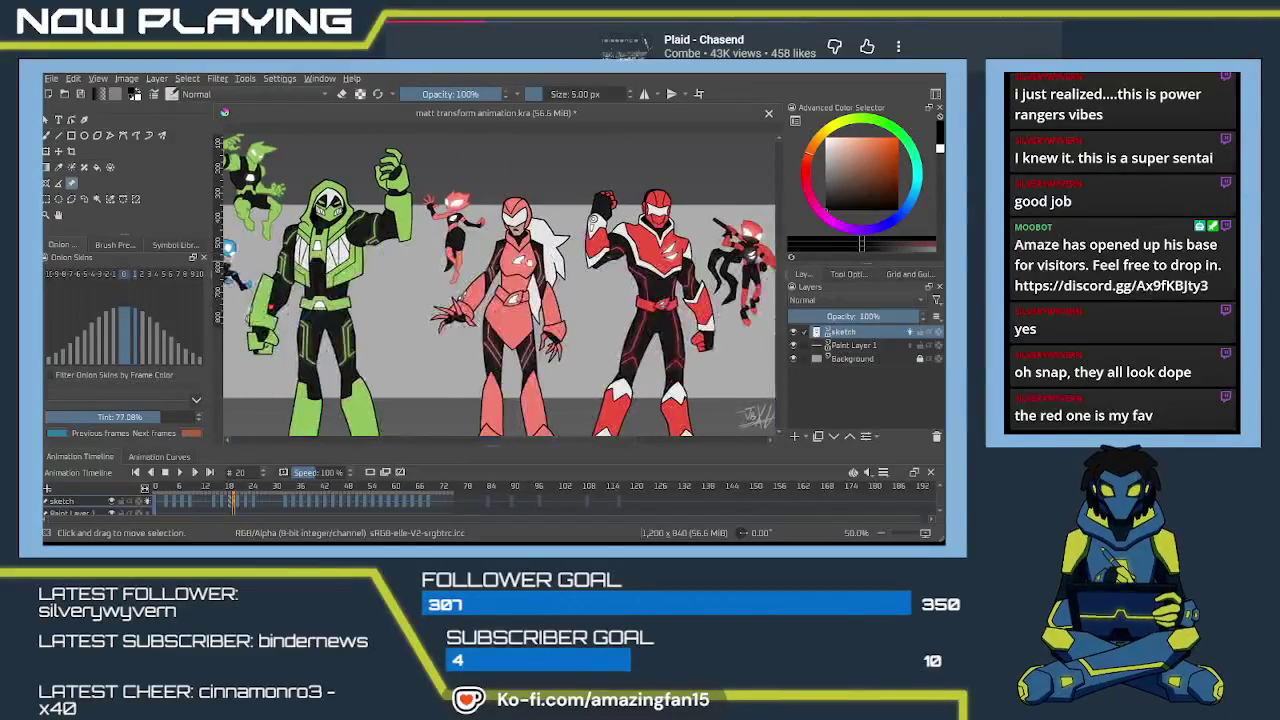
{"action": "scroll", "coordinate": [515, 273], "scroll_direction": "right", "scroll_amount": 2}
{"action": "scroll", "coordinate": [515, 273], "scroll_direction": "right", "scroll_amount": 1}
{"action": "scroll", "coordinate": [515, 273], "scroll_direction": "right", "scroll_amount": 2}
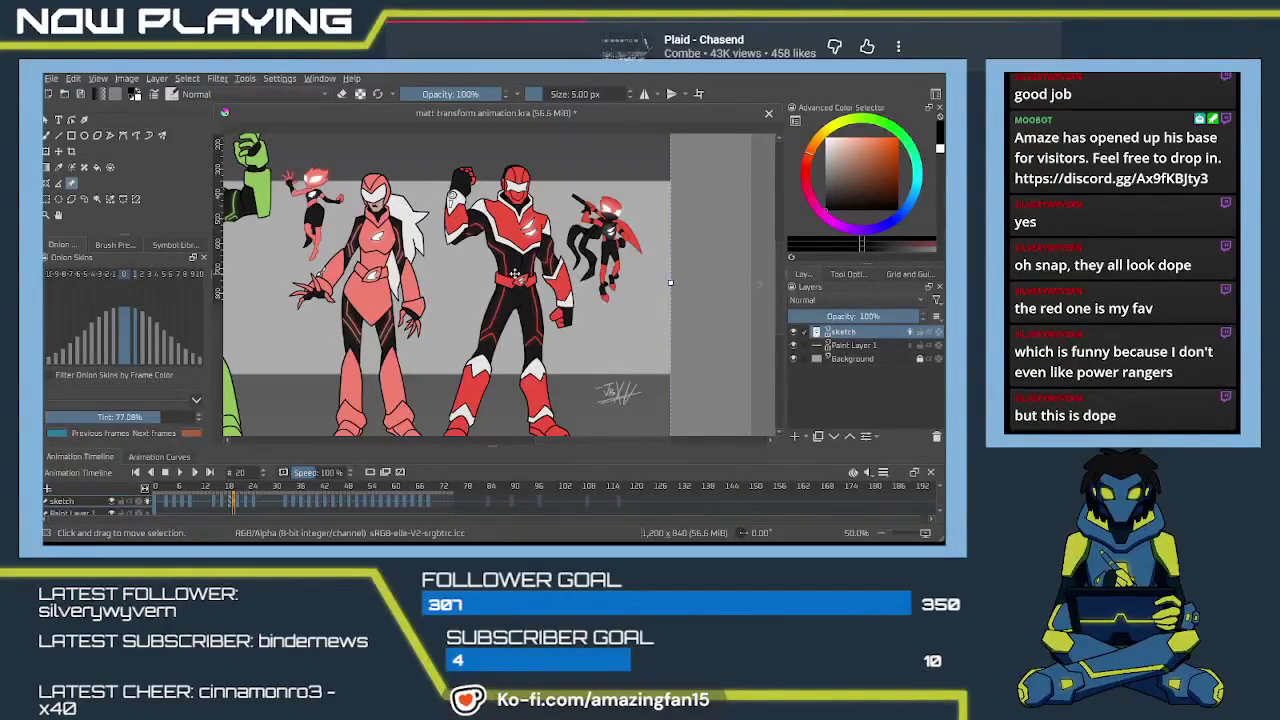
{"action": "scroll", "coordinate": [514, 273], "scroll_direction": "down", "scroll_amount": 3}
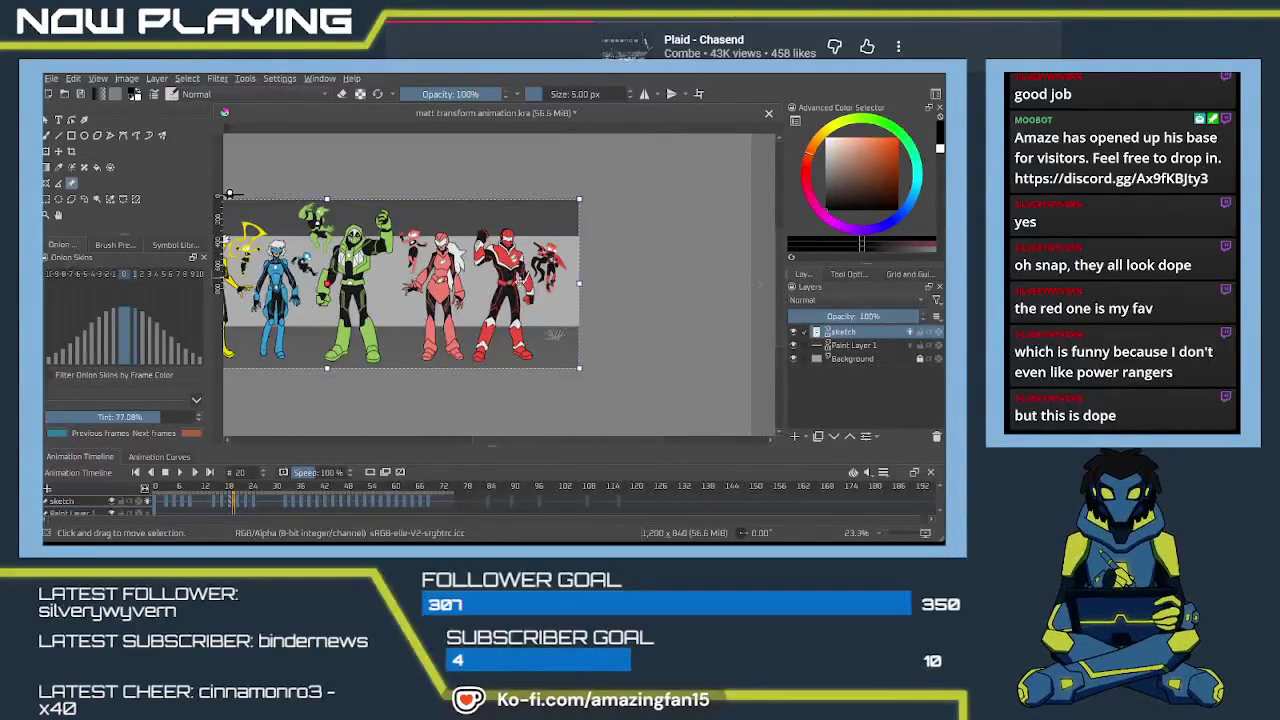
{"action": "mouse_move", "coordinate": [229, 194]}
{"action": "left_mouse_down"}
{"action": "mouse_move", "coordinate": [428, 204]}
{"action": "mouse_move", "coordinate": [428, 230]}
{"action": "left_mouse_up"}
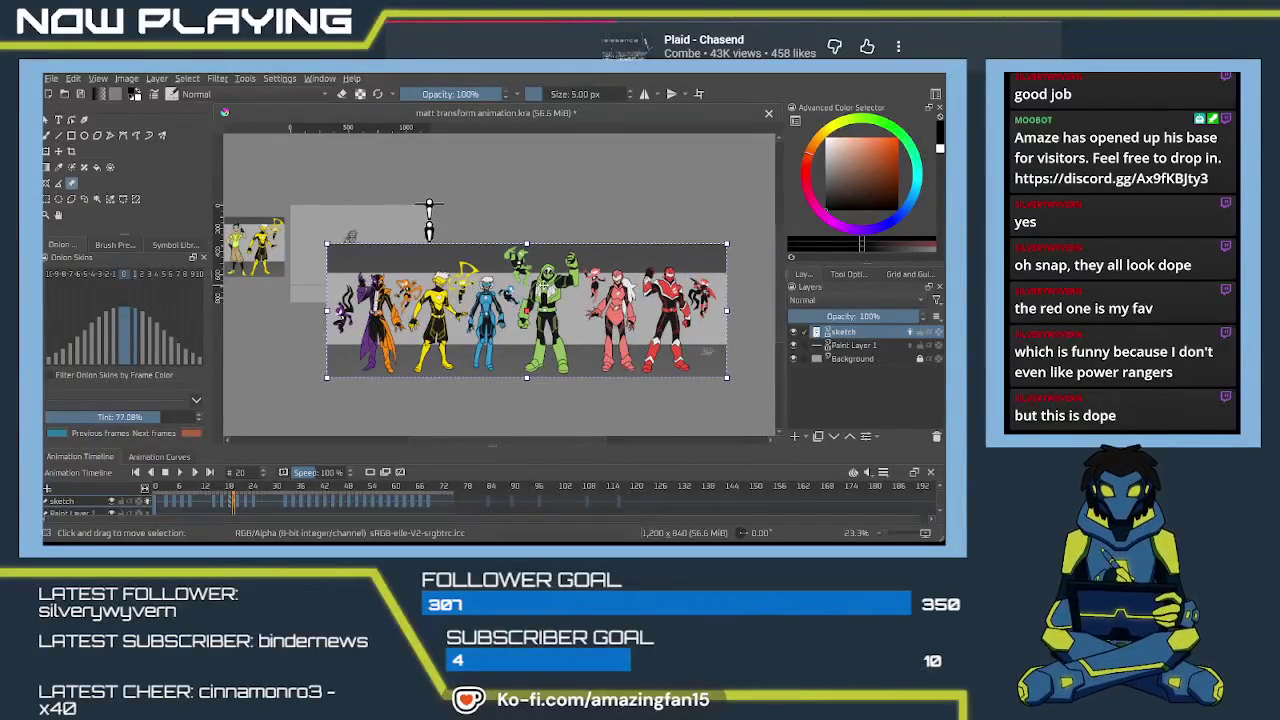
{"action": "key", "text": "Escape"}
{"action": "left_click_drag", "start_coordinate": [469, 251], "coordinate": [544, 294]}
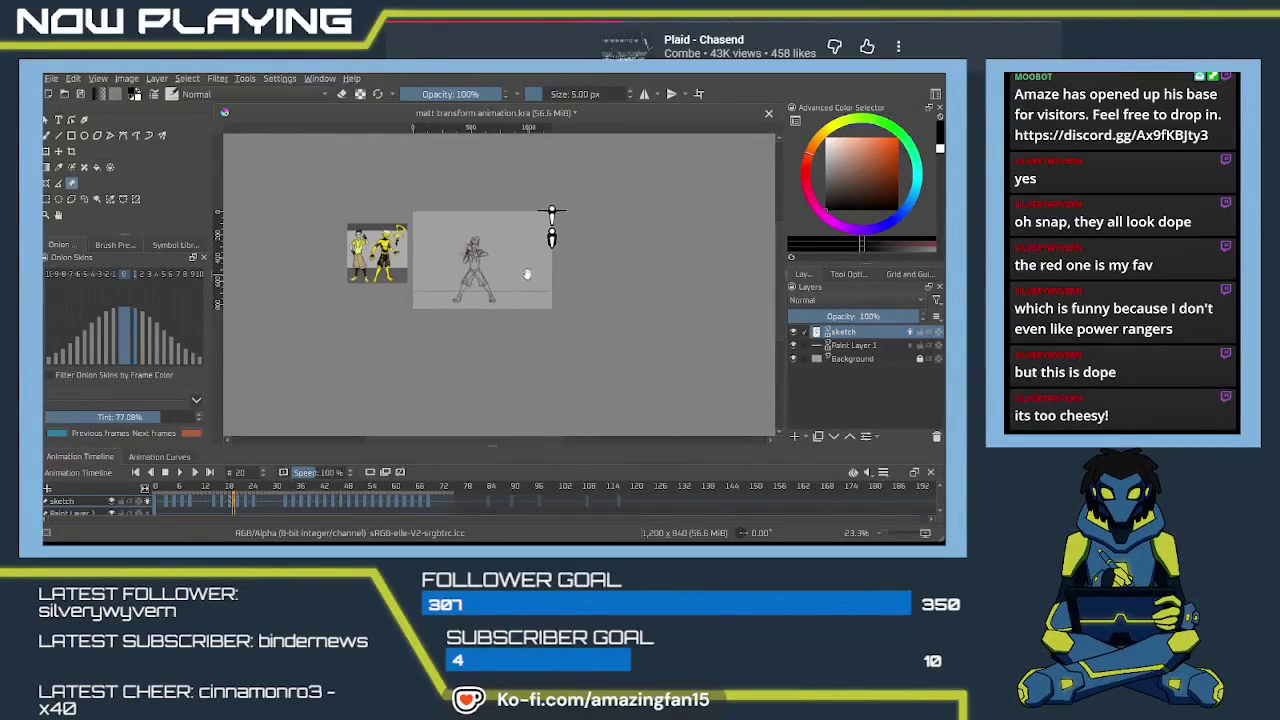
{"action": "key", "text": "plus"}
{"action": "key", "text": "plus"}
{"action": "key", "text": "plus"}
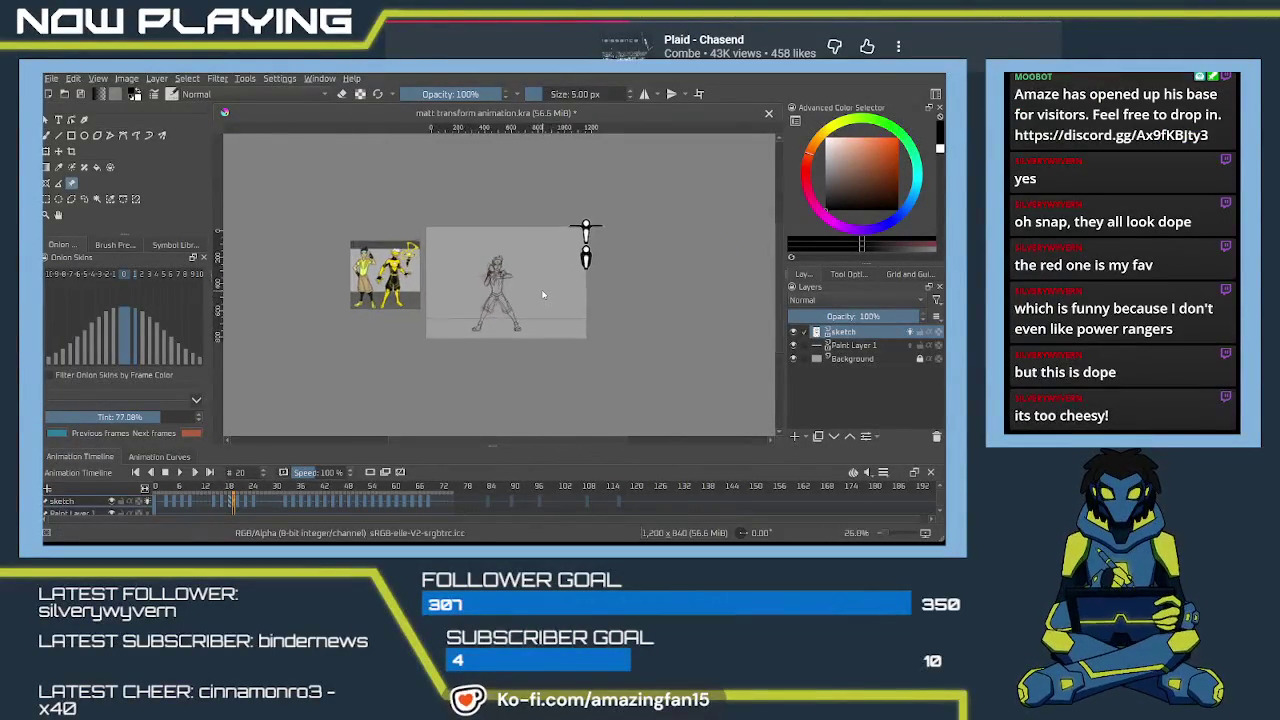
{"action": "key", "text": "plus"}
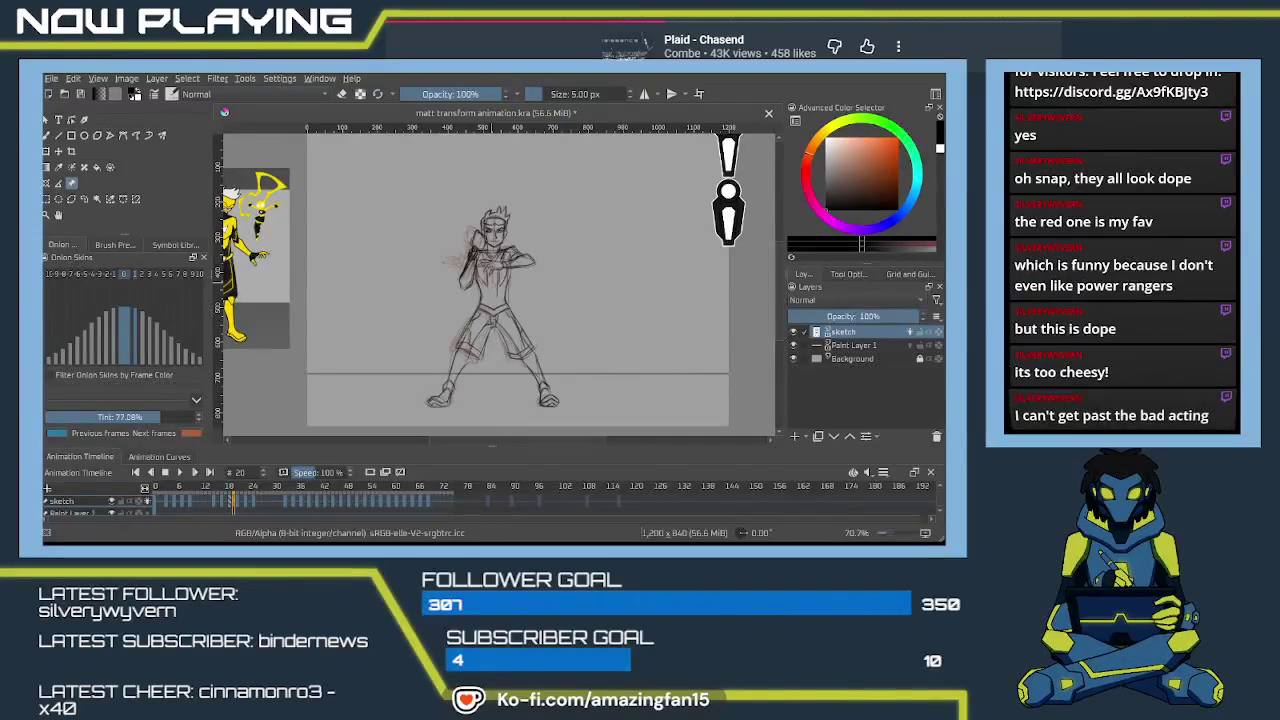
{"action": "key", "text": "space"}
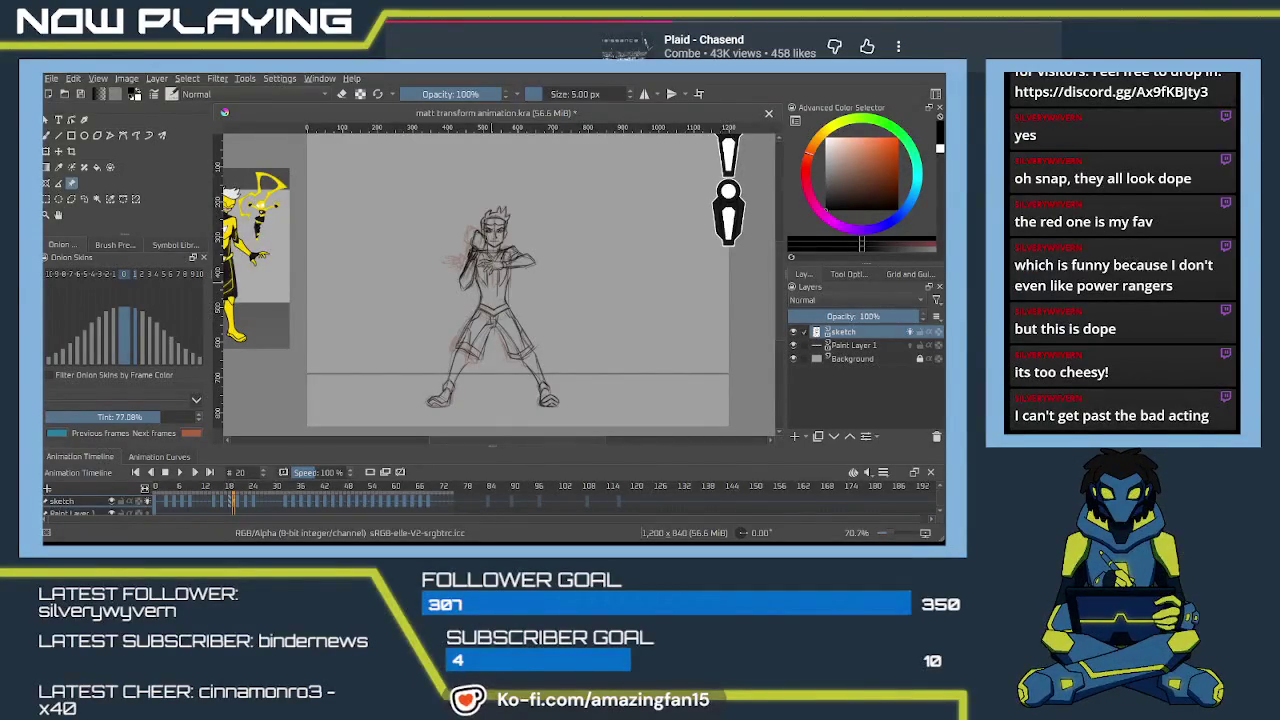
{"action": "key", "text": "space"}
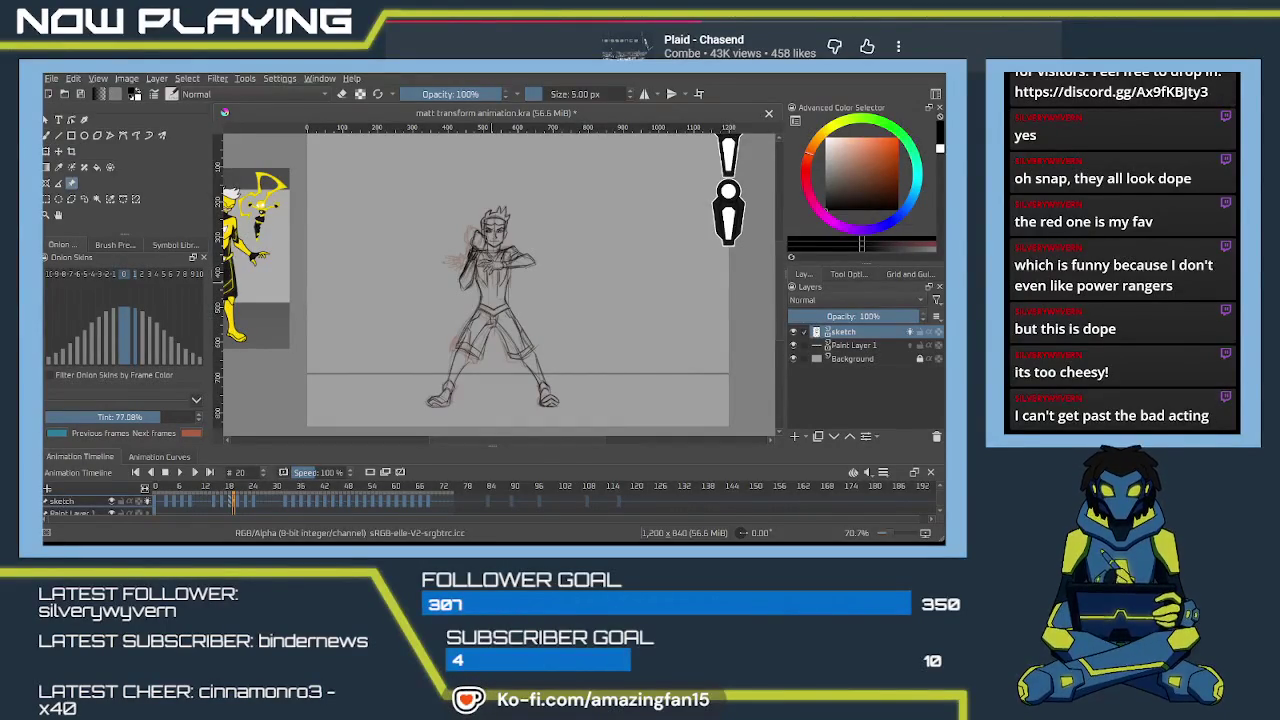
{"action": "key", "text": "space"}
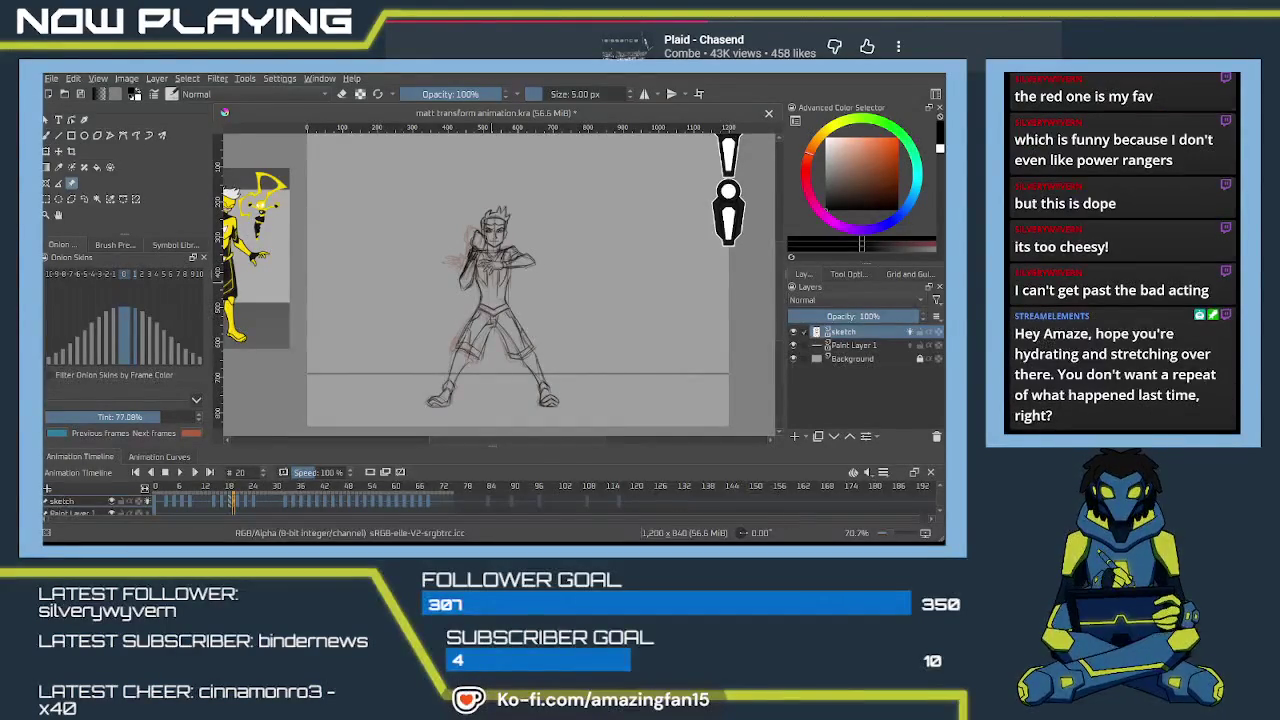
{"action": "key", "text": "space"}
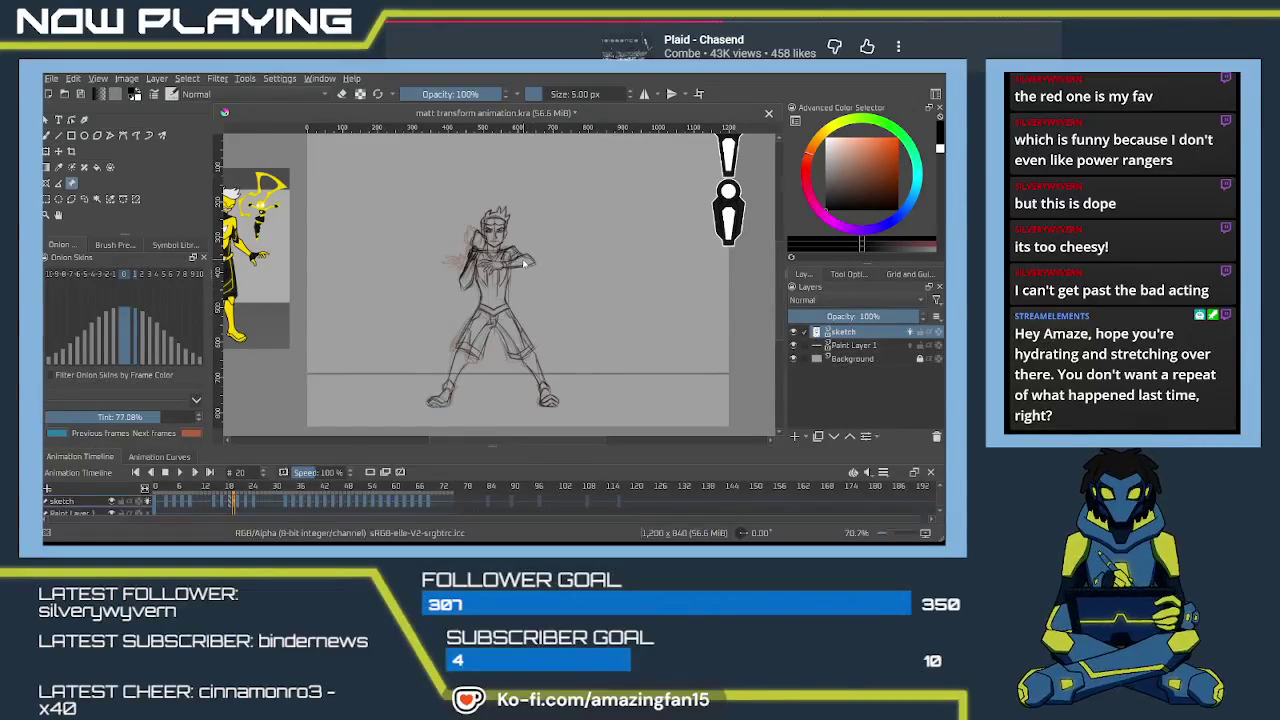
{"action": "scroll", "coordinate": [523, 263], "scroll_direction": "up", "scroll_amount": 3, "text": "ctrl"}
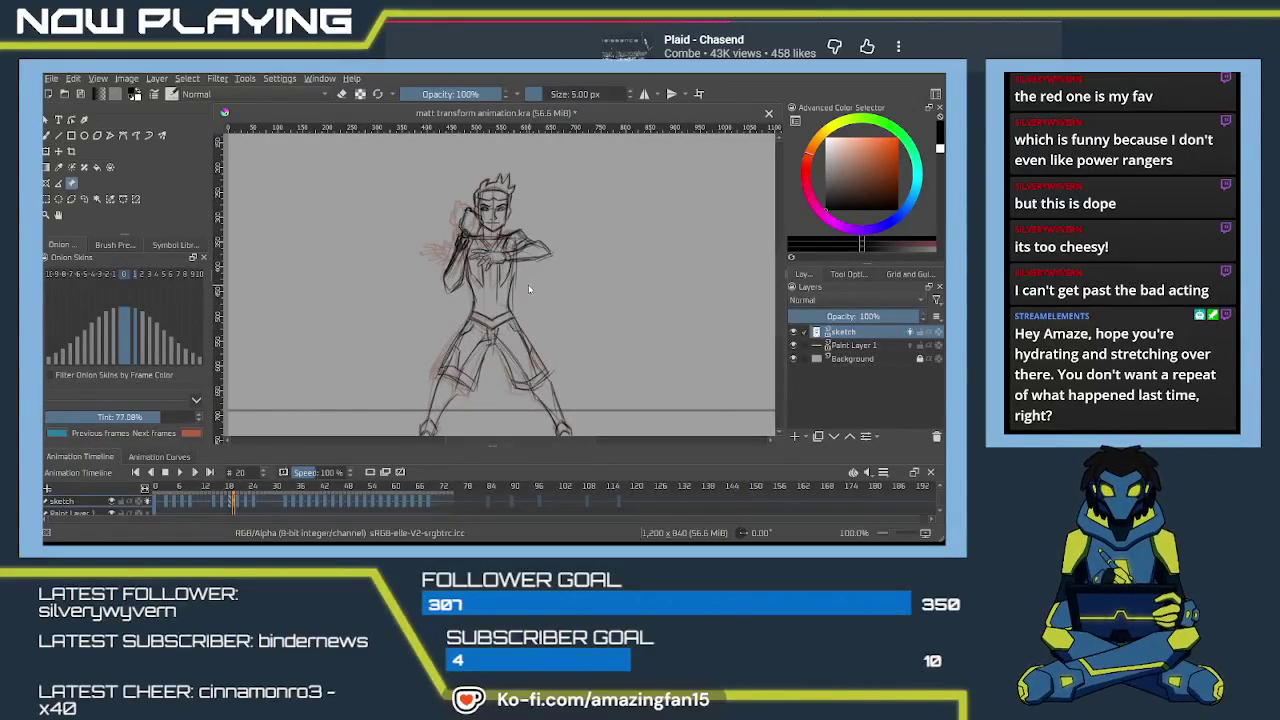
Scrub frames 71–87 and play back frames 31–87 to review the crouching pose timing.
{"action": "left_click_drag", "start_coordinate": [528, 284], "coordinate": [581, 279]}
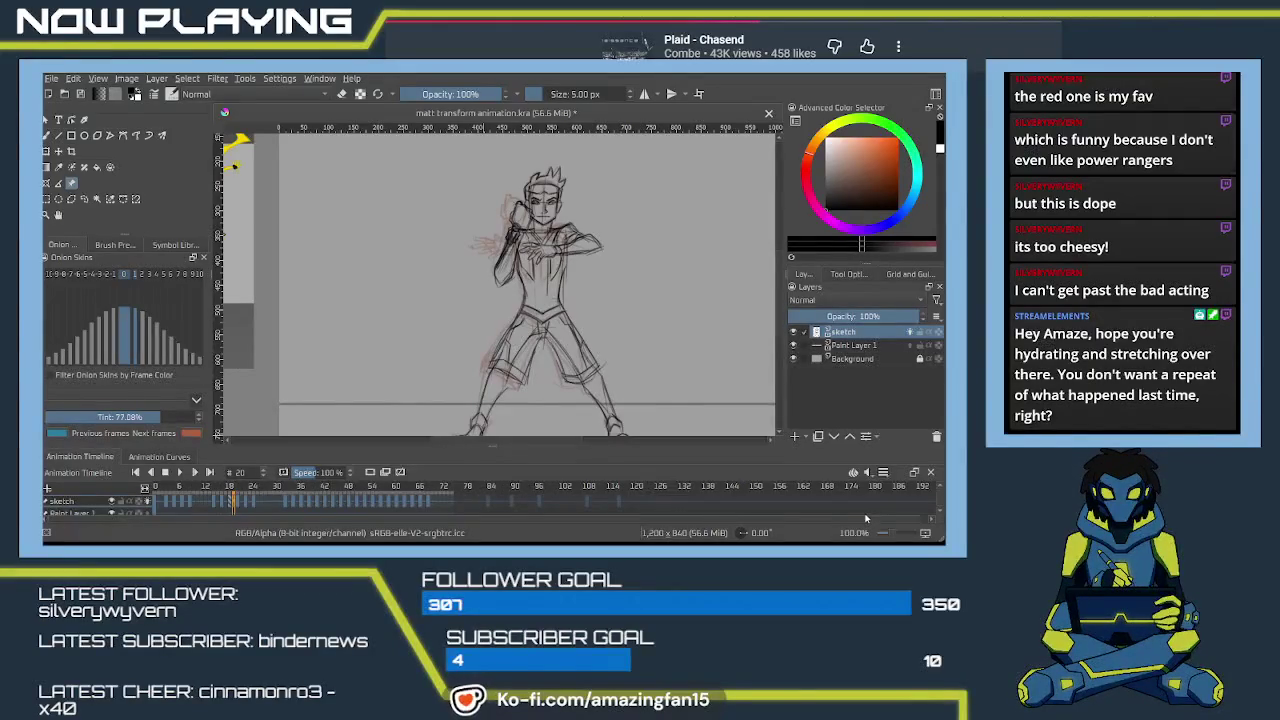
{"action": "left_click", "coordinate": [866, 517]}
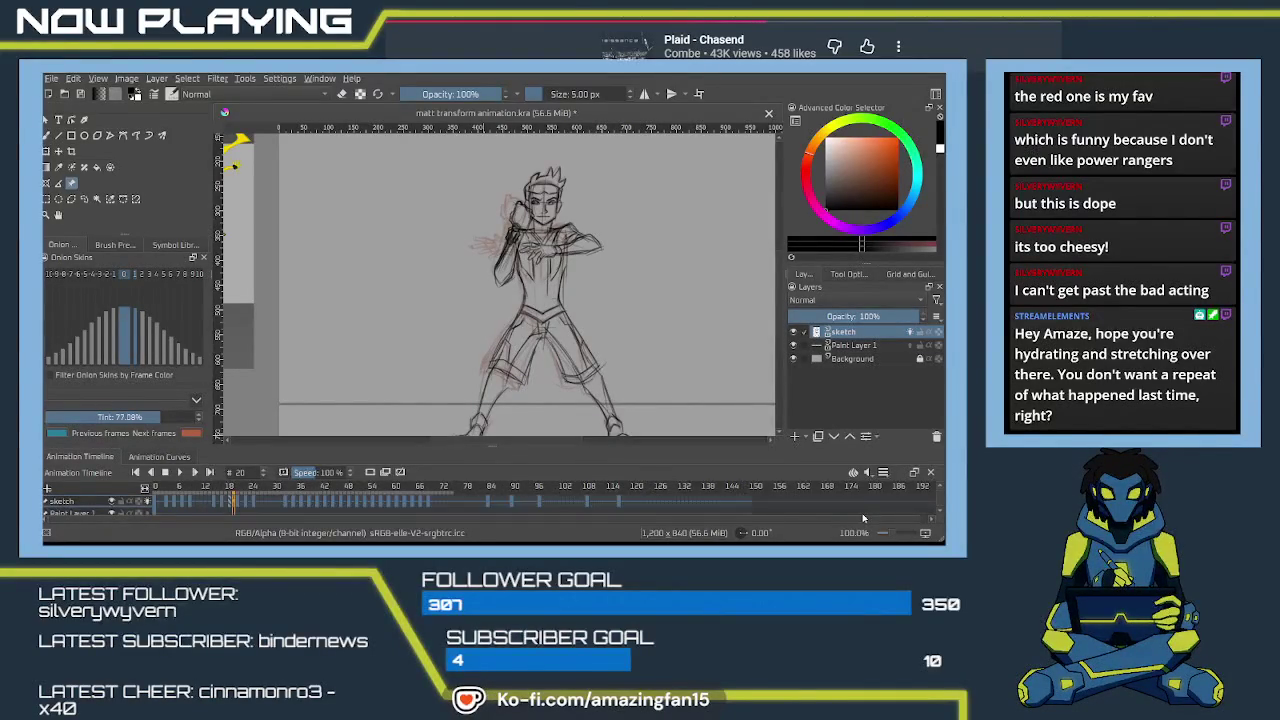
{"action": "left_click", "coordinate": [443, 501]}
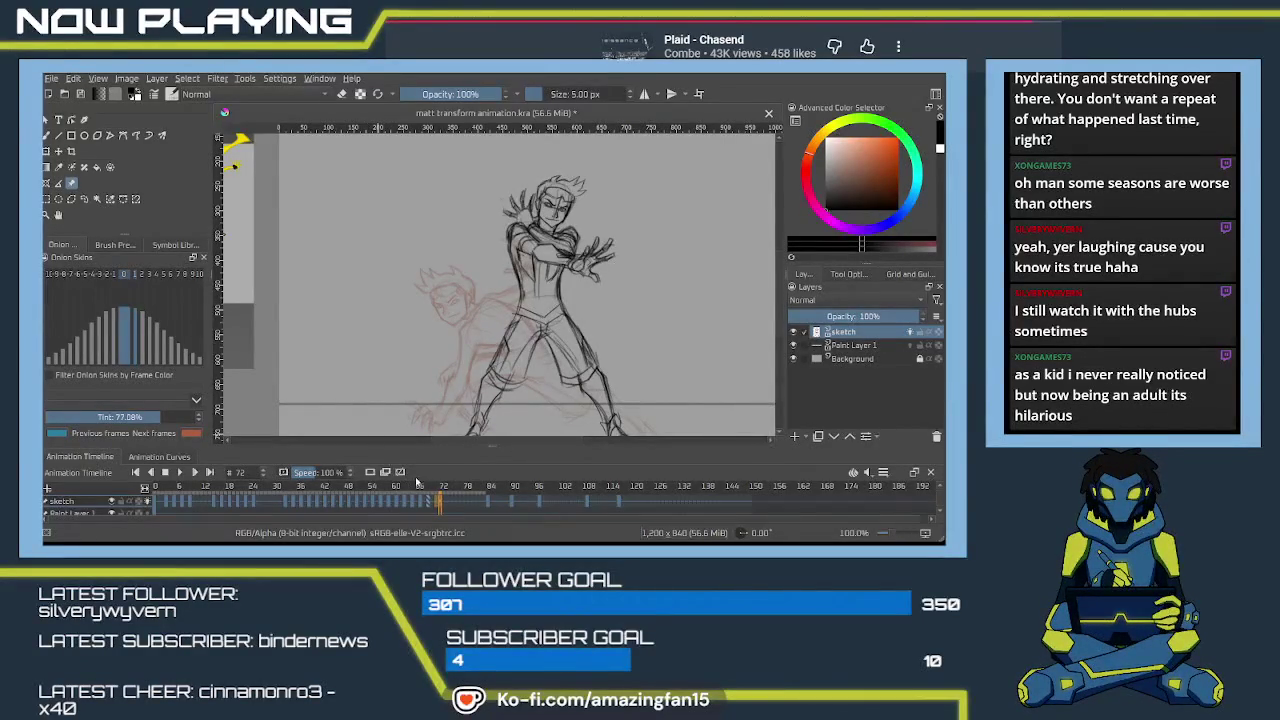
{"action": "left_click_drag", "start_coordinate": [437, 500], "coordinate": [490, 505]}
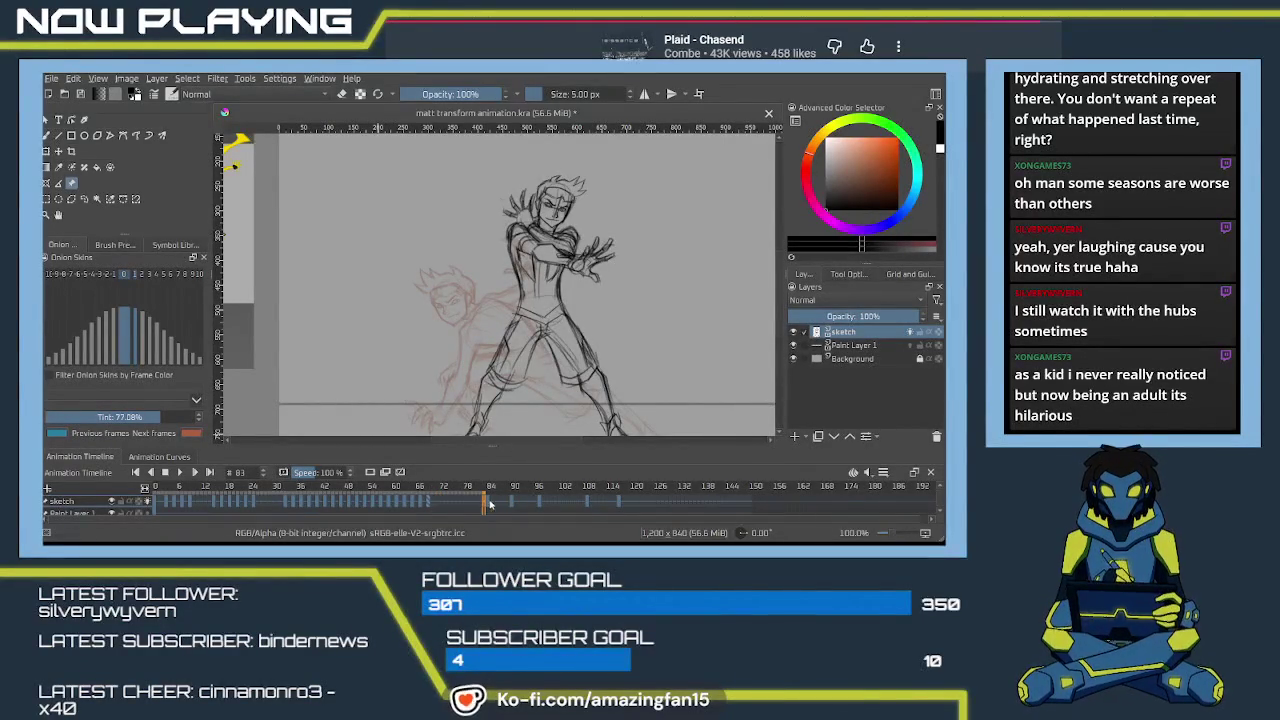
{"action": "left_click", "coordinate": [442, 504]}
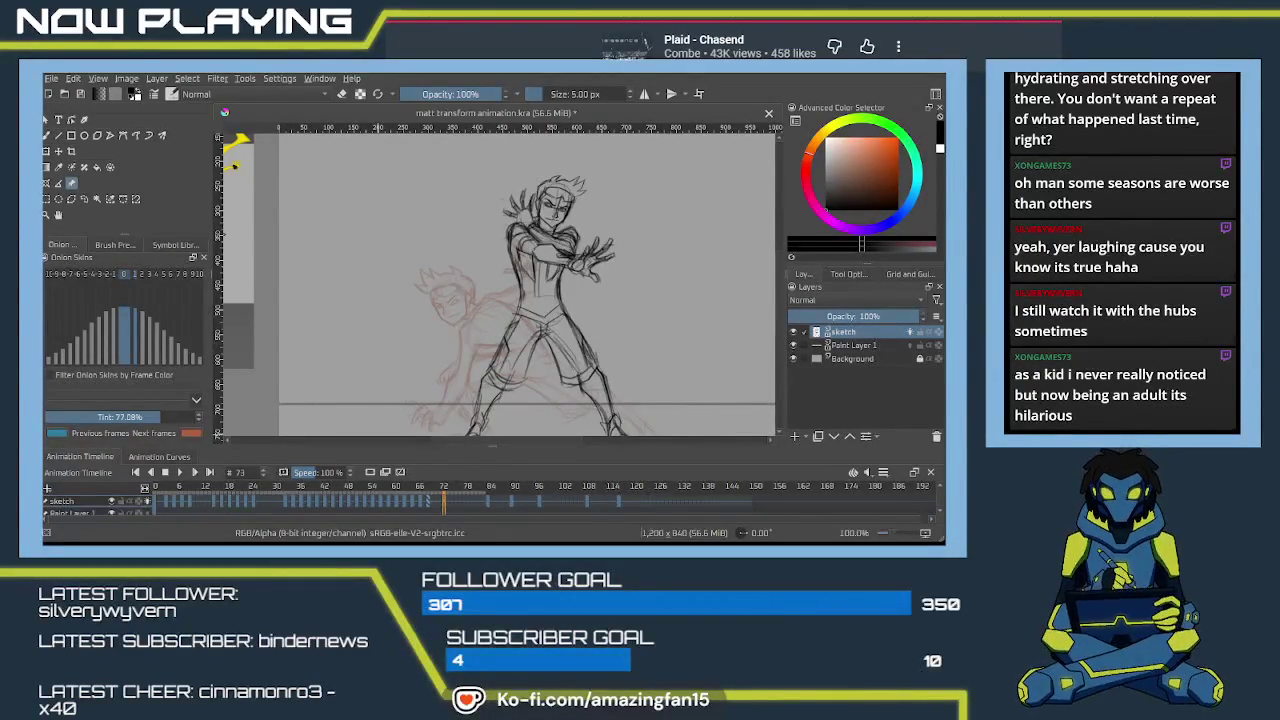
{"action": "left_click", "coordinate": [436, 501]}
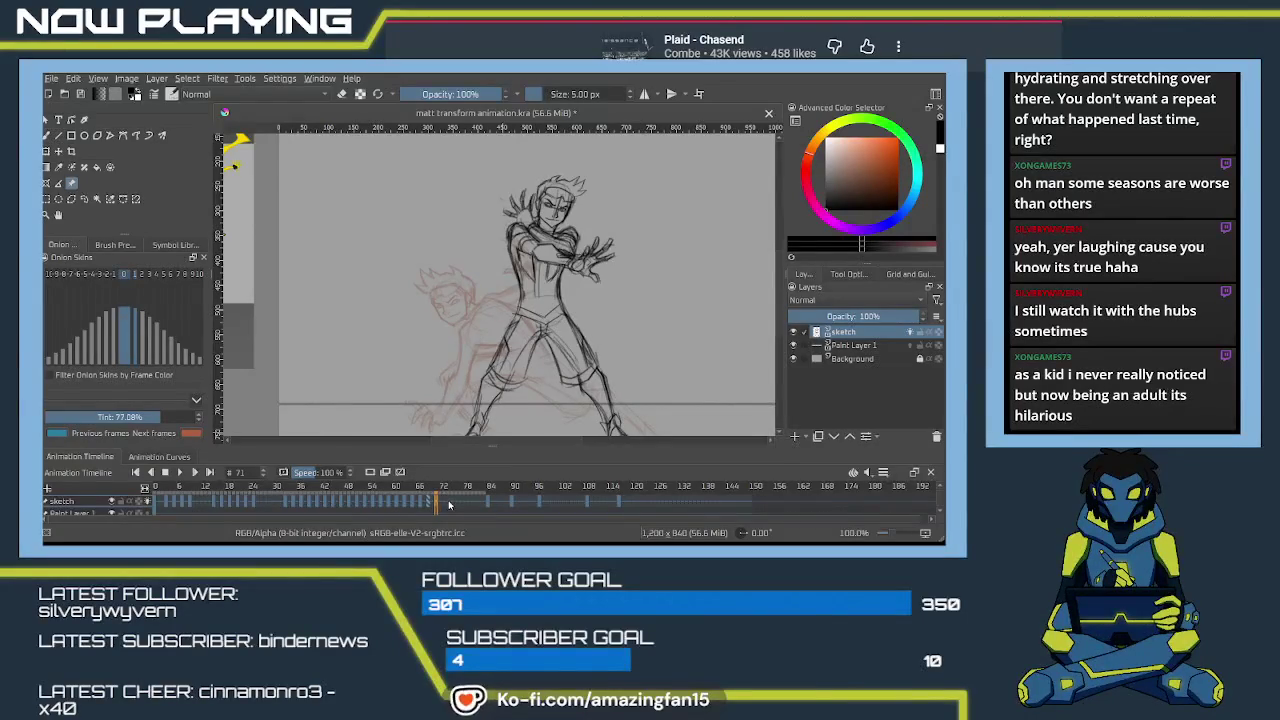
{"action": "left_click_drag", "start_coordinate": [449, 504], "coordinate": [459, 505]}
{"action": "left_click", "coordinate": [487, 504]}
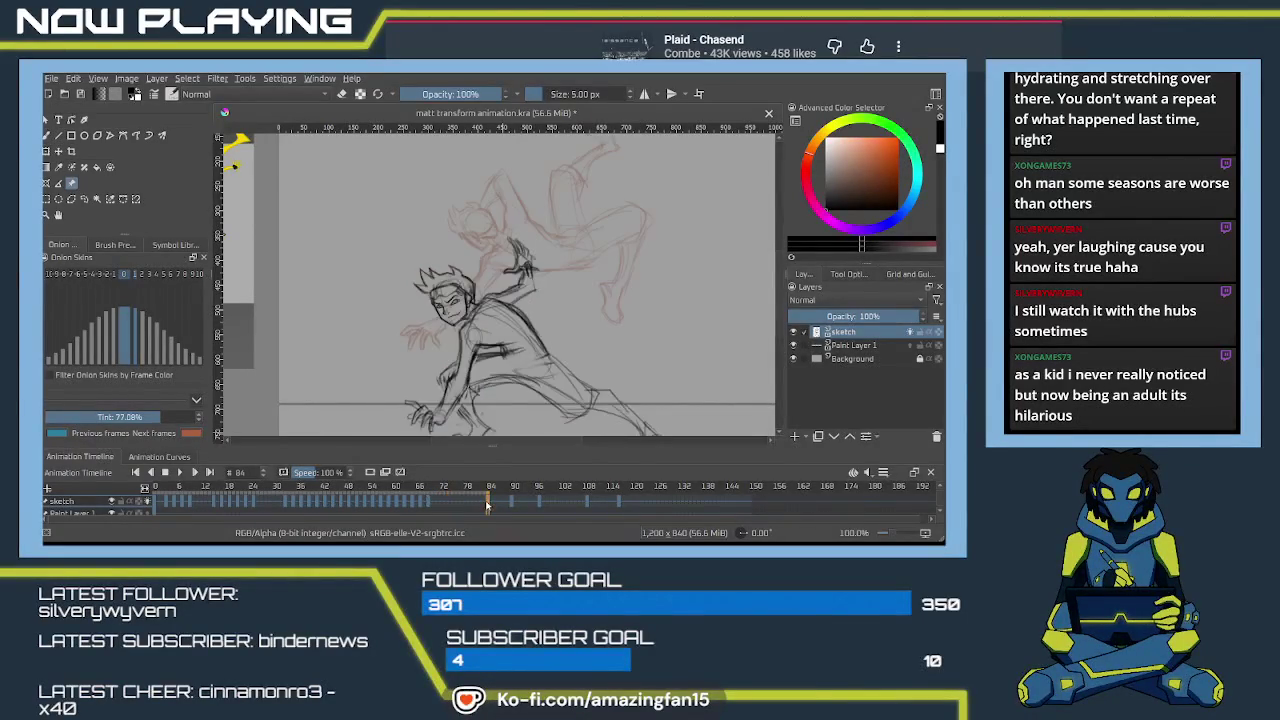
{"action": "left_click", "coordinate": [500, 504]}
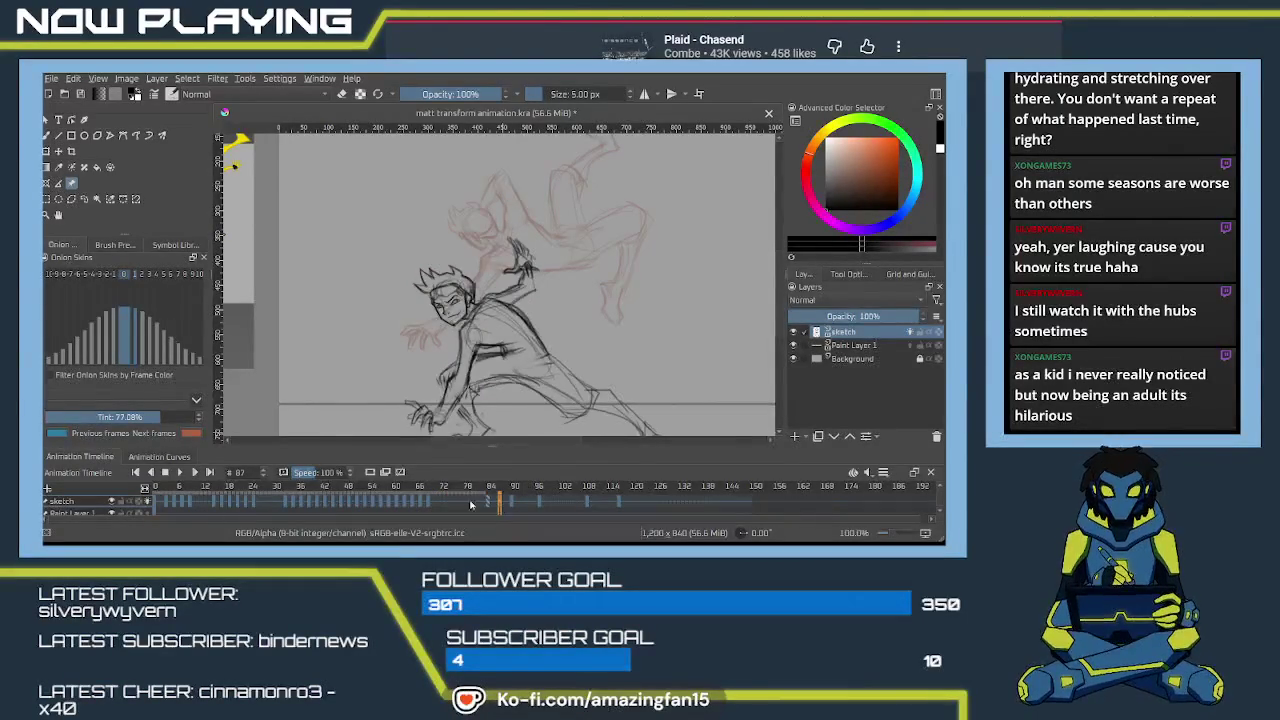
{"action": "left_click", "coordinate": [278, 502], "text": "shift"}
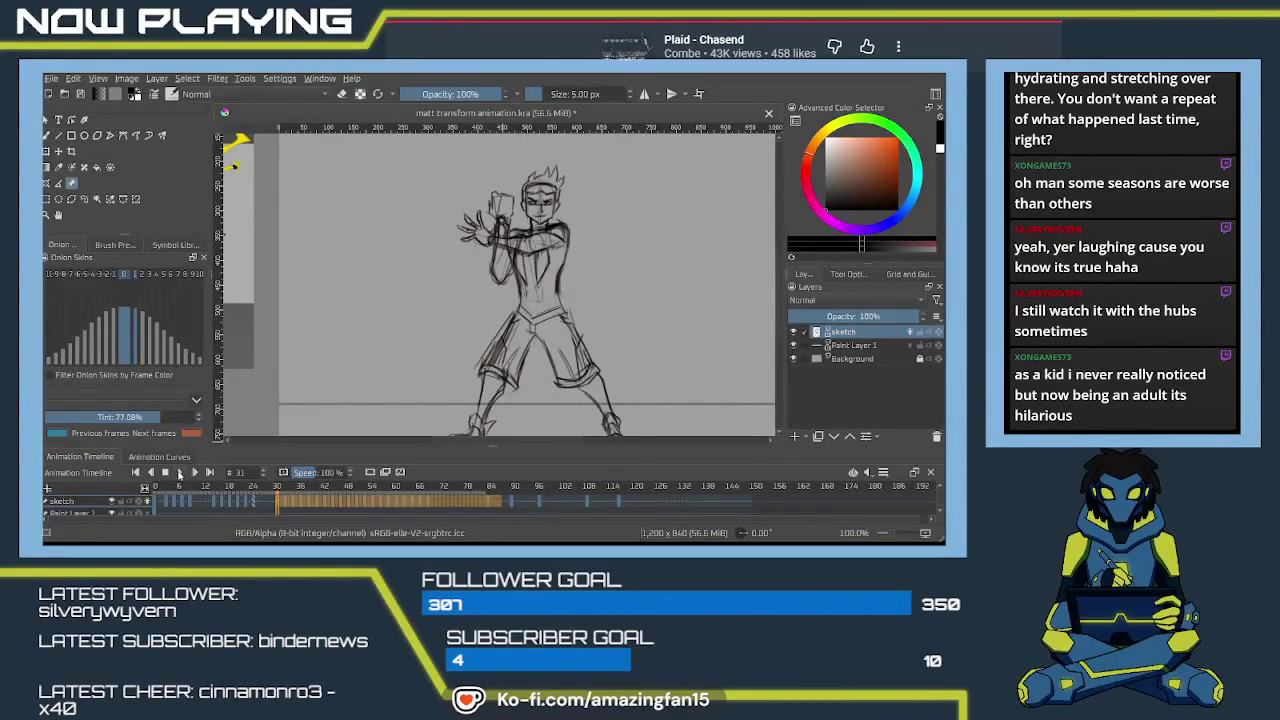
{"action": "left_click", "coordinate": [180, 472]}
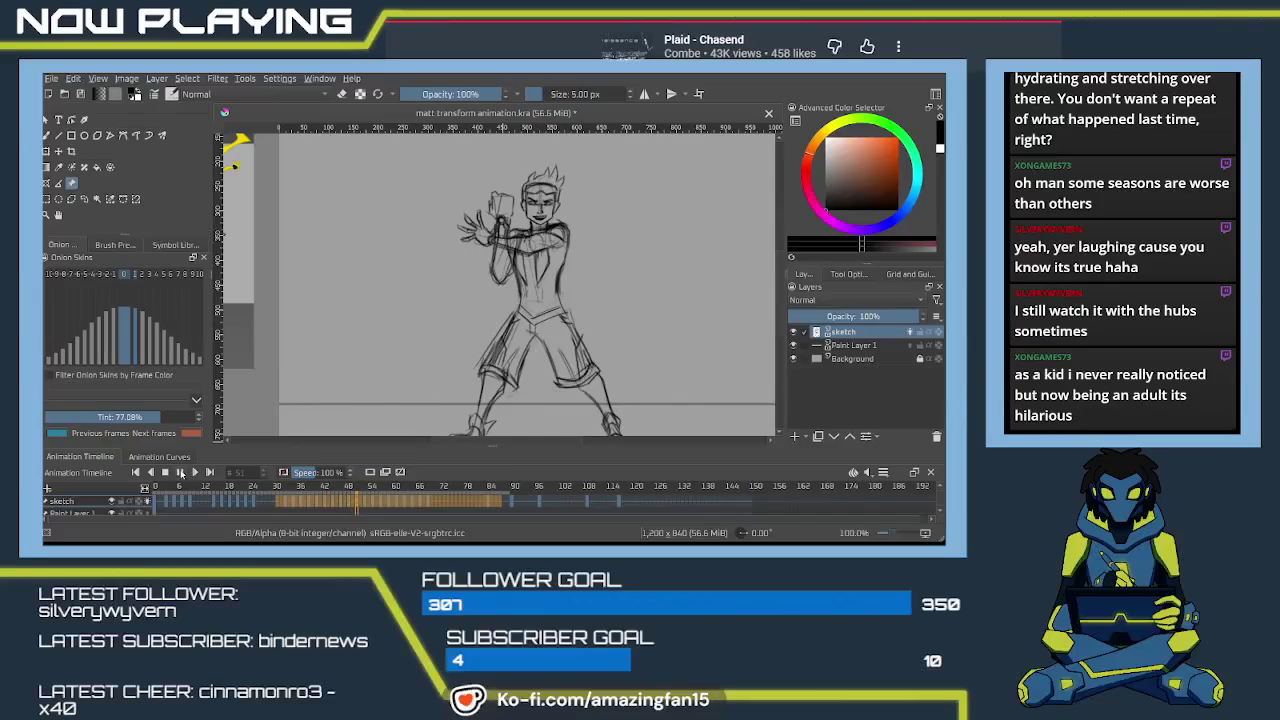
{"action": "left_click", "coordinate": [181, 474]}
Move the keyframe block from frames 84–117 later so it starts at frame 92.
{"action": "left_click", "coordinate": [488, 502]}
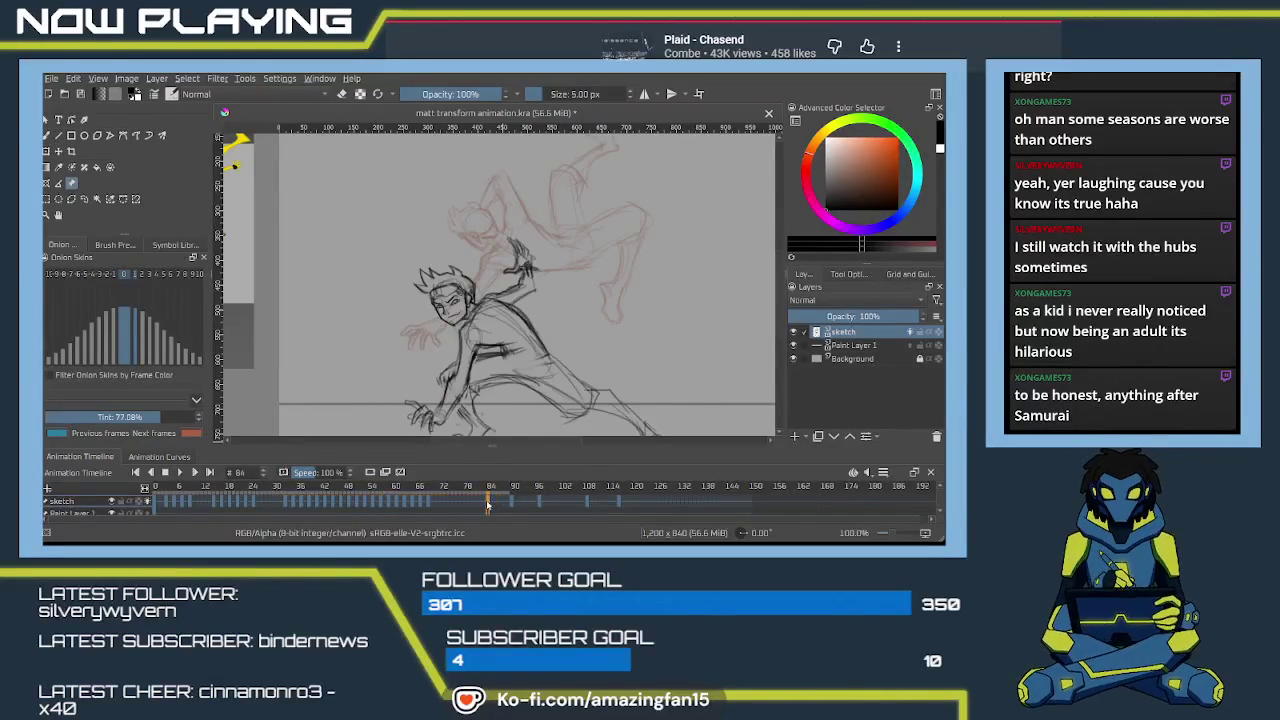
{"action": "left_click_drag", "start_coordinate": [488, 502], "coordinate": [617, 502]}
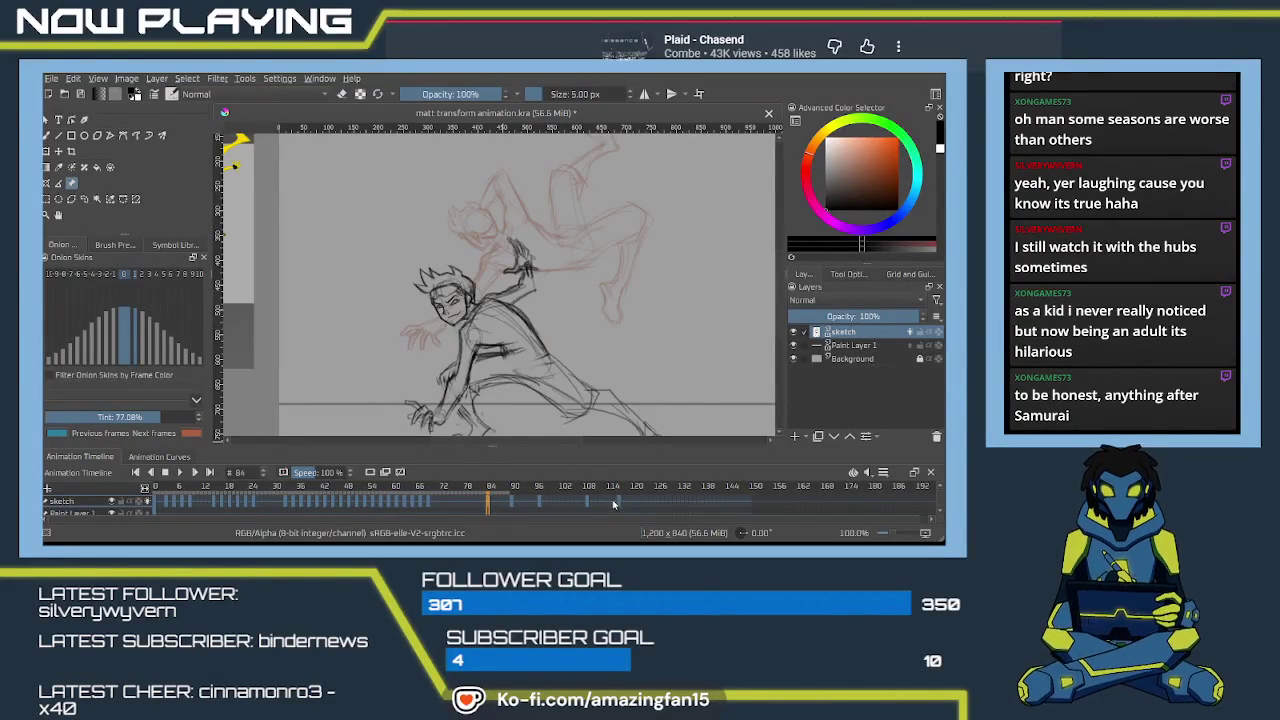
{"action": "left_click", "coordinate": [497, 503]}
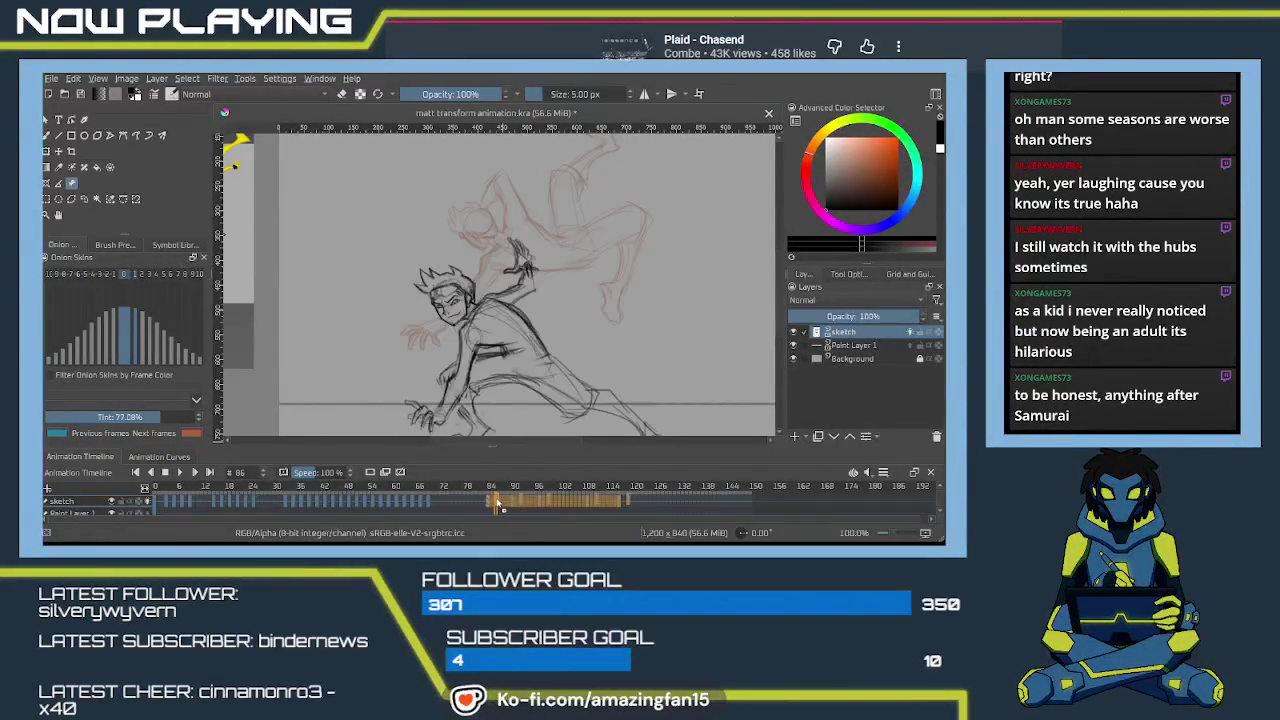
{"action": "left_click", "coordinate": [516, 502]}
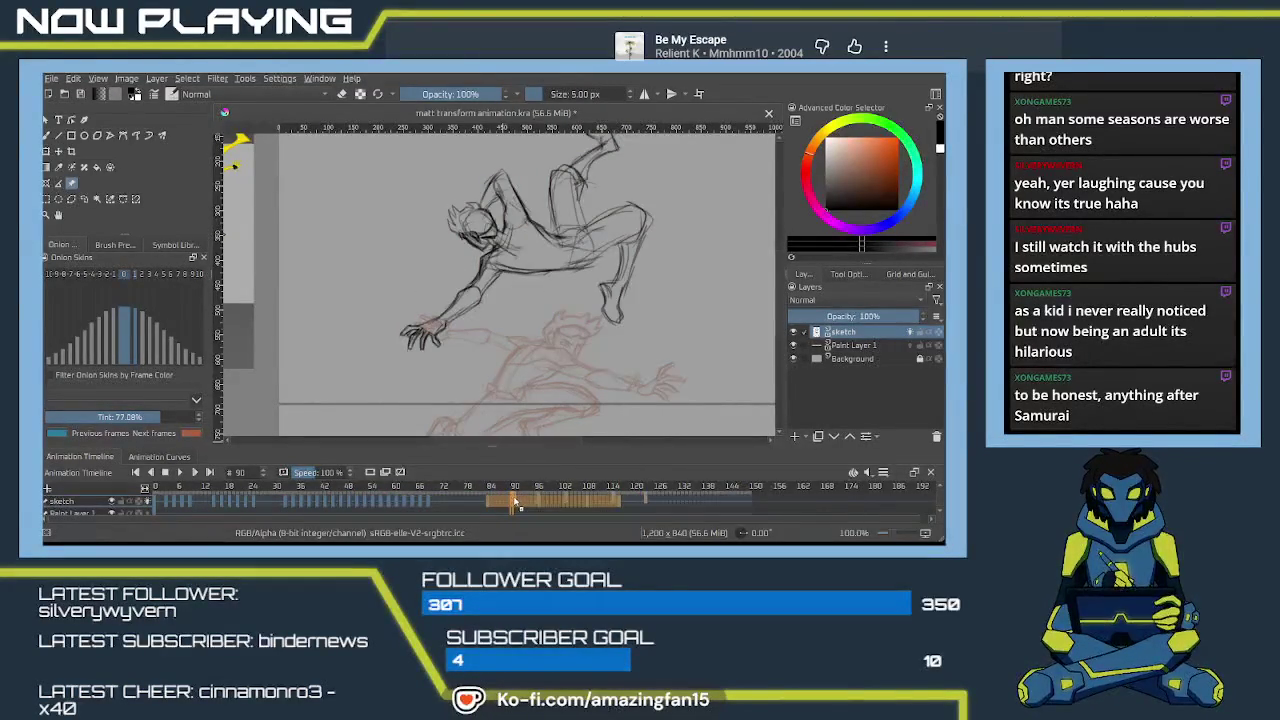
{"action": "left_click", "coordinate": [521, 502]}
{"action": "left_click_drag", "start_coordinate": [521, 504], "coordinate": [529, 505]}
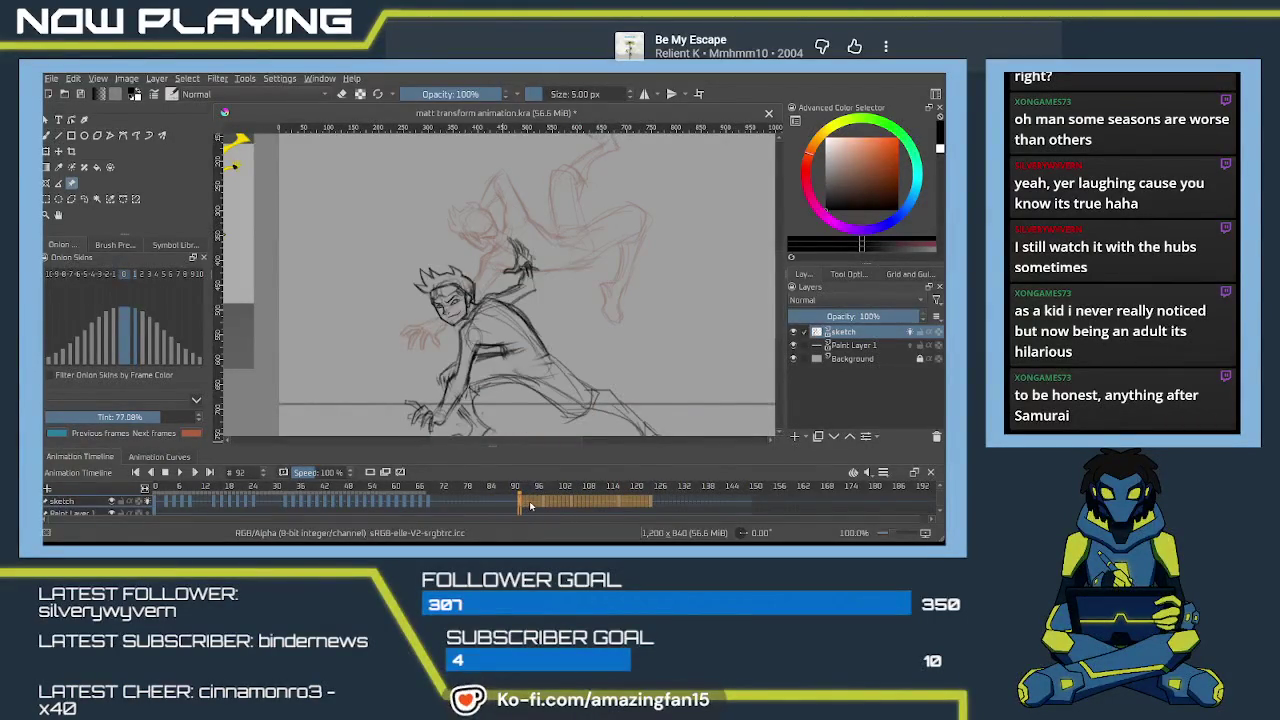
{"action": "left_click", "coordinate": [530, 502]}
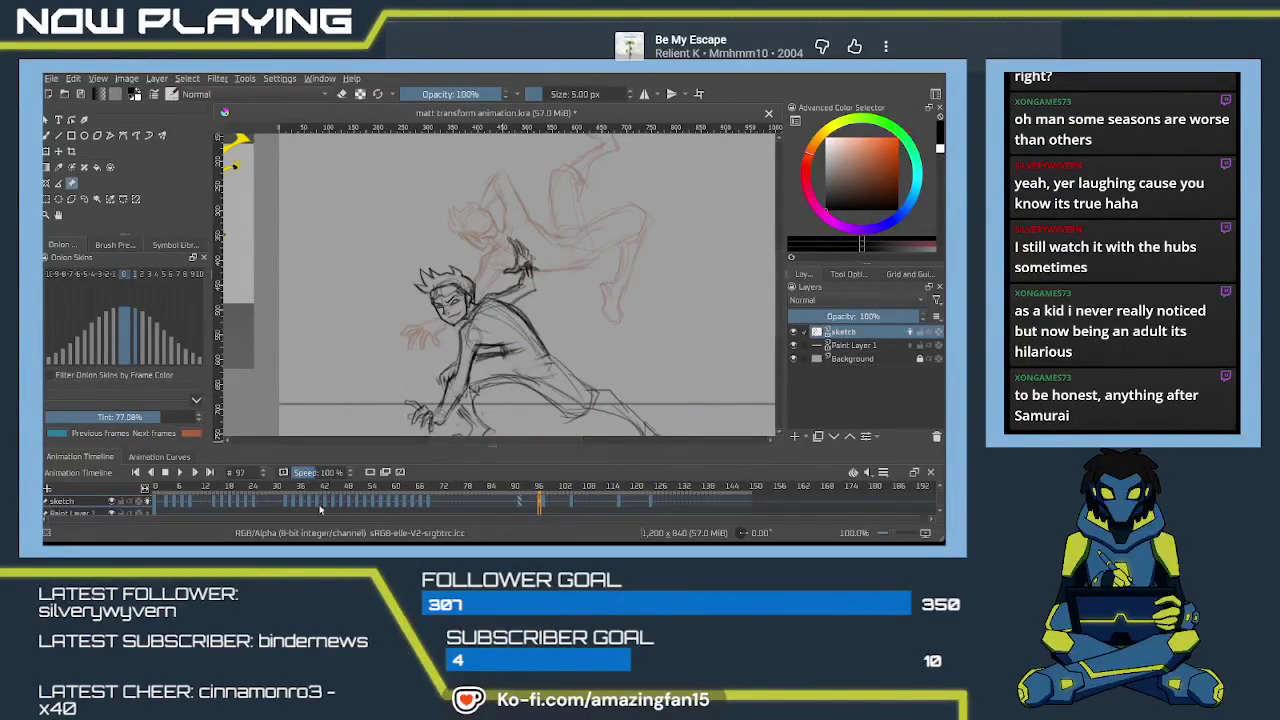
Play back frames 31–96 to check the new timing, stopping around frame 81.
{"action": "left_click", "coordinate": [279, 504], "text": "shift"}
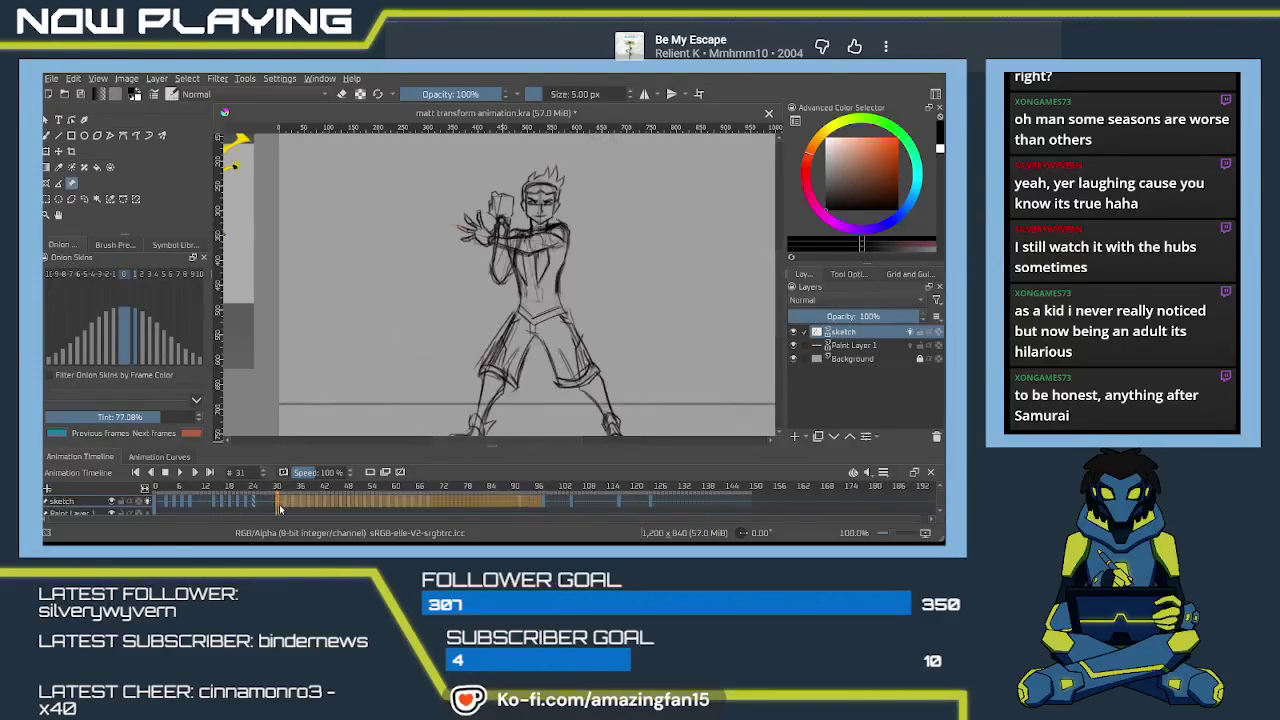
{"action": "left_click", "coordinate": [181, 474]}
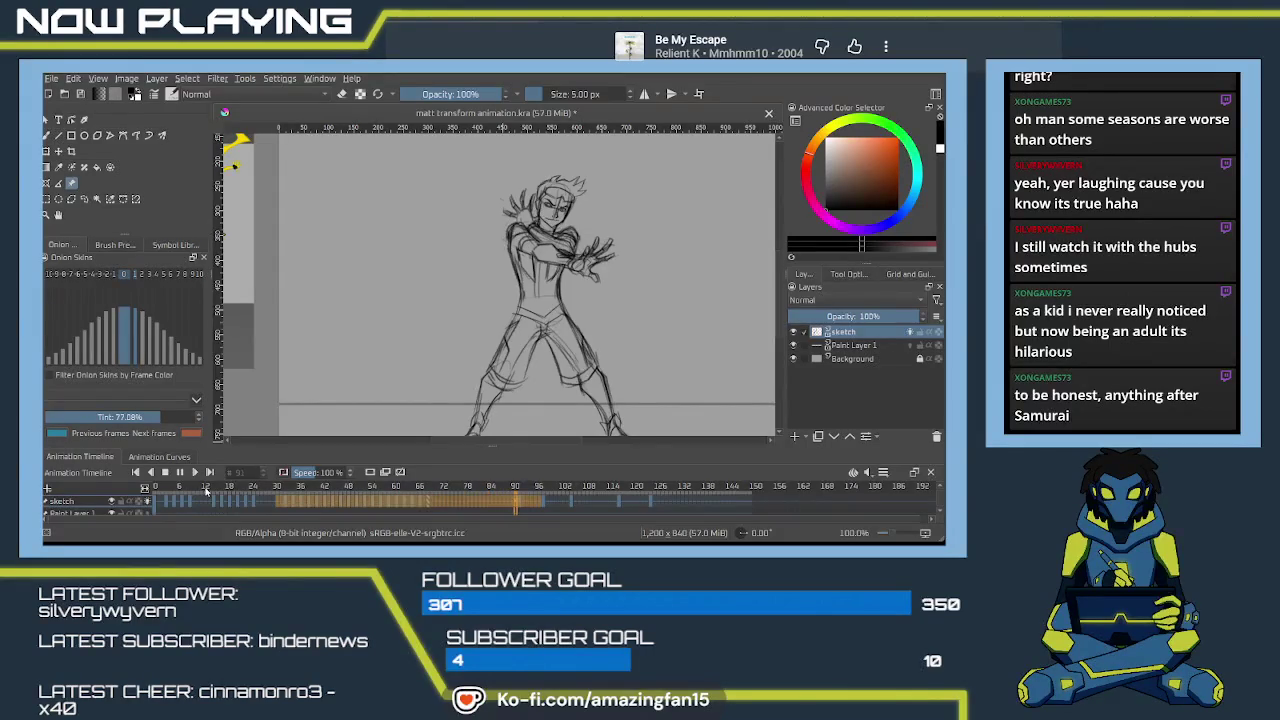
{"action": "left_click", "coordinate": [180, 474]}
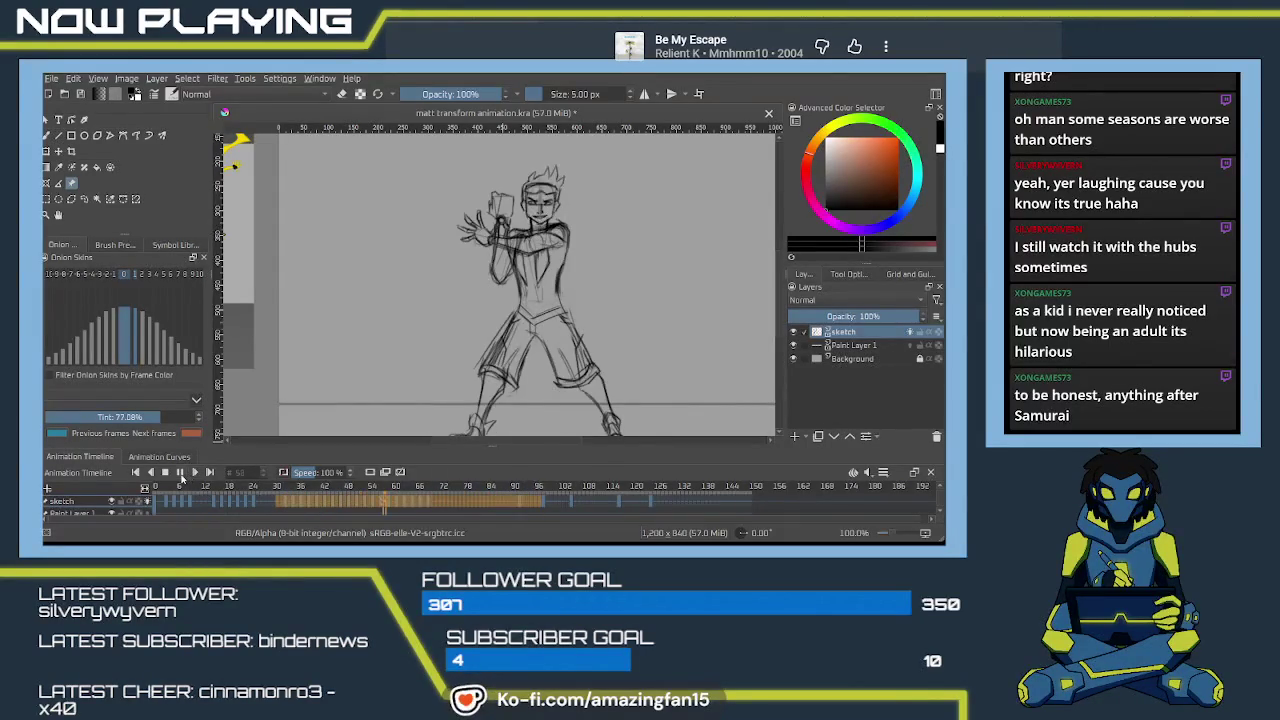
{"action": "left_click", "coordinate": [181, 474]}
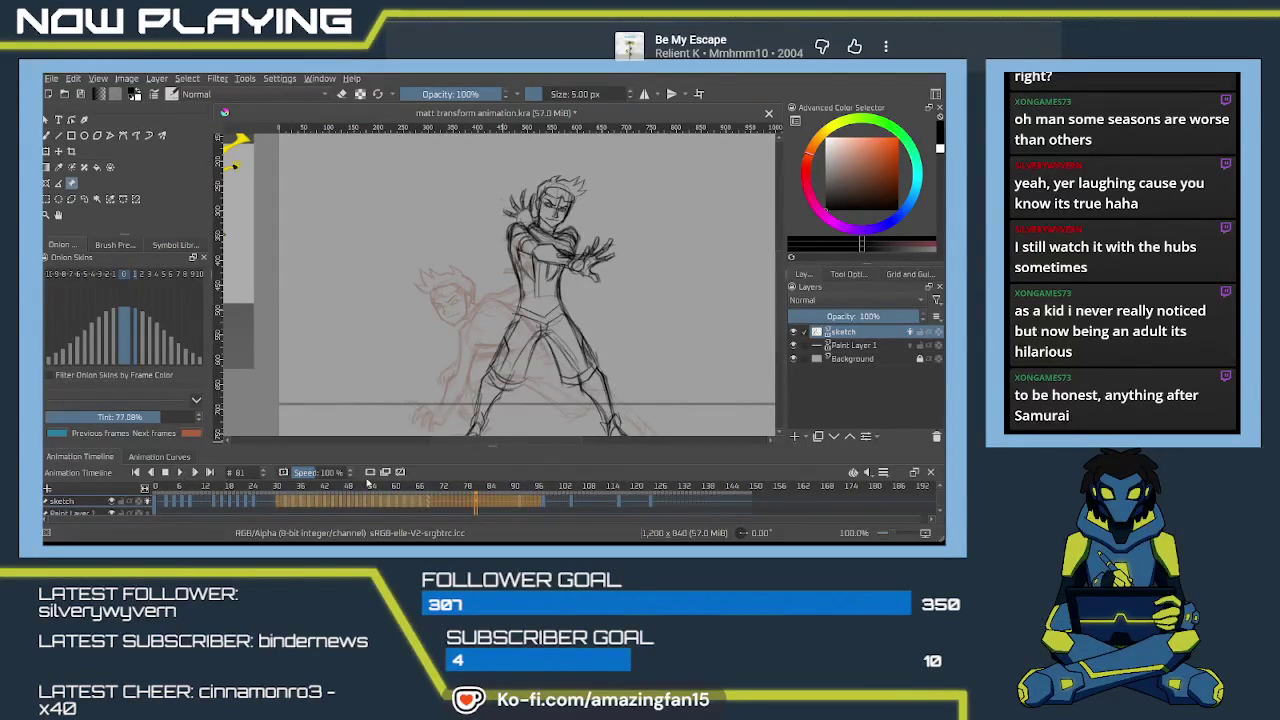
Delete the black line-art on frame 80, leaving only the red onion-skin rough.
{"action": "left_click", "coordinate": [452, 505]}
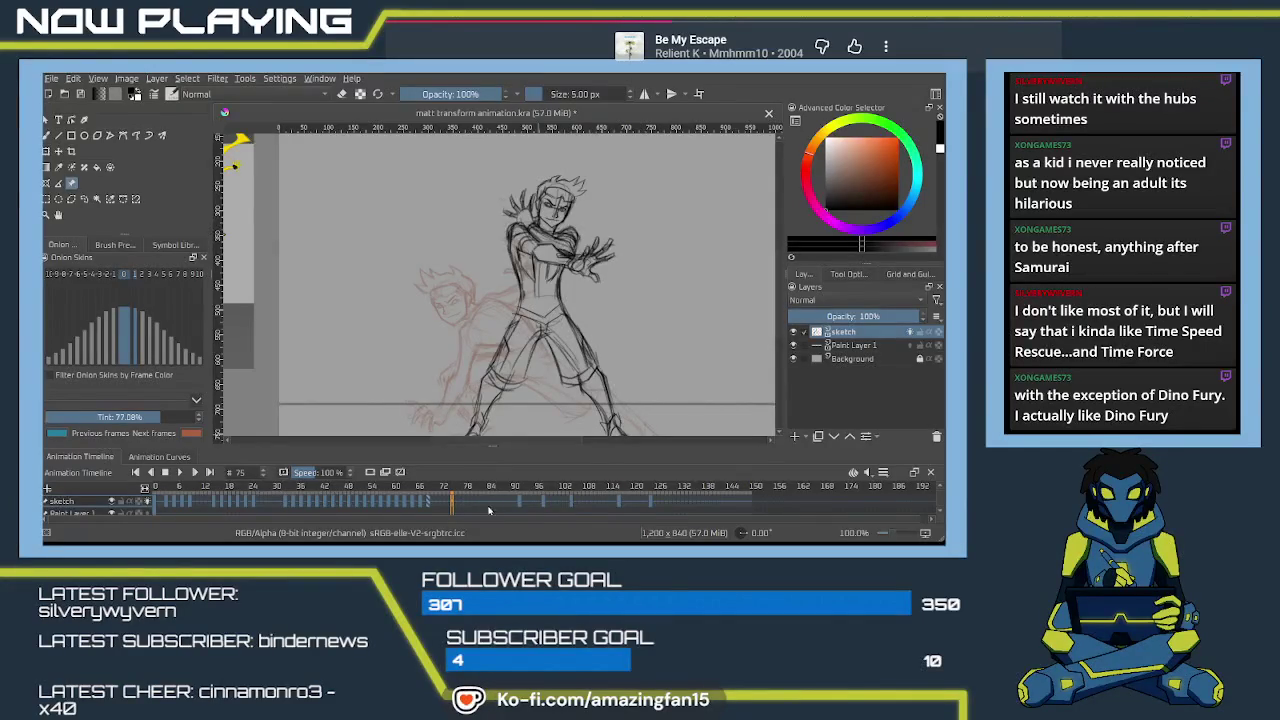
{"action": "left_click", "coordinate": [471, 504]}
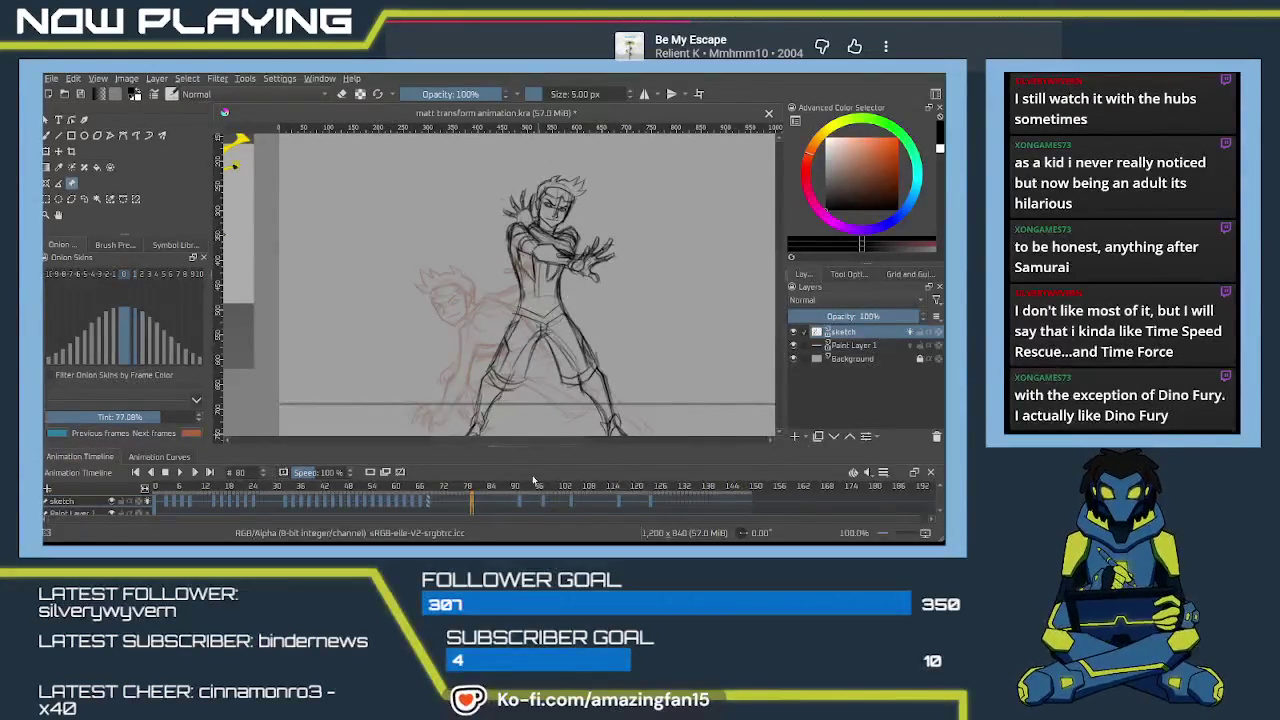
{"action": "key", "text": "Delete"}
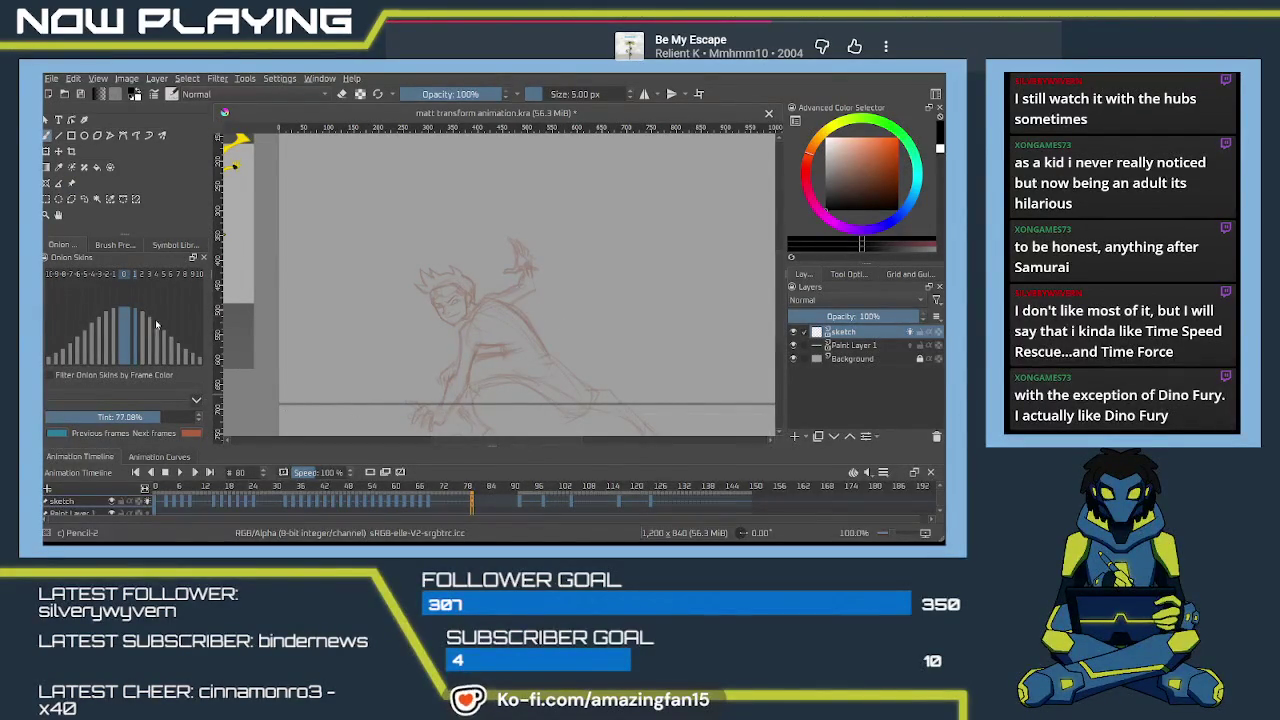
Show the blue previous-frame onion skin and enlarge the pencil brush to 9 px.
{"action": "left_click", "coordinate": [118, 285]}
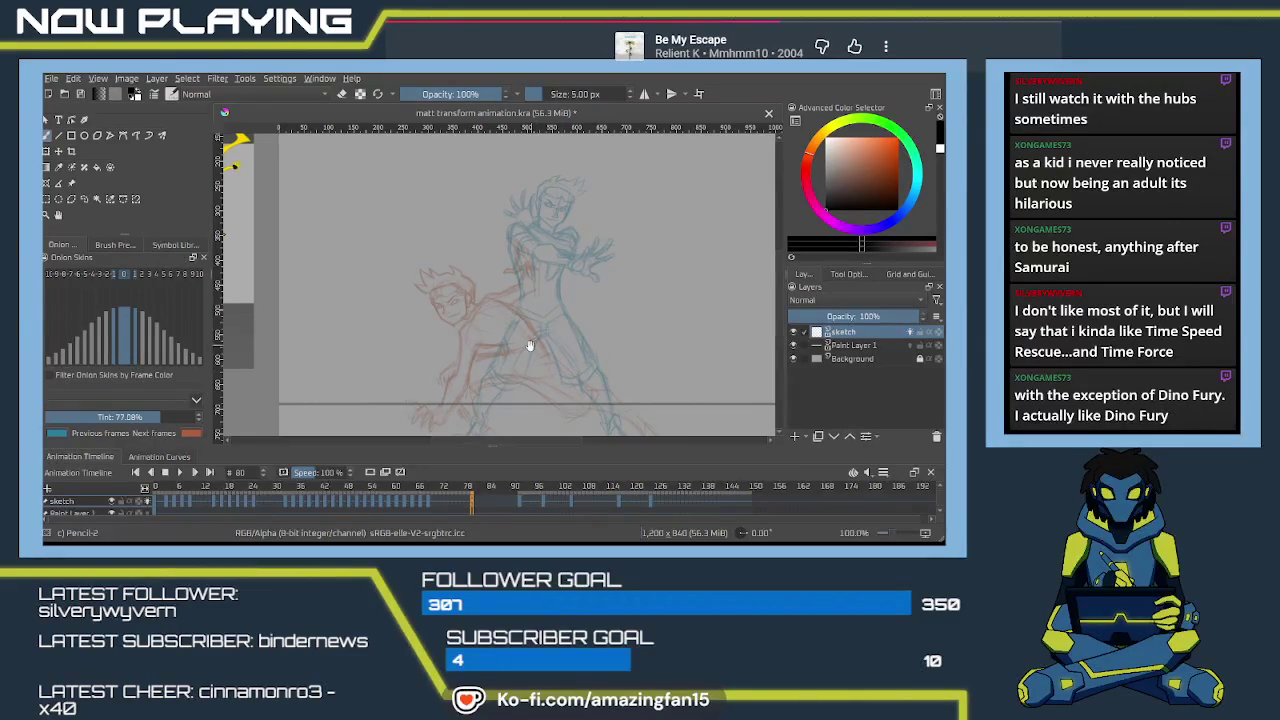
{"action": "left_click_drag", "start_coordinate": [530, 345], "coordinate": [471, 245]}
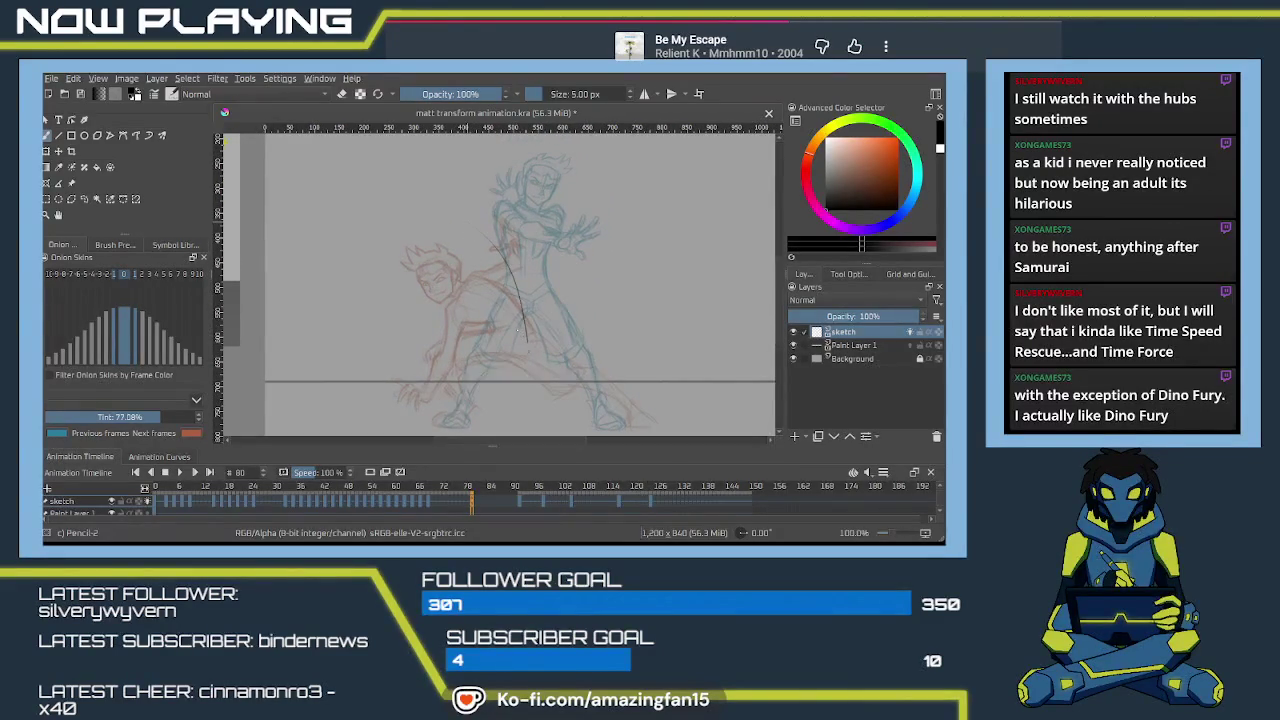
{"action": "key", "text": "ctrl+z"}
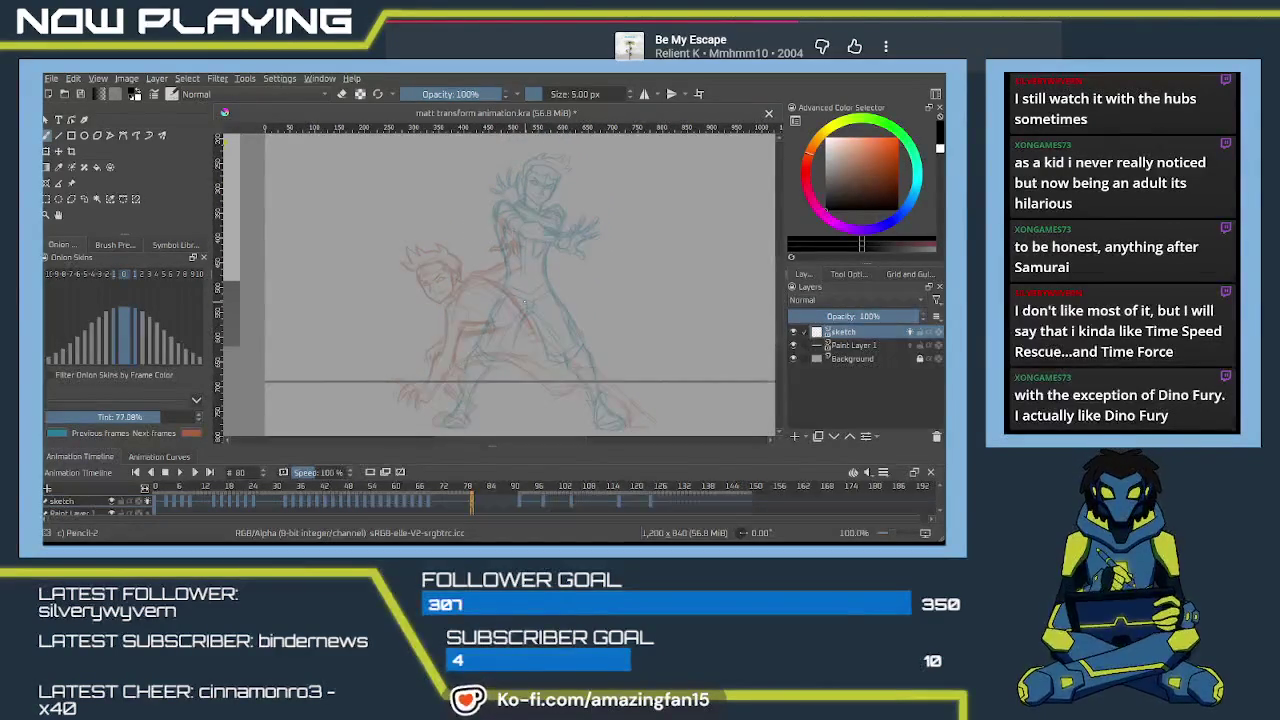
{"action": "key", "text": "bracketright"}
{"action": "key", "text": "bracketright"}
{"action": "key", "text": "bracketright"}
Draw a long diagonal torso line and a curved line down the figure's side.
{"action": "left_click_drag", "start_coordinate": [466, 226], "coordinate": [524, 300]}
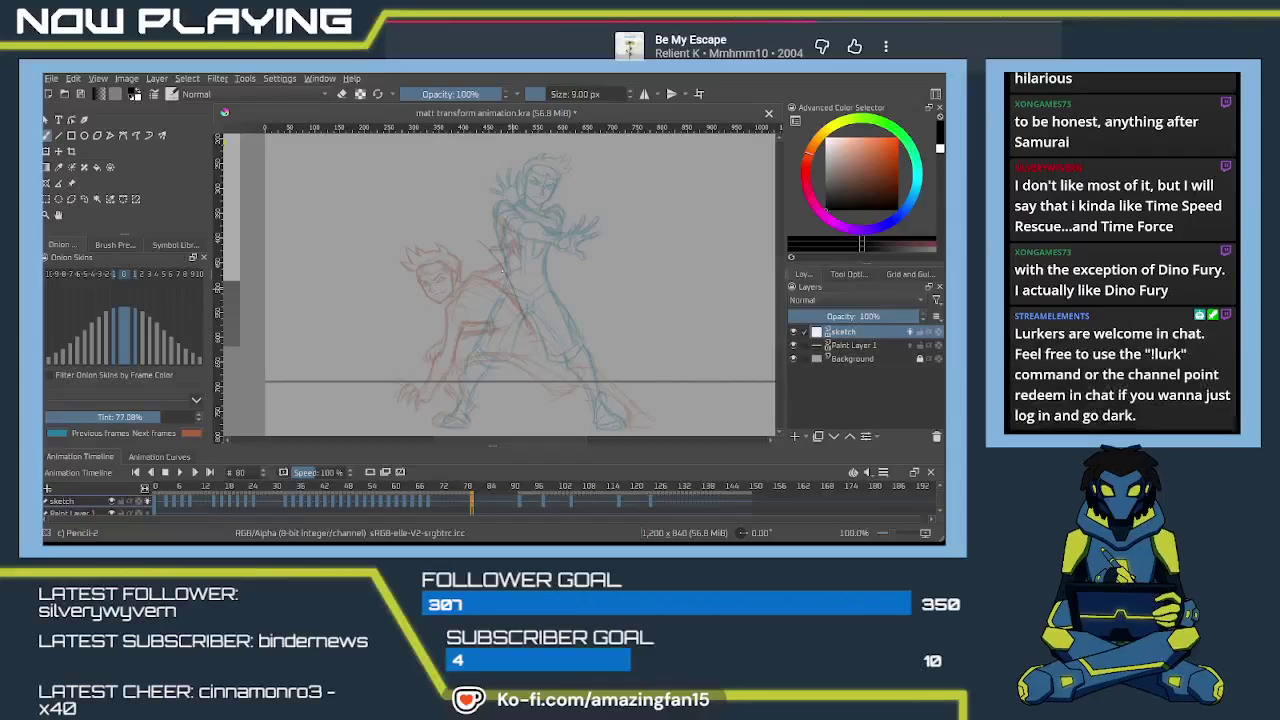
{"action": "left_click_drag", "start_coordinate": [482, 242], "coordinate": [525, 330]}
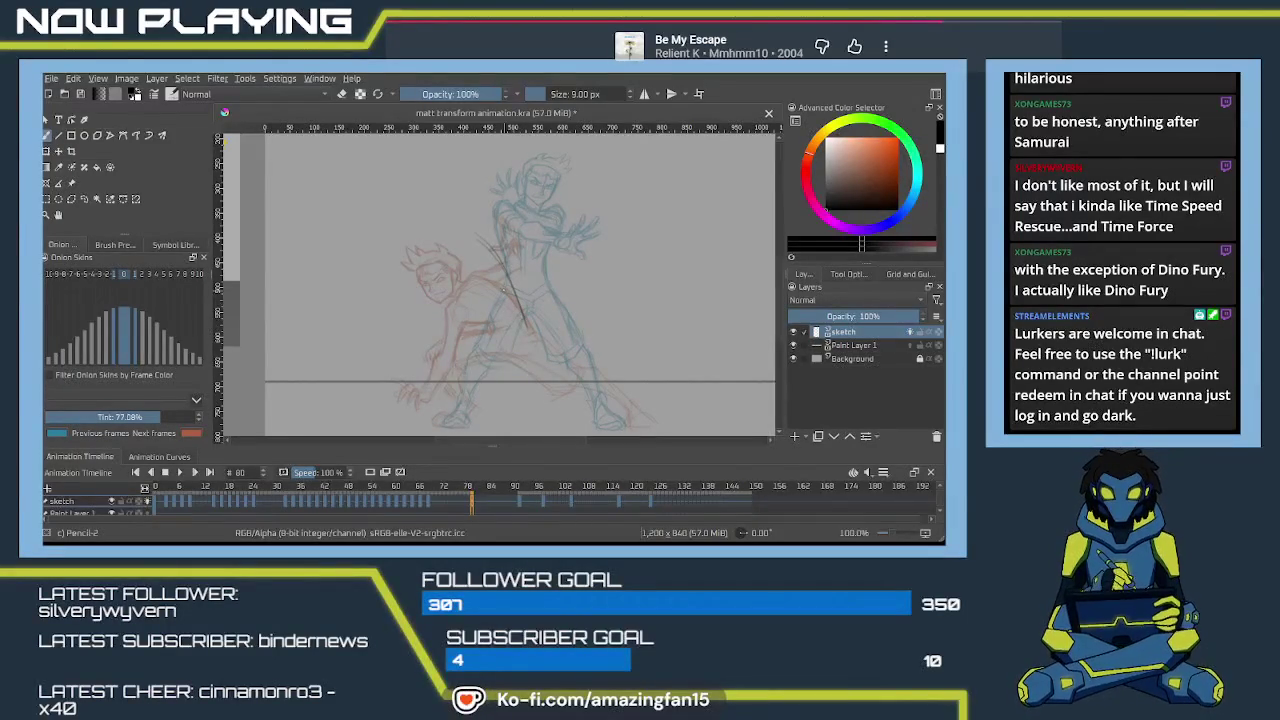
{"action": "left_click_drag", "start_coordinate": [617, 327], "coordinate": [597, 362]}
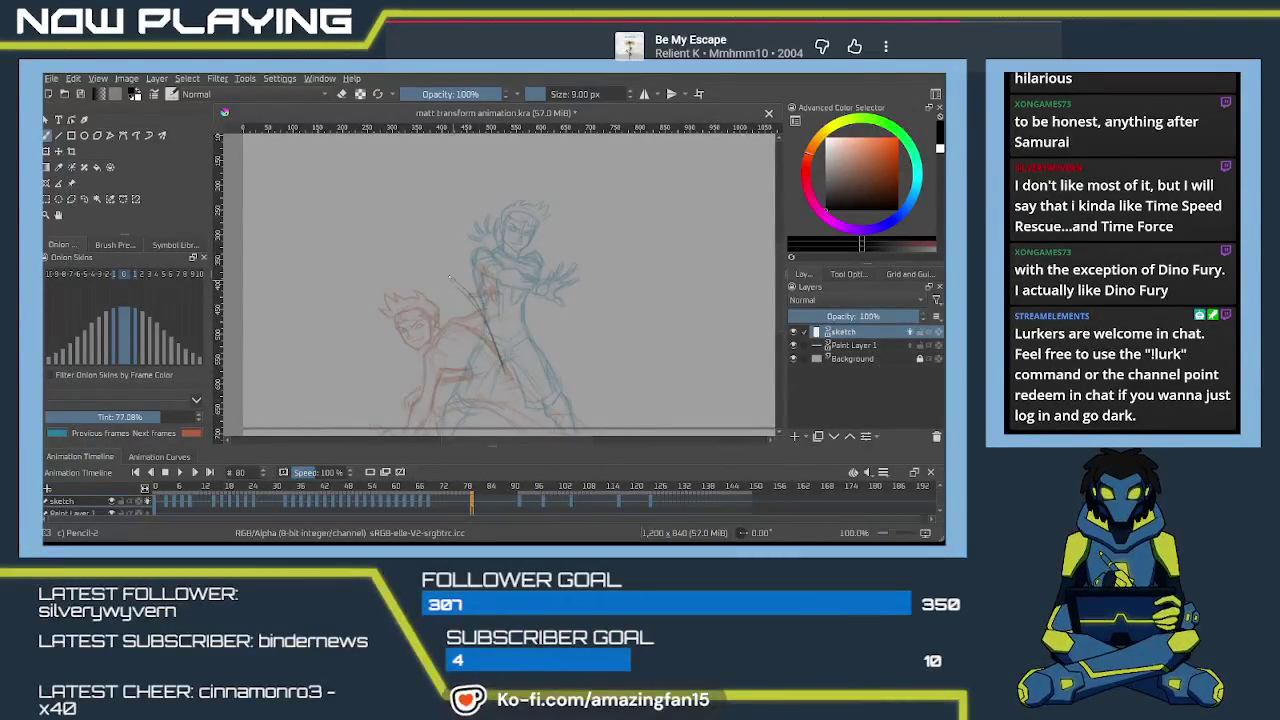
{"action": "left_click_drag", "start_coordinate": [449, 277], "coordinate": [502, 358]}
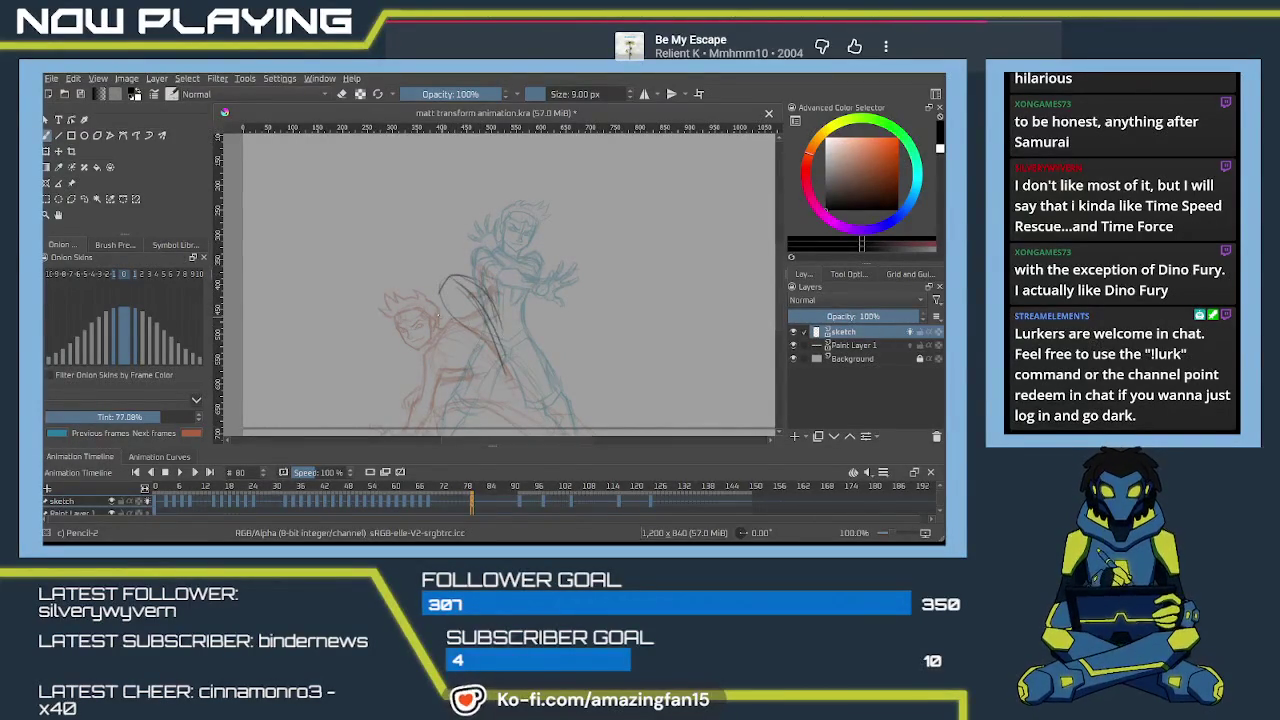
Sketch the body, hip, torso and leg lines of the wide lunge over the onion skins.
{"action": "scroll", "coordinate": [450, 300], "scroll_direction": "down", "scroll_amount": 2}
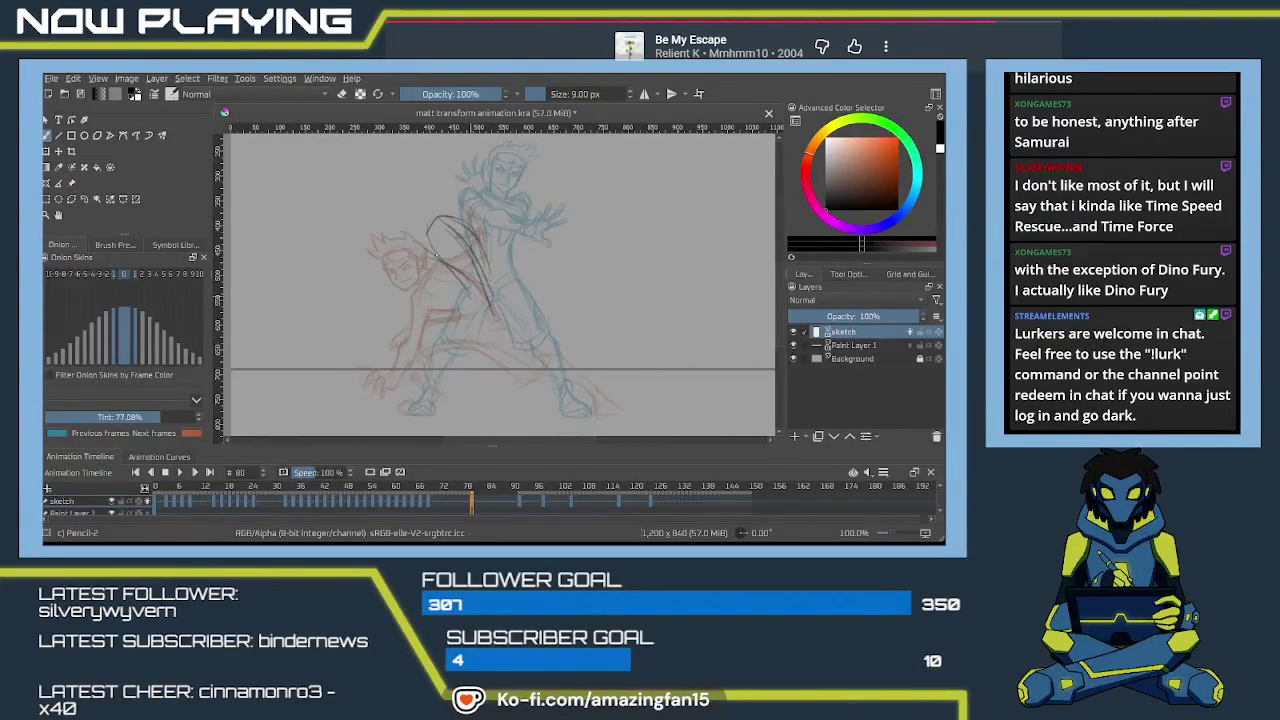
{"action": "left_click_drag", "start_coordinate": [440, 250], "coordinate": [462, 312]}
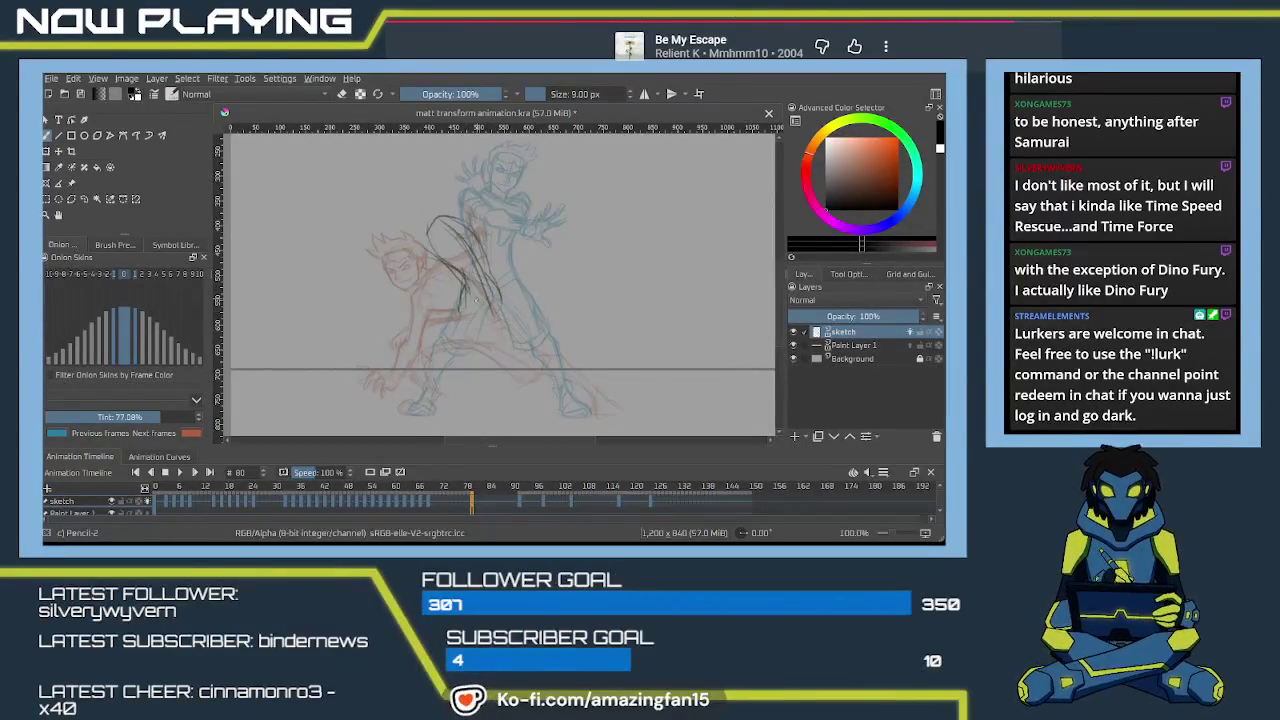
{"action": "left_click_drag", "start_coordinate": [465, 290], "coordinate": [495, 310]}
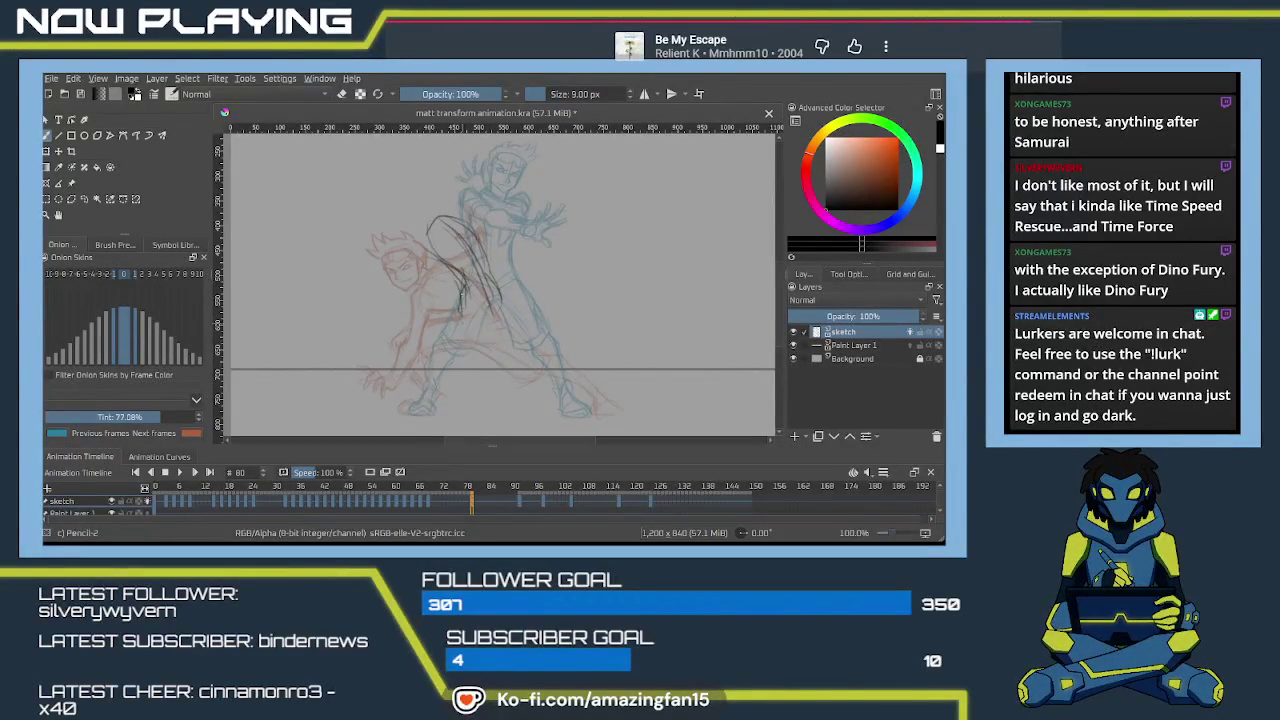
{"action": "left_click_drag", "start_coordinate": [460, 285], "coordinate": [480, 318]}
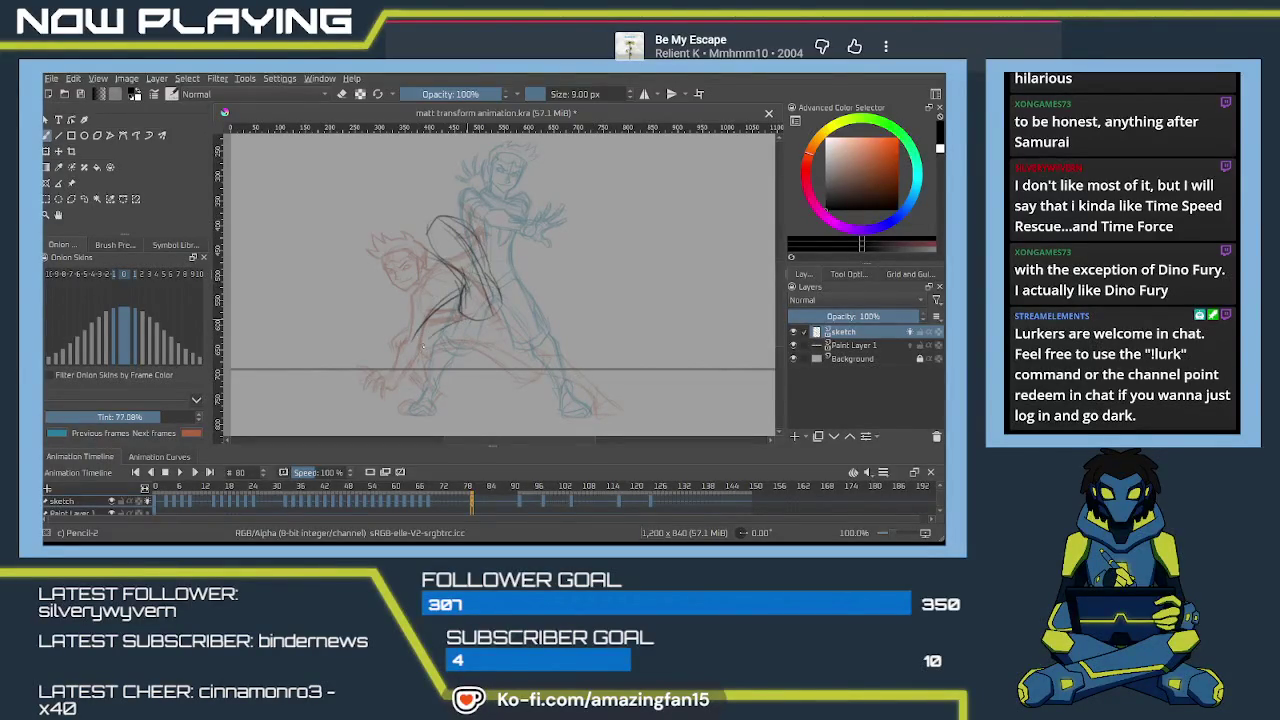
{"action": "mouse_move", "coordinate": [423, 346]}
{"action": "left_mouse_down"}
{"action": "mouse_move", "coordinate": [468, 317]}
{"action": "mouse_move", "coordinate": [417, 360]}
{"action": "mouse_move", "coordinate": [420, 390]}
{"action": "left_mouse_up"}
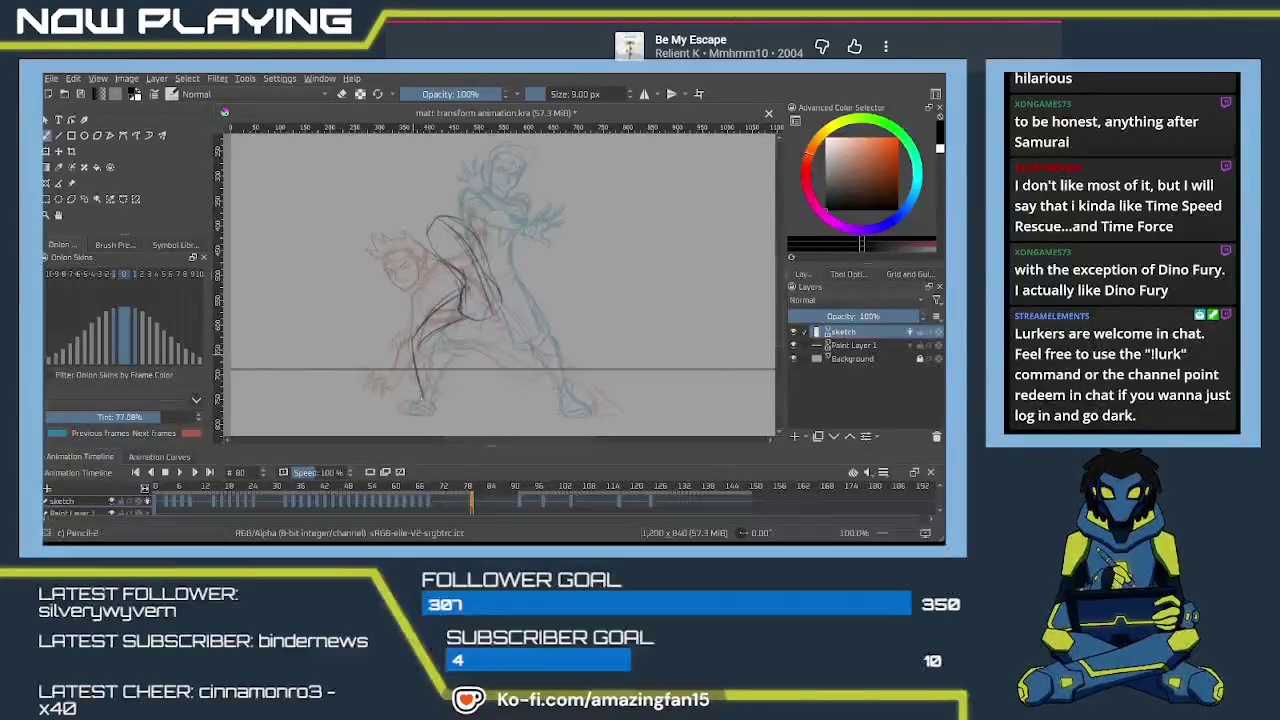
{"action": "mouse_move", "coordinate": [496, 322]}
{"action": "left_mouse_down"}
{"action": "mouse_move", "coordinate": [452, 318]}
{"action": "mouse_move", "coordinate": [520, 316]}
{"action": "left_mouse_up"}
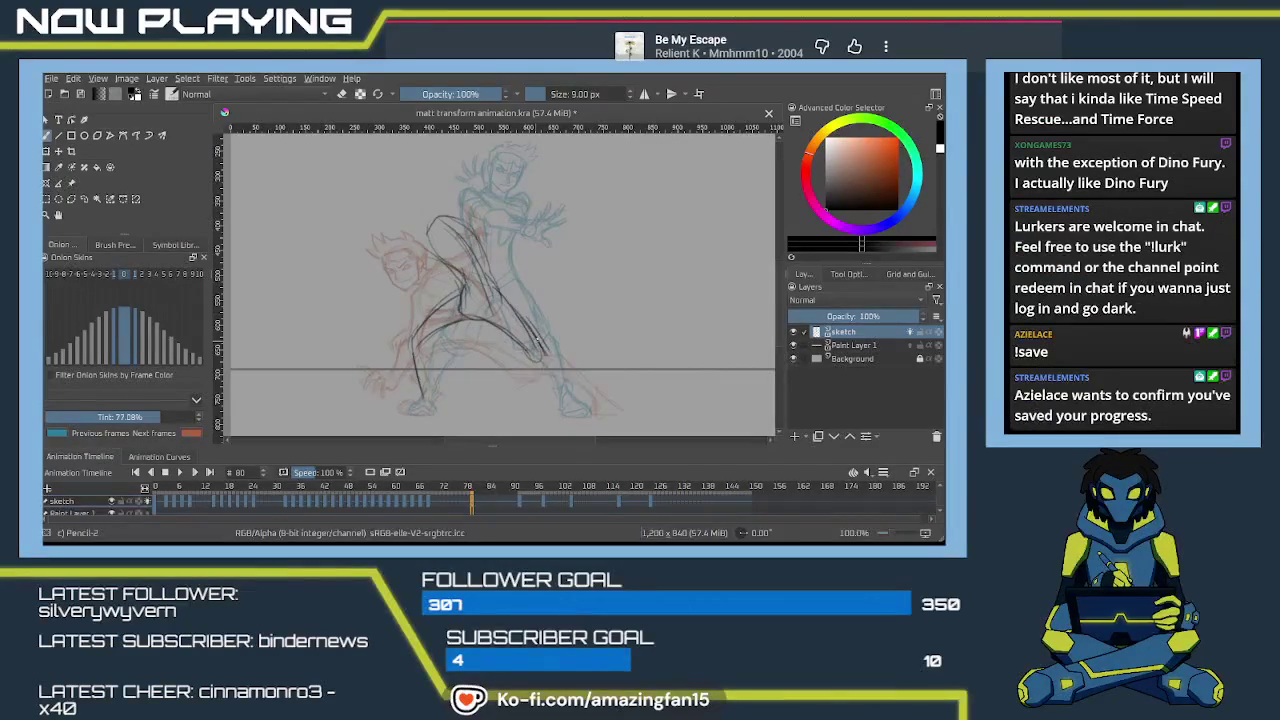
{"action": "left_click_drag", "start_coordinate": [536, 338], "coordinate": [601, 405]}
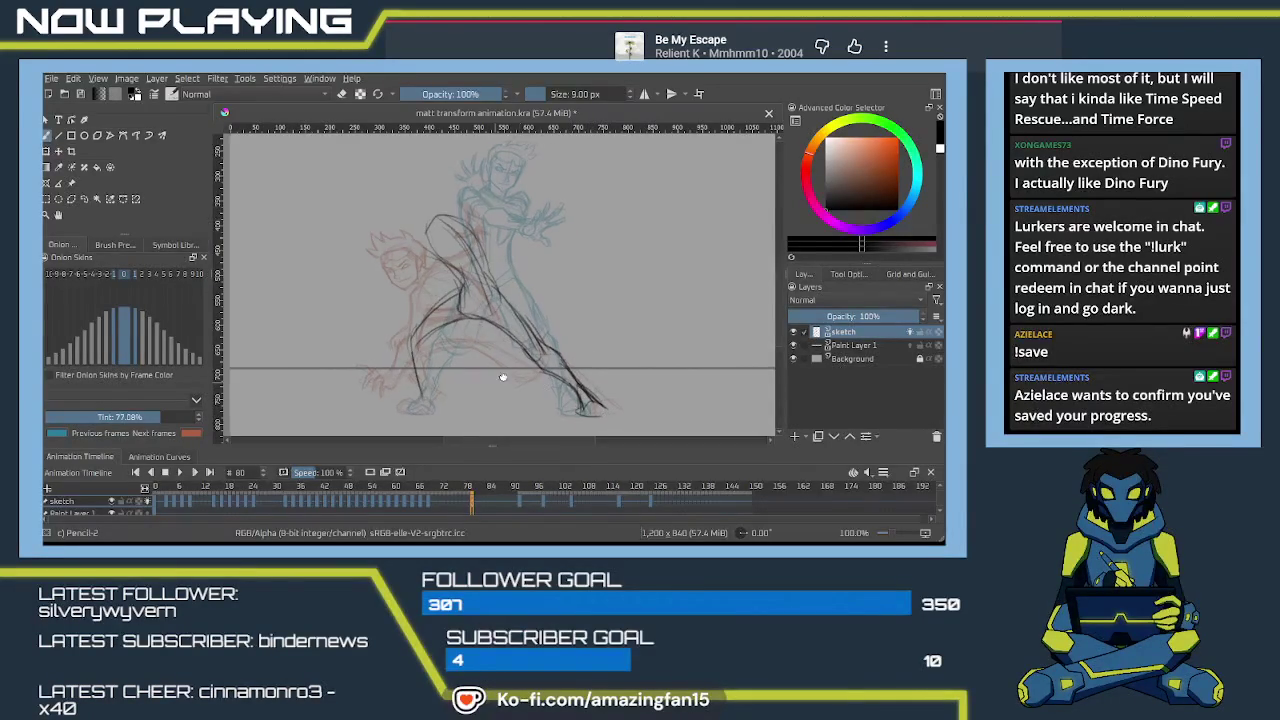
{"action": "left_click_drag", "start_coordinate": [515, 382], "coordinate": [553, 366]}
Zoom in and draw the lower leg, ankle and foot, undoing a trial circle and scribble.
{"action": "scroll", "coordinate": [511, 304], "scroll_direction": "up", "scroll_amount": 1}
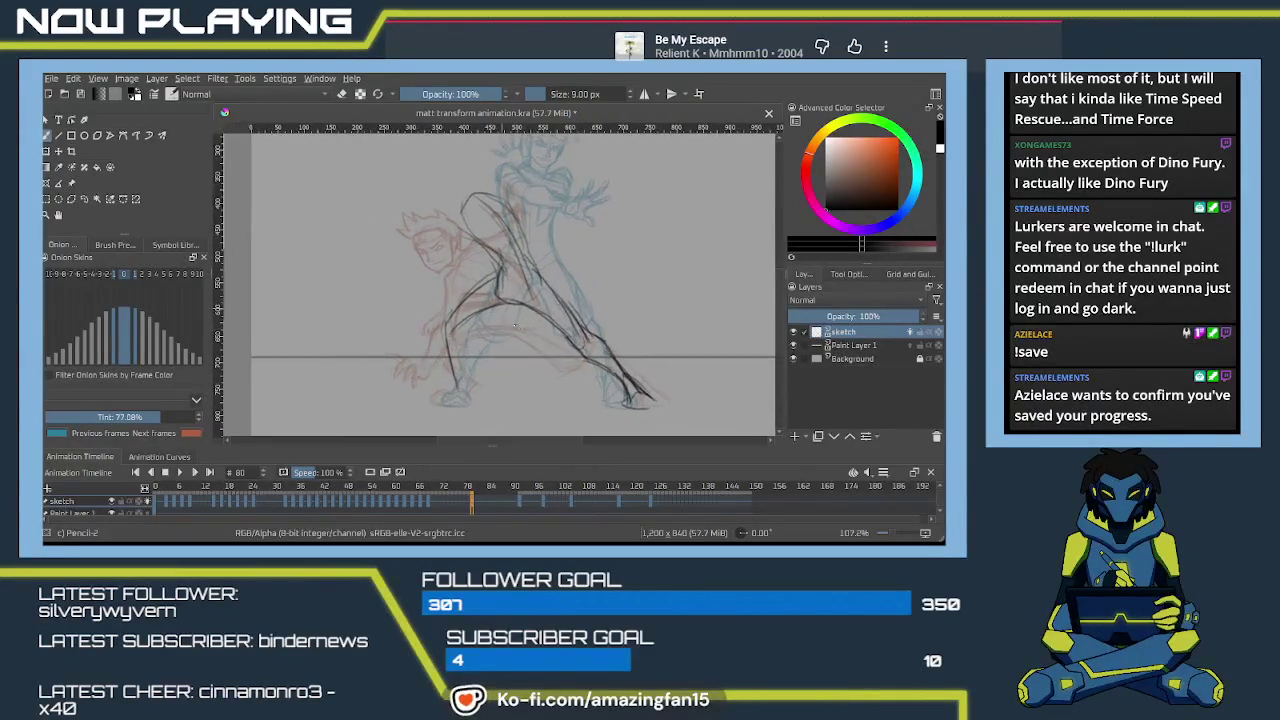
{"action": "scroll", "coordinate": [530, 300], "scroll_direction": "up", "scroll_amount": 1}
{"action": "scroll", "coordinate": [545, 296], "scroll_direction": "up", "scroll_amount": 1}
{"action": "scroll", "coordinate": [563, 291], "scroll_direction": "up", "scroll_amount": 1}
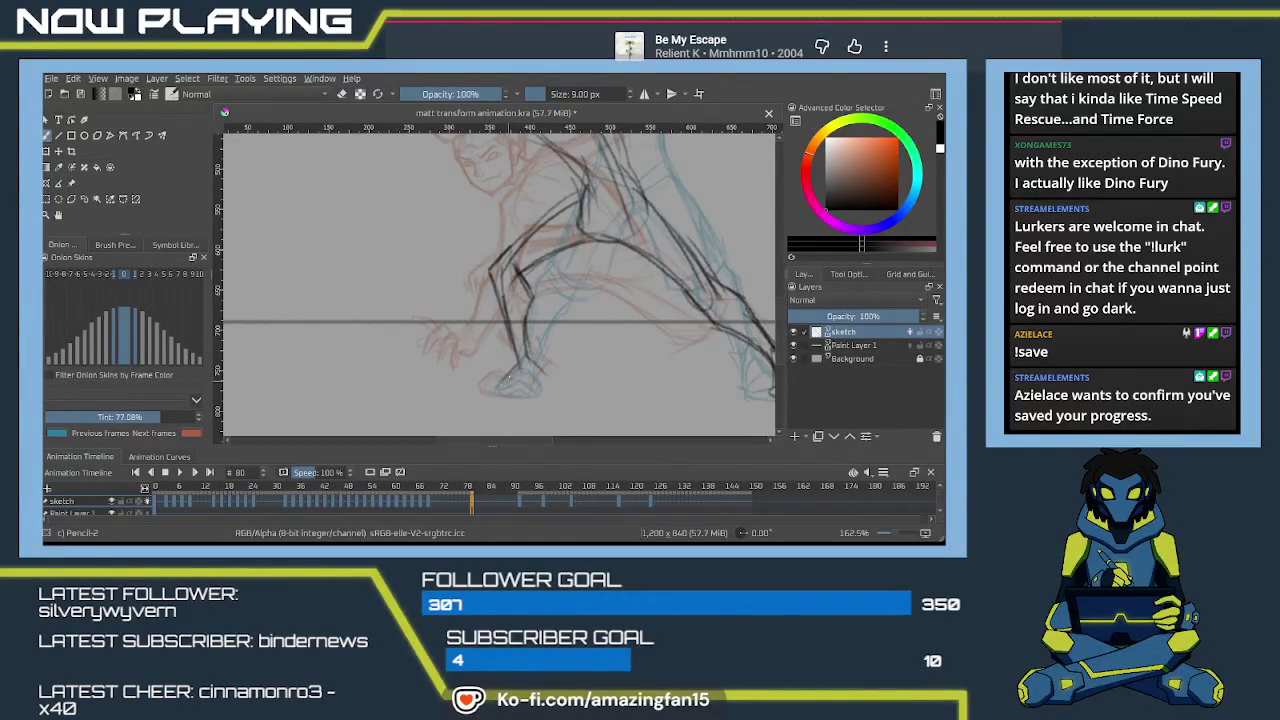
{"action": "mouse_move", "coordinate": [514, 346]}
{"action": "left_mouse_down"}
{"action": "mouse_move", "coordinate": [508, 384]}
{"action": "mouse_move", "coordinate": [546, 366]}
{"action": "mouse_move", "coordinate": [498, 388]}
{"action": "left_mouse_up"}
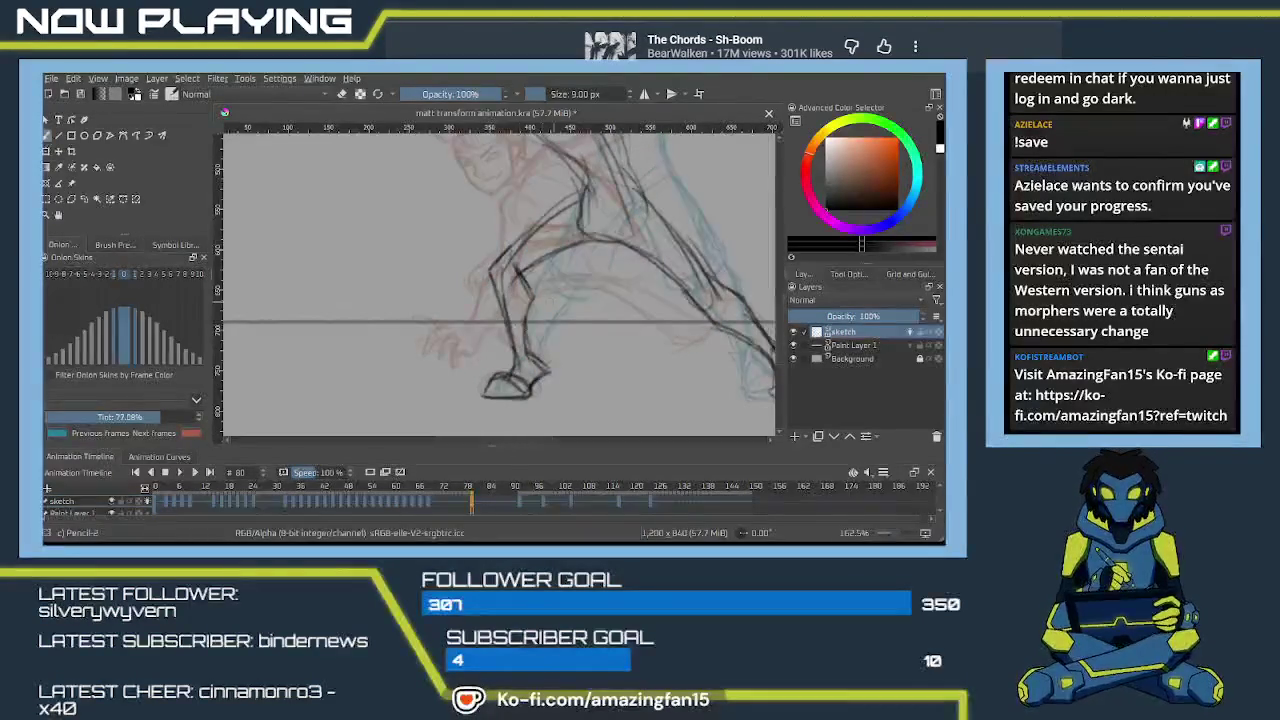
{"action": "left_click_drag", "start_coordinate": [610, 304], "coordinate": [600, 304]}
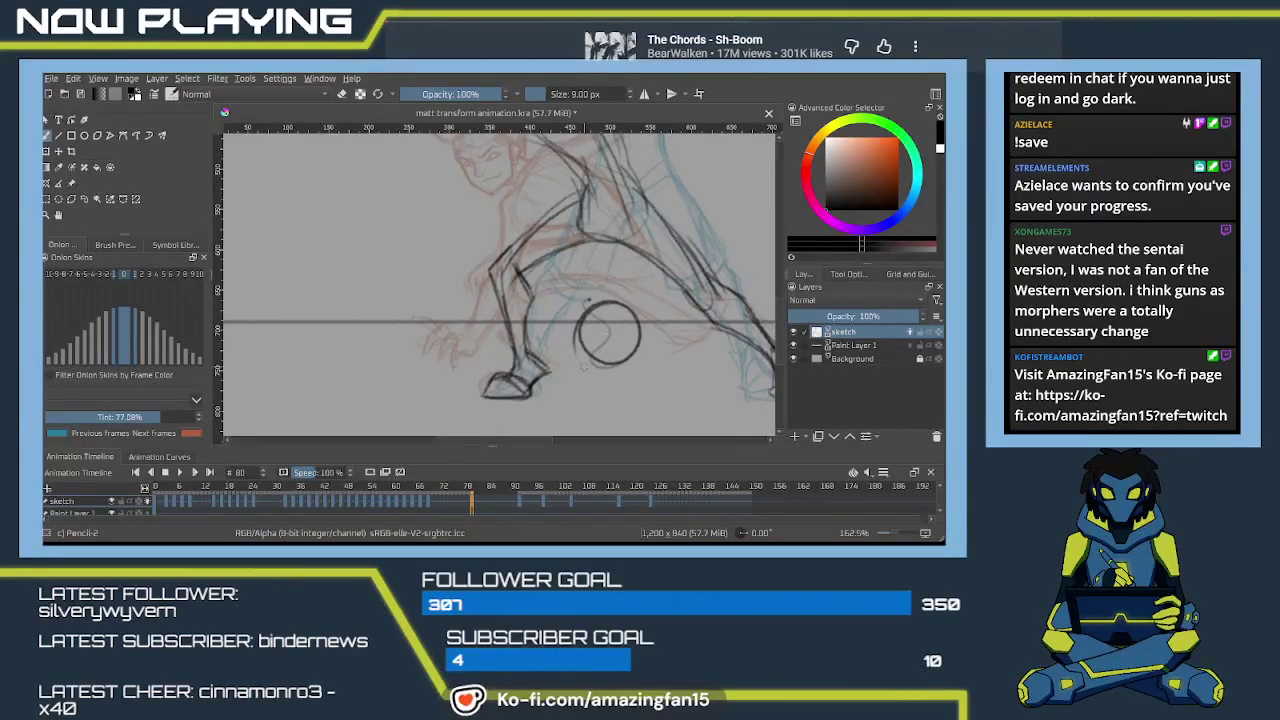
{"action": "key", "text": "ctrl+z"}
{"action": "left_click_drag", "start_coordinate": [611, 319], "coordinate": [593, 314]}
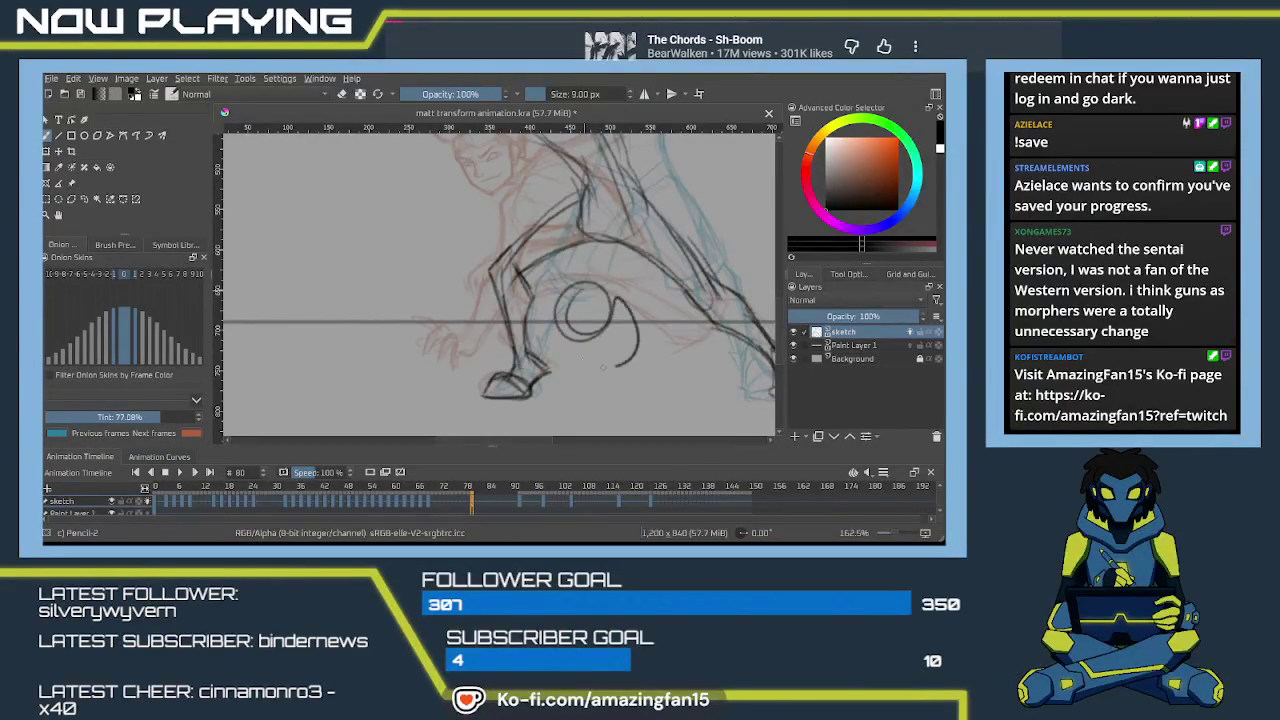
{"action": "key", "text": "ctrl+z"}
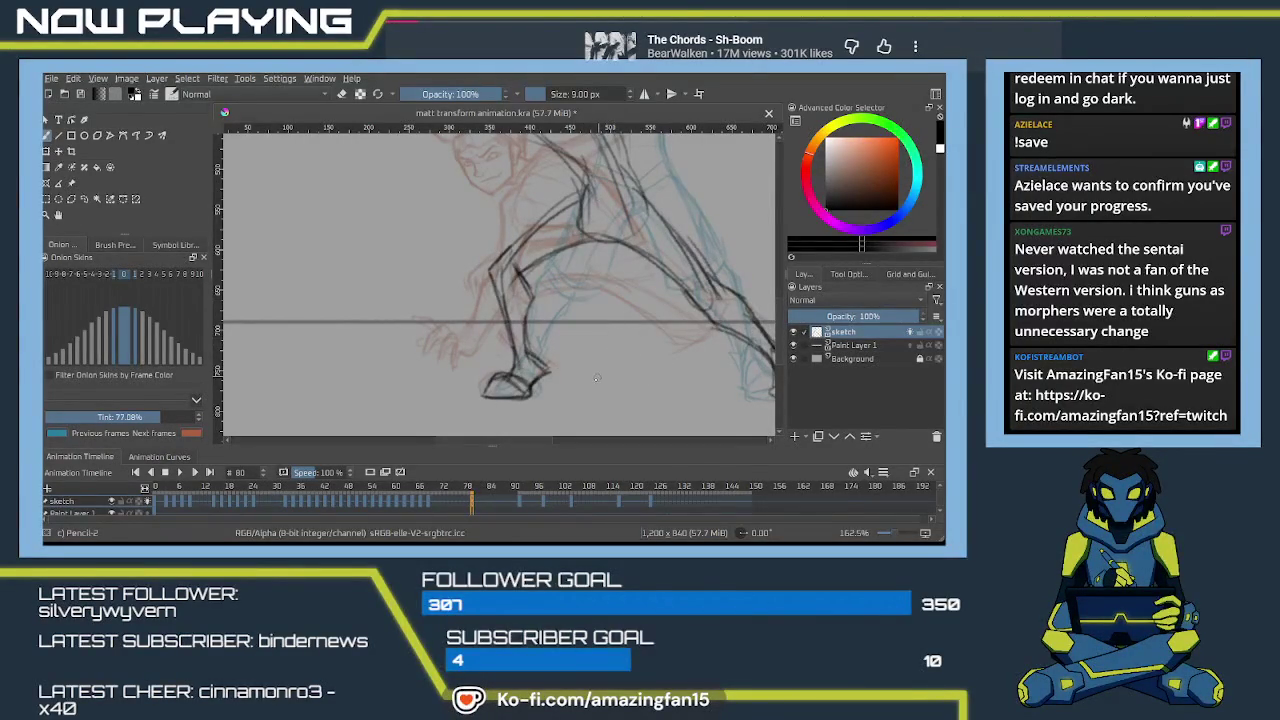
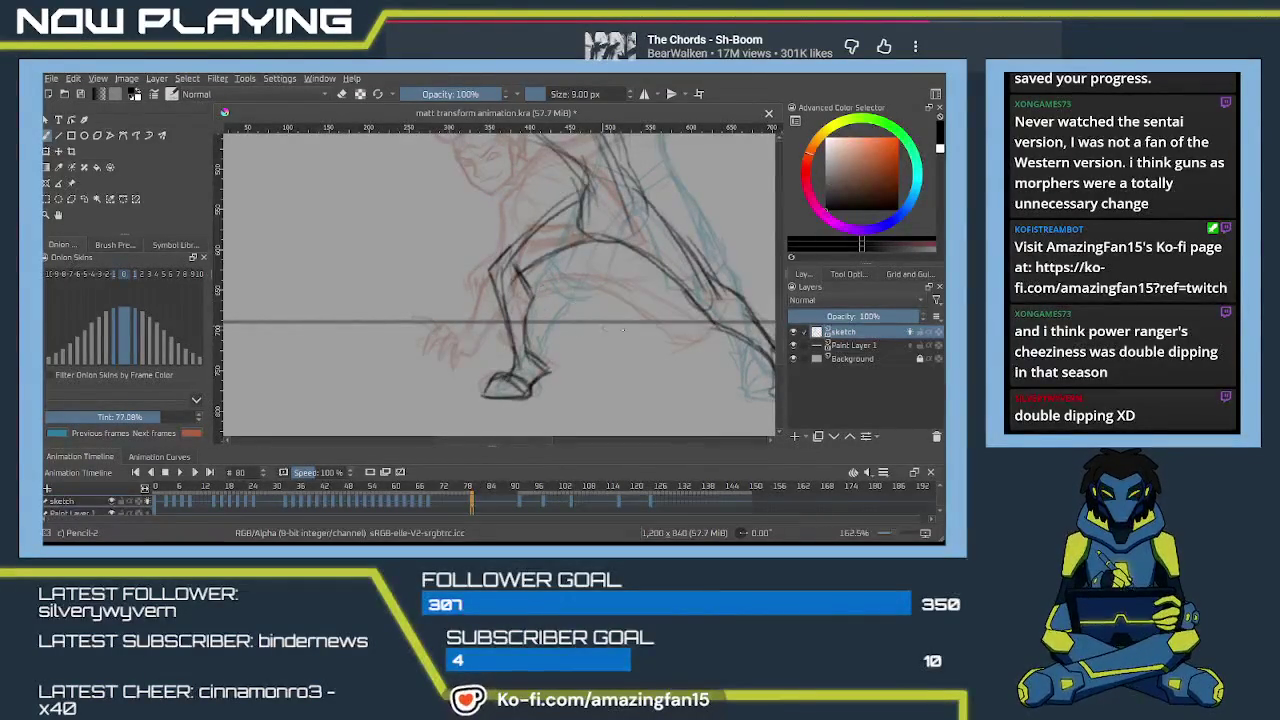
Zoom and pan in, then sketch pencil strokes along the upper-left back curve.
{"action": "scroll", "coordinate": [565, 360], "scroll_direction": "up", "scroll_amount": 2}
{"action": "scroll", "coordinate": [558, 346], "scroll_direction": "up", "scroll_amount": 3}
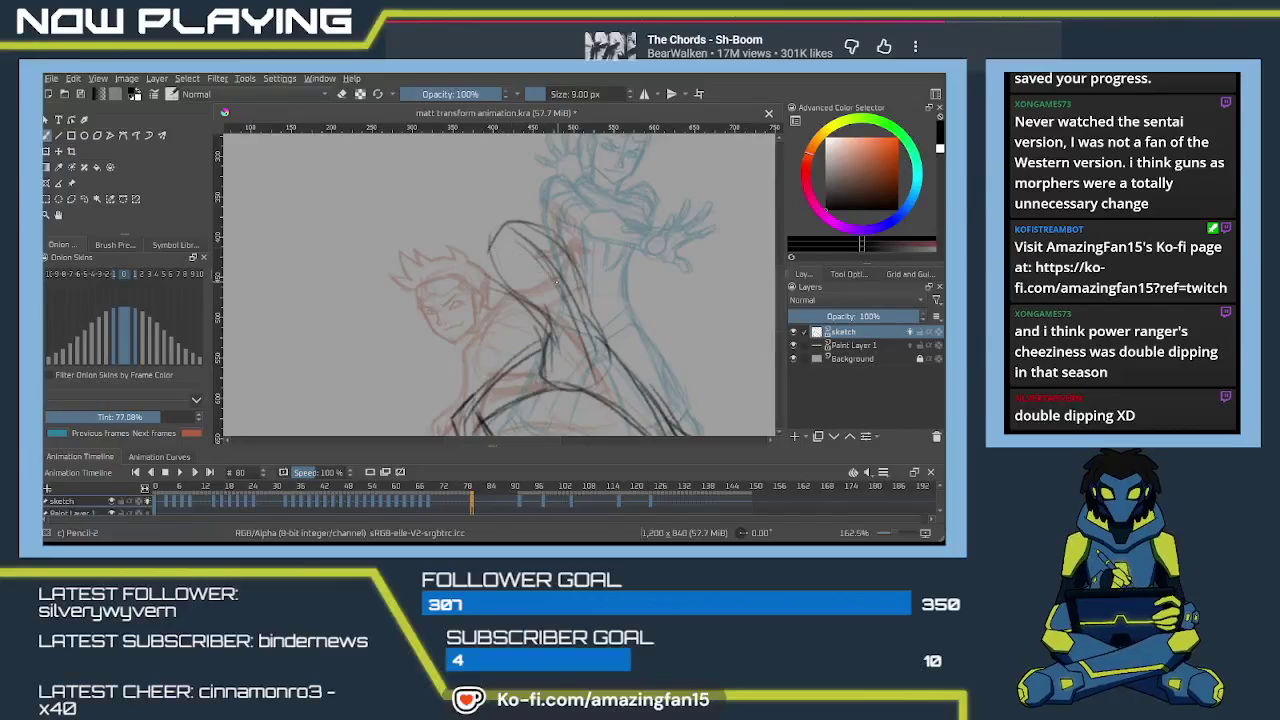
{"action": "left_click_drag", "start_coordinate": [556, 282], "coordinate": [532, 316]}
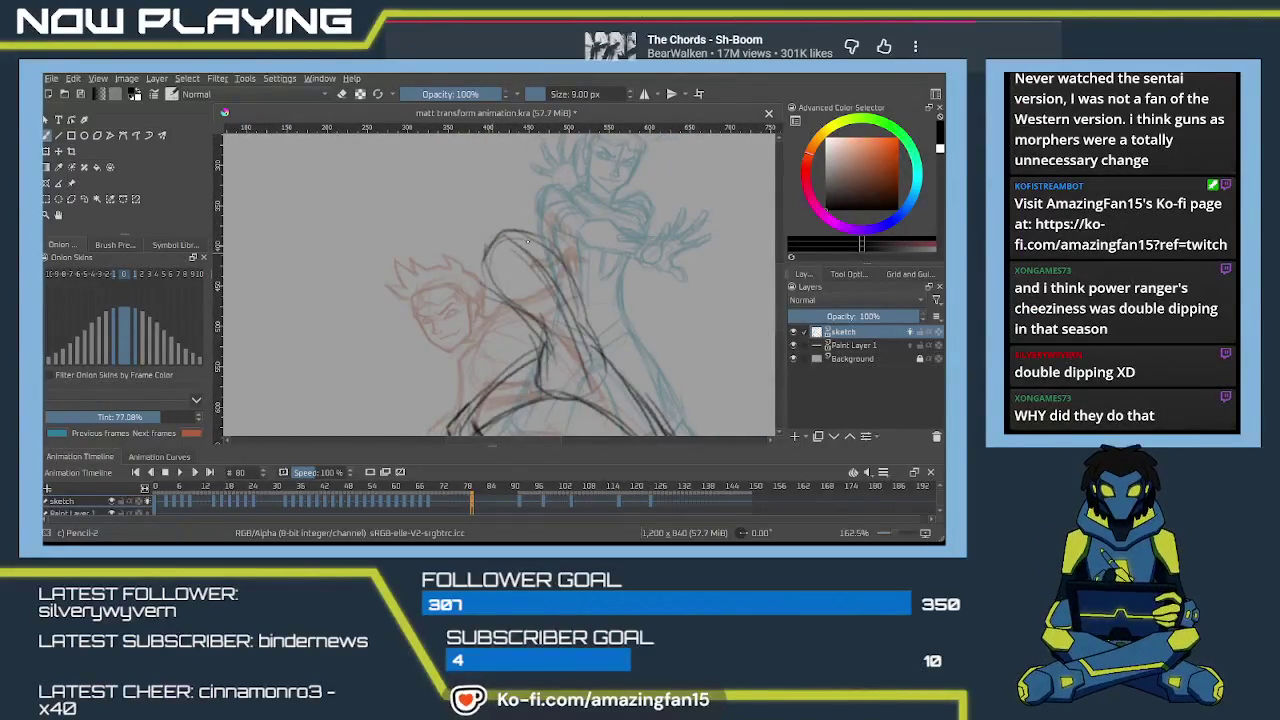
{"action": "left_click_drag", "start_coordinate": [494, 237], "coordinate": [482, 255]}
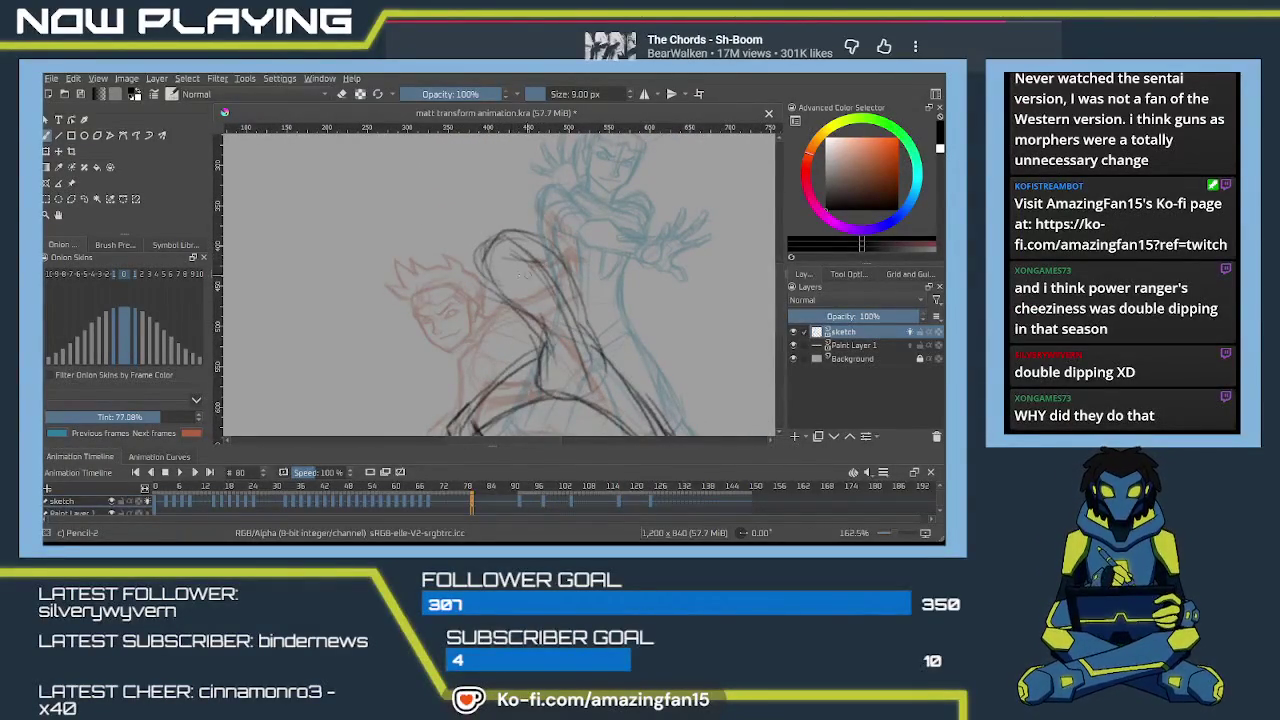
{"action": "left_click_drag", "start_coordinate": [516, 238], "coordinate": [478, 281]}
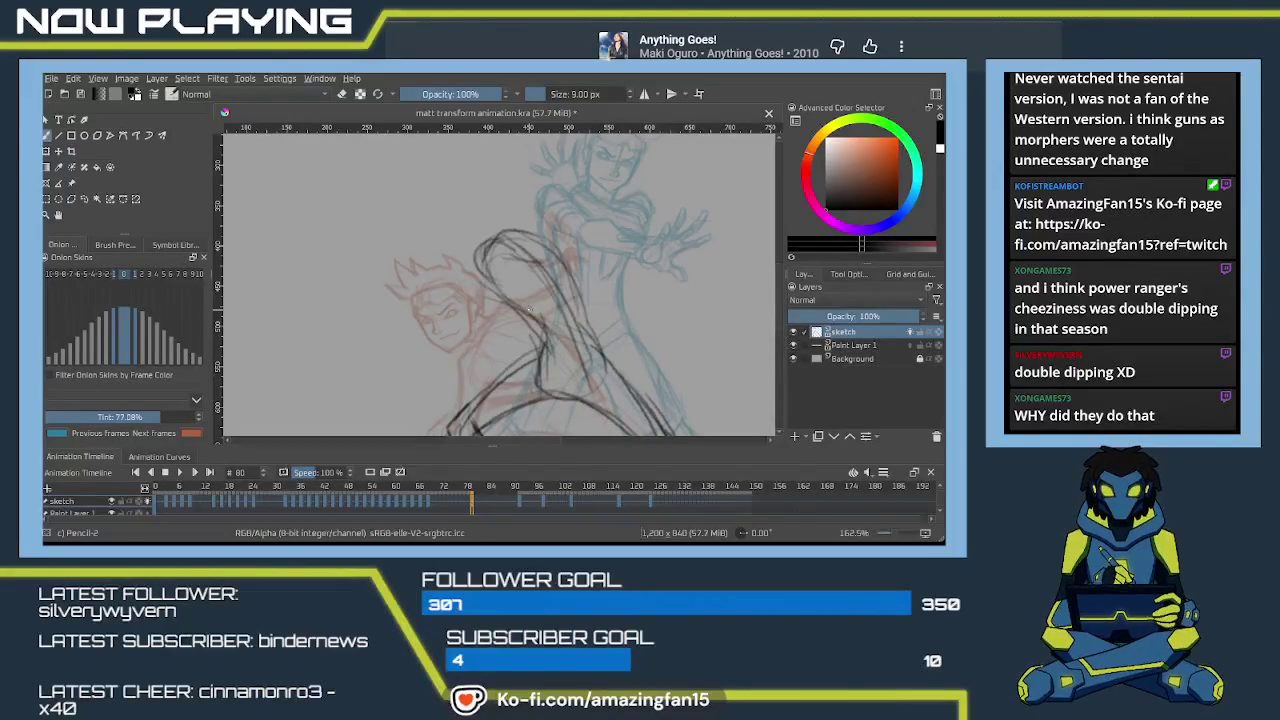
Draw the figure's neck line and two rough torso strokes.
{"action": "scroll", "coordinate": [540, 318], "scroll_direction": "up", "scroll_amount": 1}
{"action": "scroll", "coordinate": [570, 330], "scroll_direction": "up", "scroll_amount": 1}
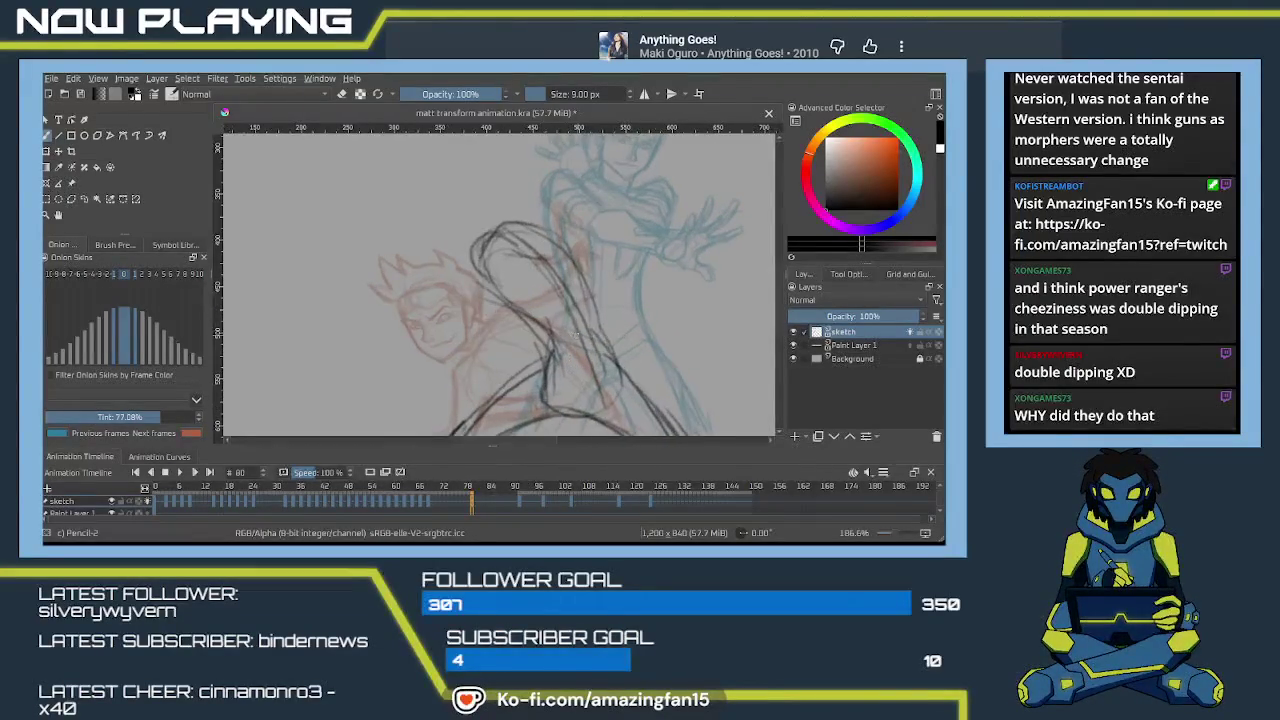
{"action": "scroll", "coordinate": [592, 381], "scroll_direction": "up", "scroll_amount": 1}
{"action": "scroll", "coordinate": [491, 281], "scroll_direction": "down", "scroll_amount": 1}
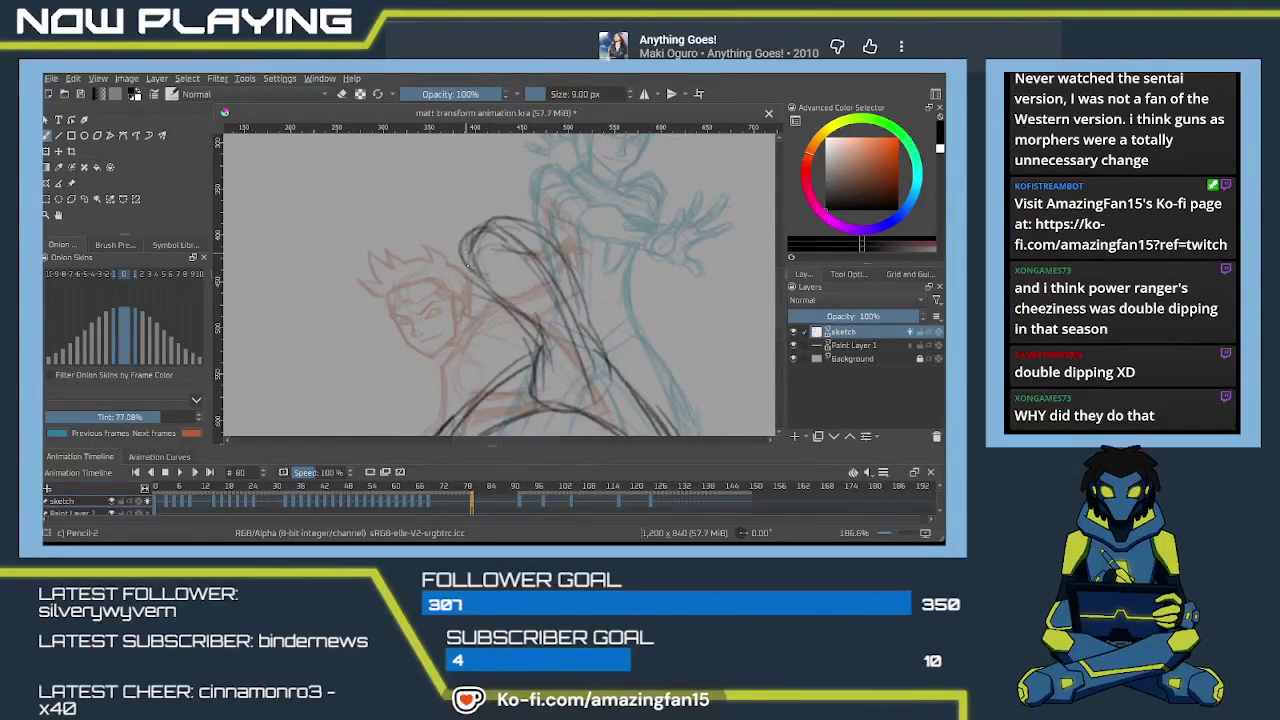
{"action": "left_click_drag", "start_coordinate": [466, 262], "coordinate": [545, 350]}
{"action": "left_click_drag", "start_coordinate": [503, 308], "coordinate": [530, 320]}
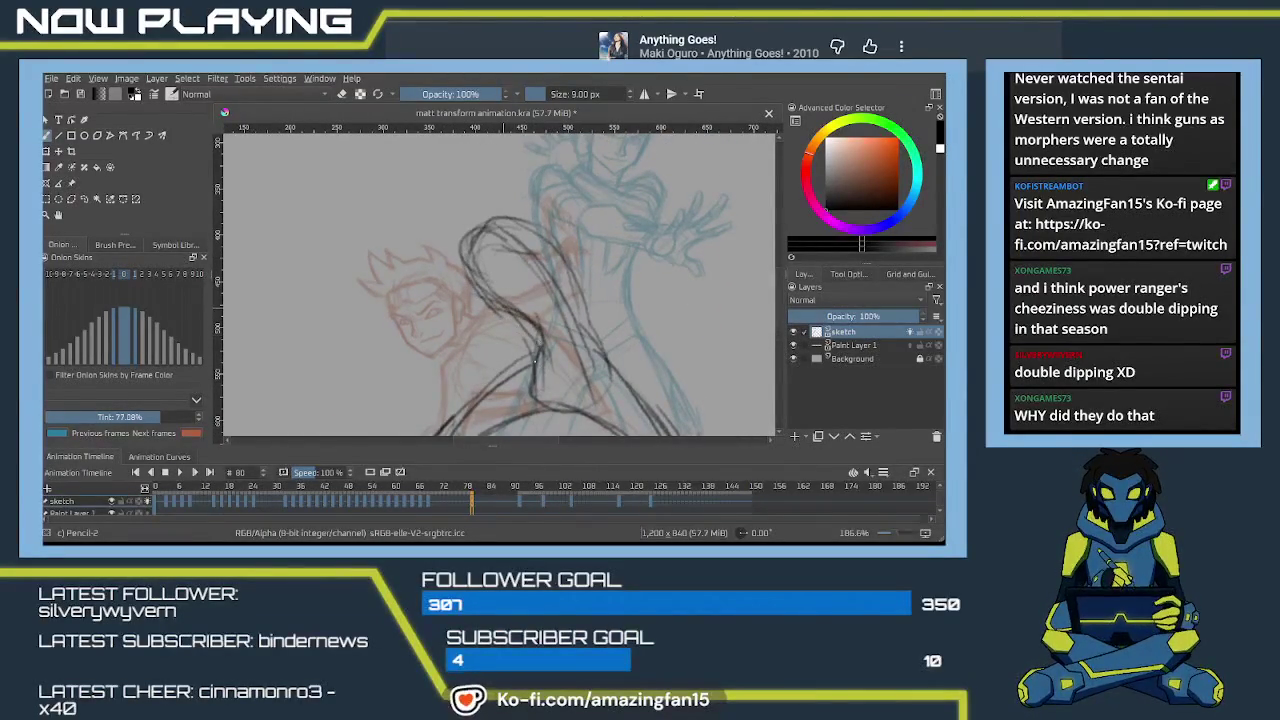
{"action": "mouse_move", "coordinate": [536, 364]}
{"action": "left_mouse_down"}
{"action": "mouse_move", "coordinate": [535, 330]}
{"action": "mouse_move", "coordinate": [500, 325]}
{"action": "mouse_move", "coordinate": [486, 349]}
{"action": "mouse_move", "coordinate": [420, 385]}
{"action": "mouse_move", "coordinate": [460, 370]}
{"action": "mouse_move", "coordinate": [430, 340]}
{"action": "mouse_move", "coordinate": [412, 245]}
{"action": "left_mouse_up"}
Erase the rough upper arm and shoulder lines and redraw two arm strokes running down-left.
{"action": "key", "text": "e"}
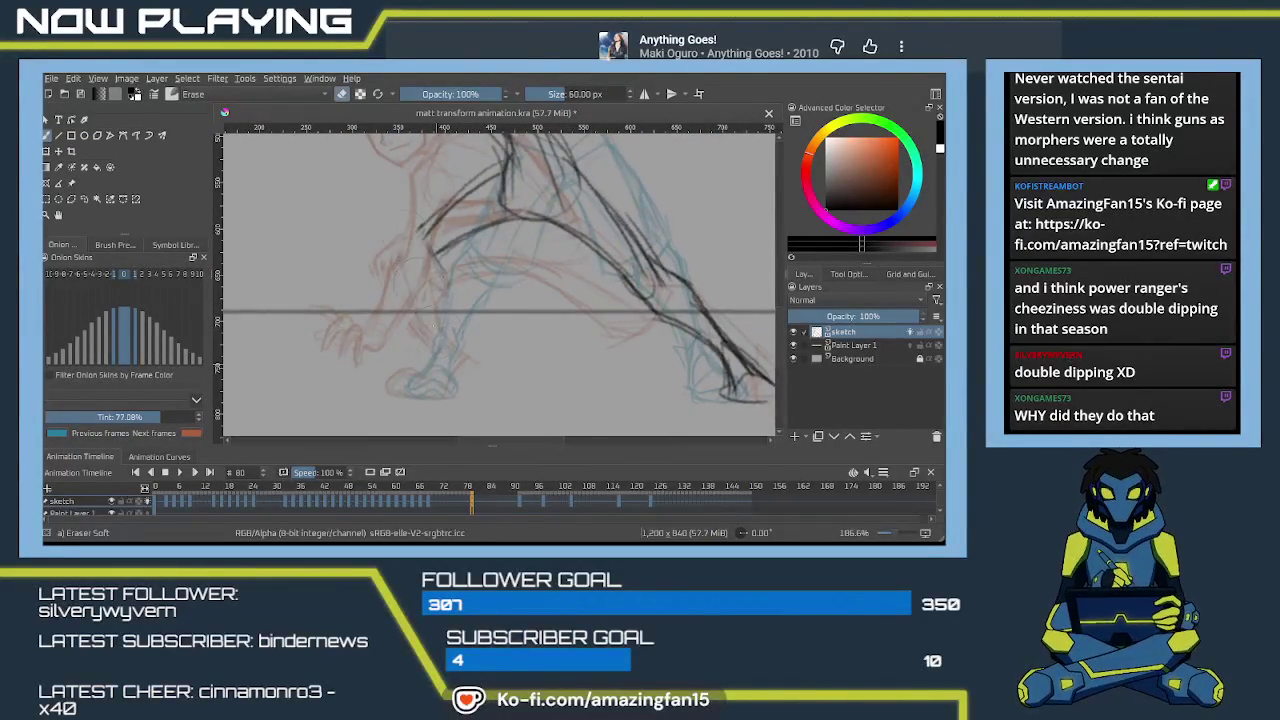
{"action": "left_click_drag", "start_coordinate": [455, 203], "coordinate": [407, 287]}
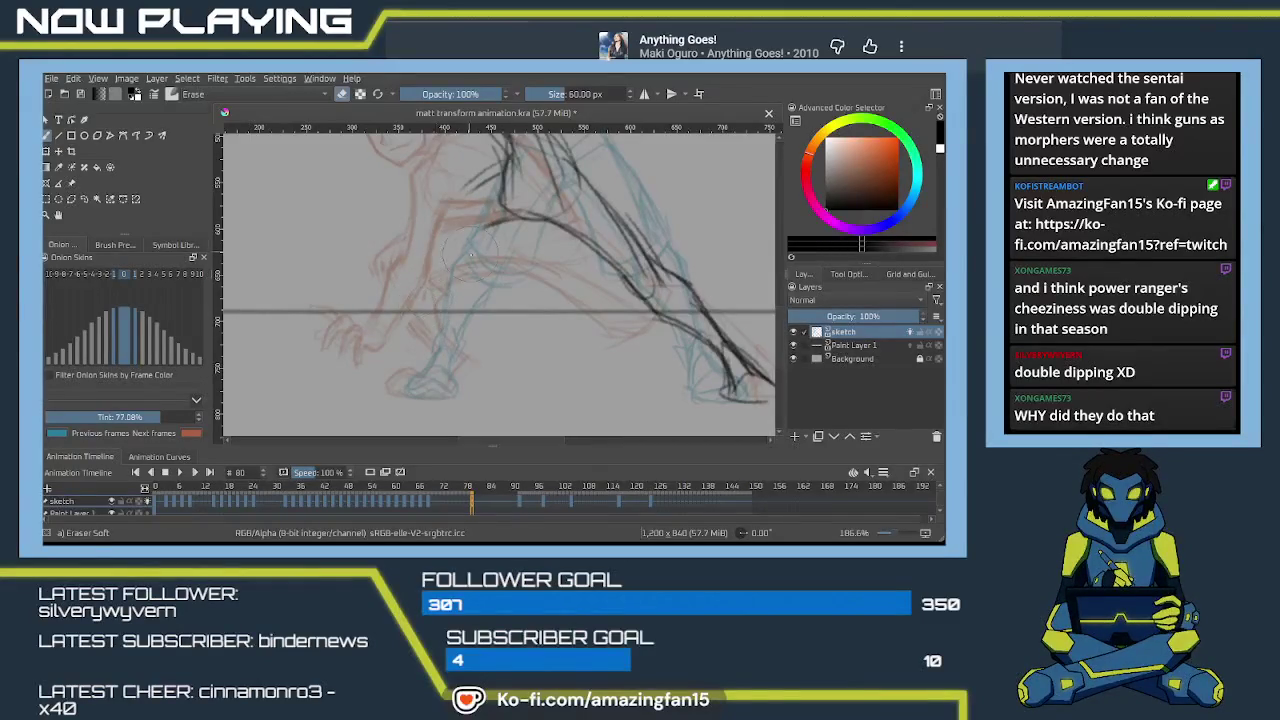
{"action": "key", "text": "e"}
{"action": "scroll", "coordinate": [472, 254], "scroll_direction": "up", "scroll_amount": 2}
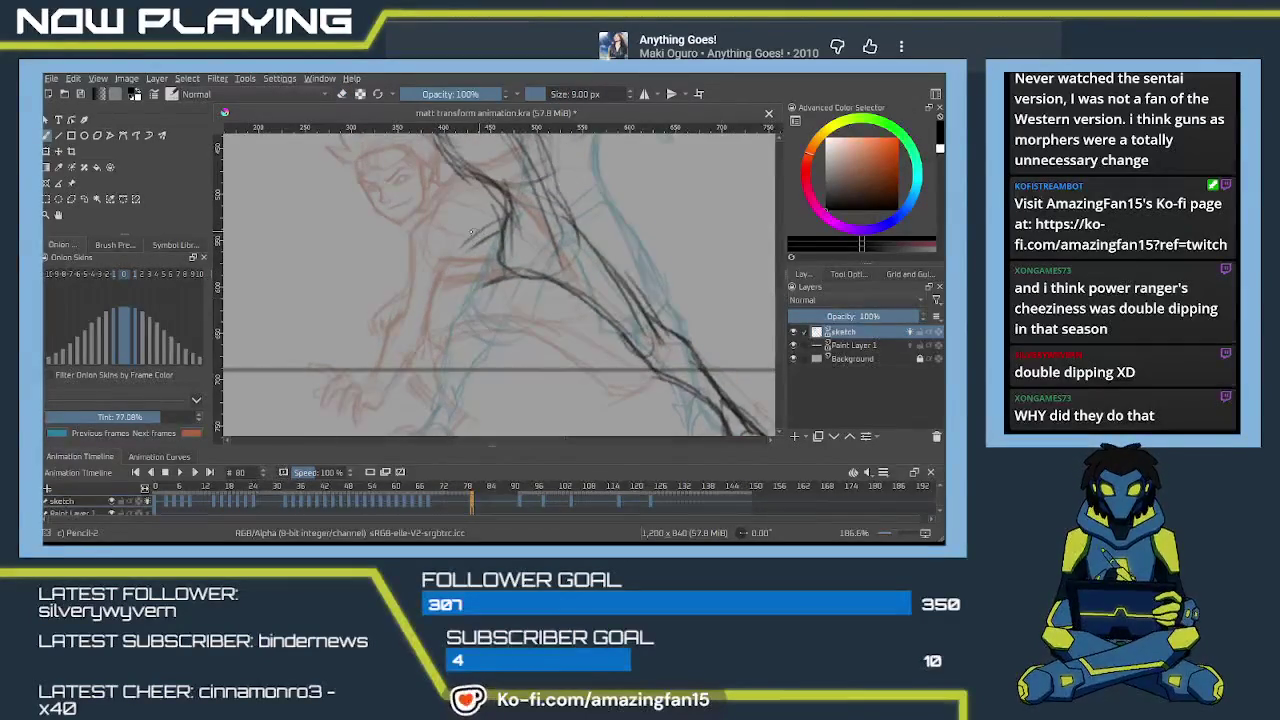
{"action": "left_click_drag", "start_coordinate": [472, 232], "coordinate": [418, 270]}
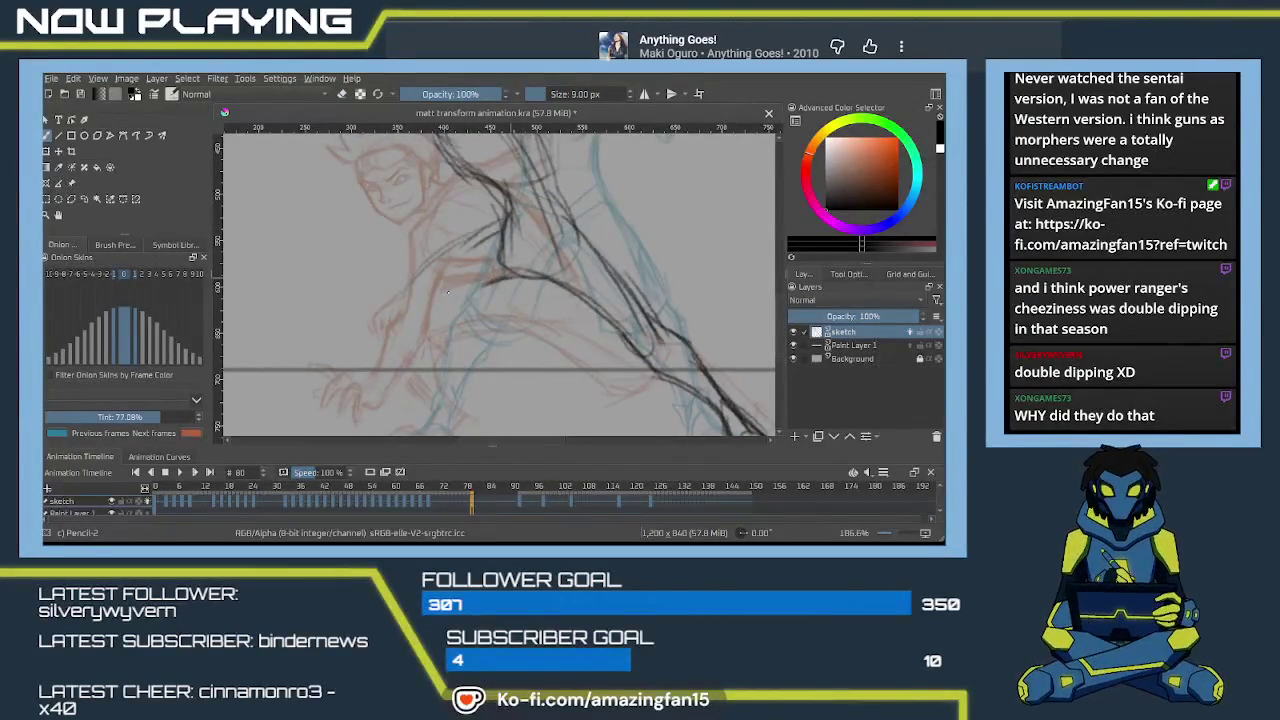
{"action": "left_click_drag", "start_coordinate": [502, 225], "coordinate": [413, 279]}
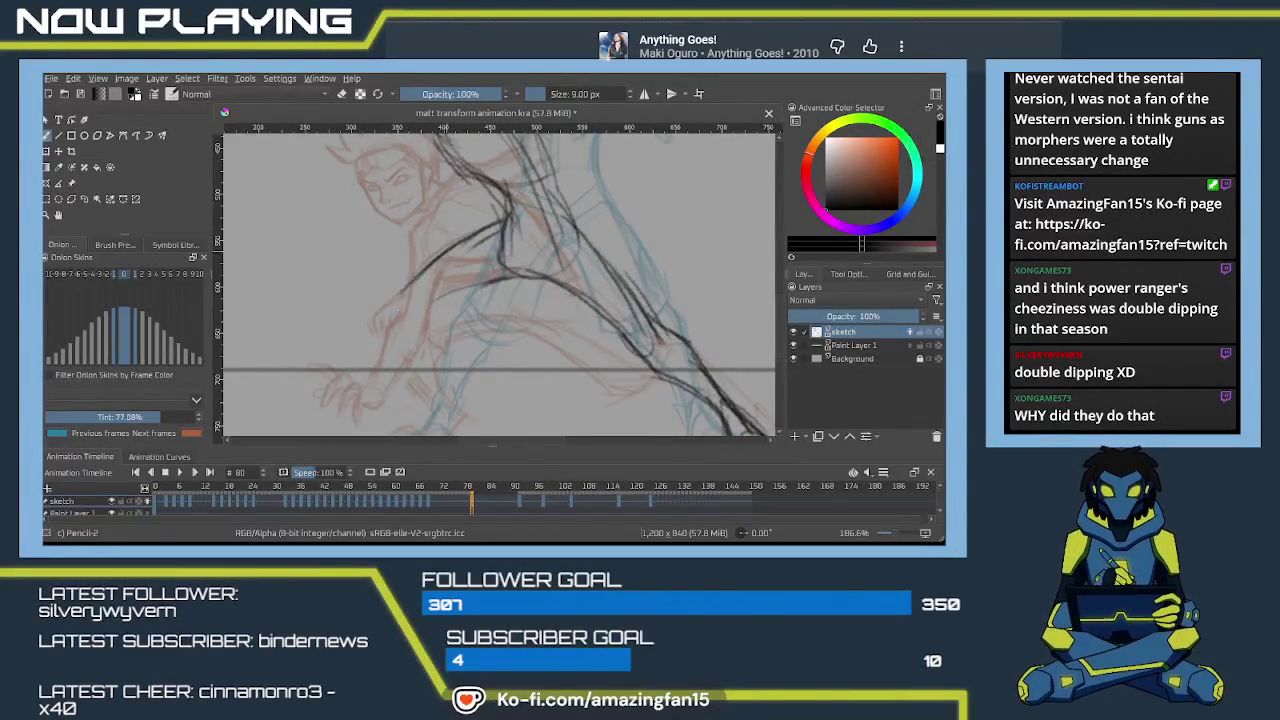
Sketch the front leg, its lower leg line and the bottom of the foot.
{"action": "scroll", "coordinate": [440, 252], "scroll_direction": "down", "scroll_amount": 1}
{"action": "scroll", "coordinate": [410, 258], "scroll_direction": "down", "scroll_amount": 1}
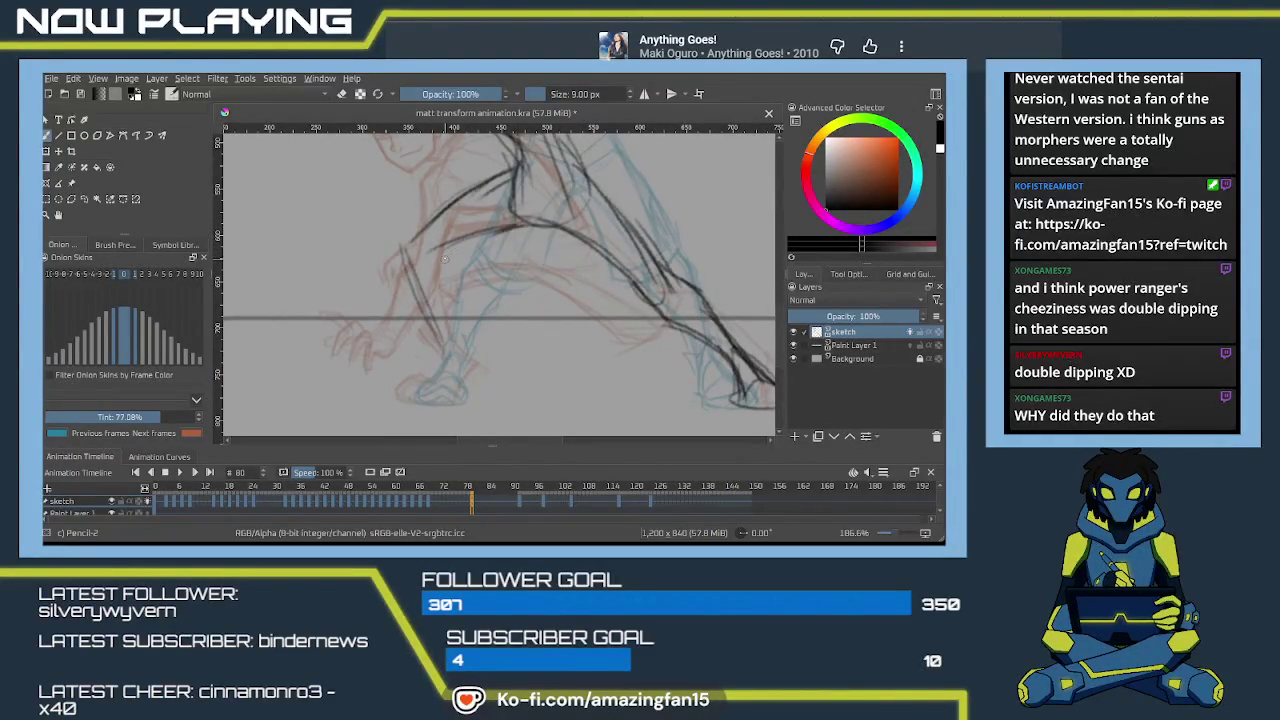
{"action": "left_click_drag", "start_coordinate": [448, 280], "coordinate": [455, 344]}
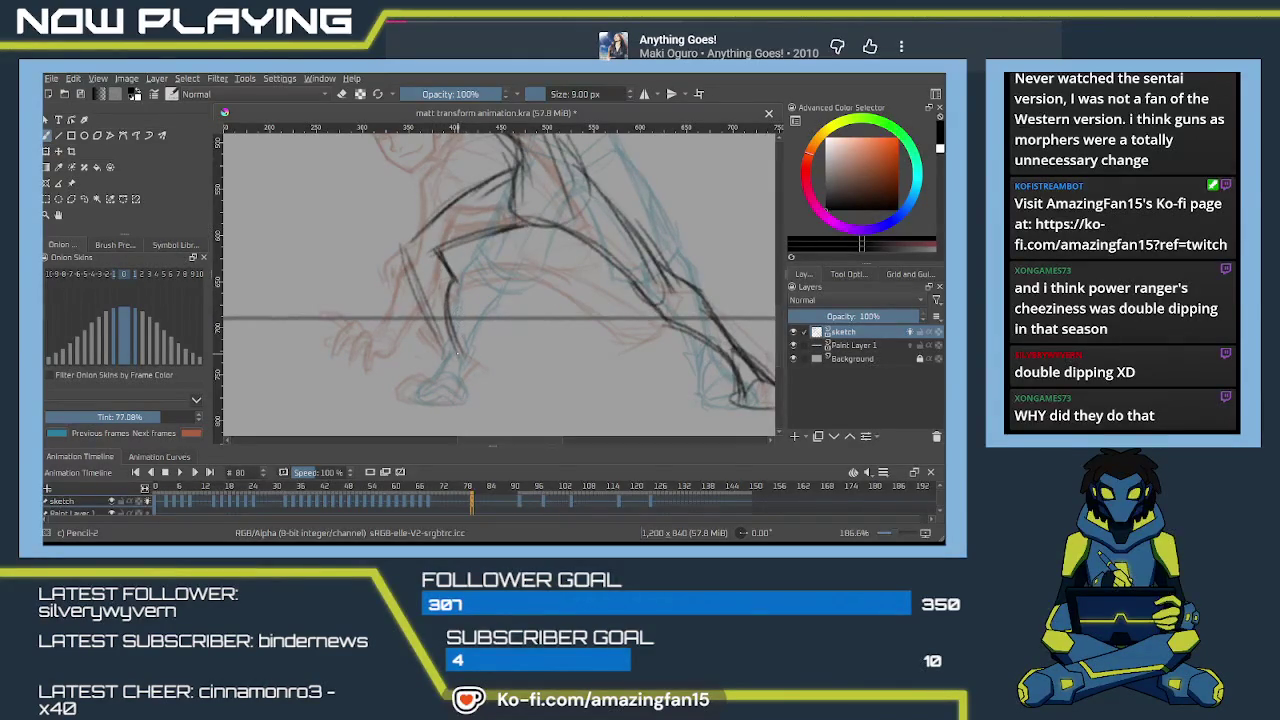
{"action": "left_click_drag", "start_coordinate": [456, 338], "coordinate": [470, 370]}
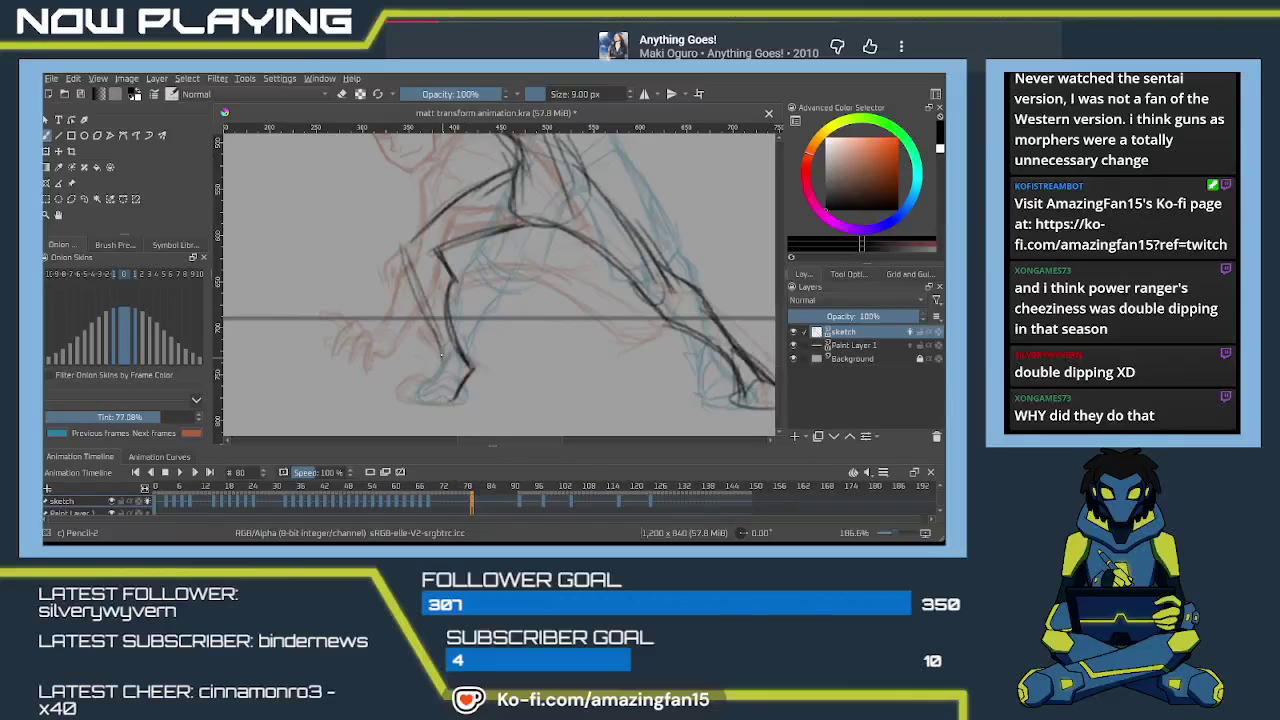
{"action": "mouse_move", "coordinate": [441, 354]}
{"action": "left_mouse_down"}
{"action": "mouse_move", "coordinate": [428, 380]}
{"action": "mouse_move", "coordinate": [450, 388]}
{"action": "left_mouse_up"}
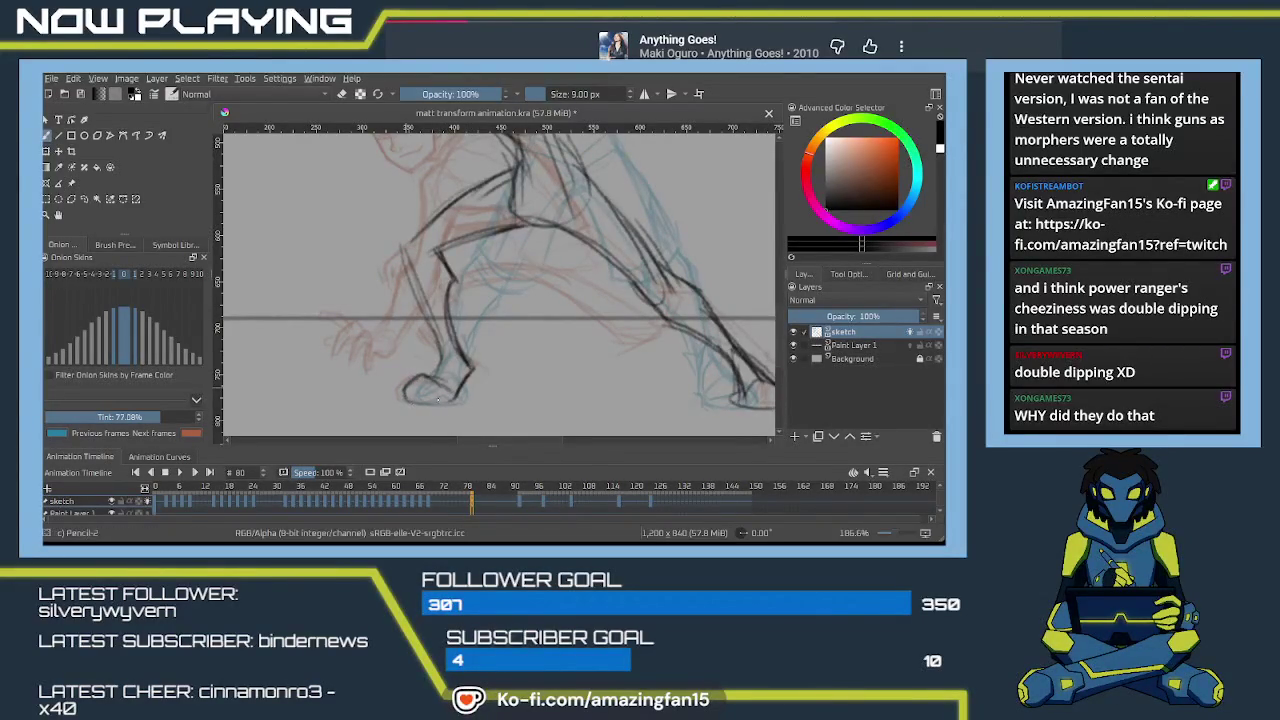
{"action": "mouse_move", "coordinate": [404, 386]}
{"action": "left_mouse_down"}
{"action": "mouse_move", "coordinate": [457, 394]}
{"action": "mouse_move", "coordinate": [476, 350]}
{"action": "left_mouse_up"}
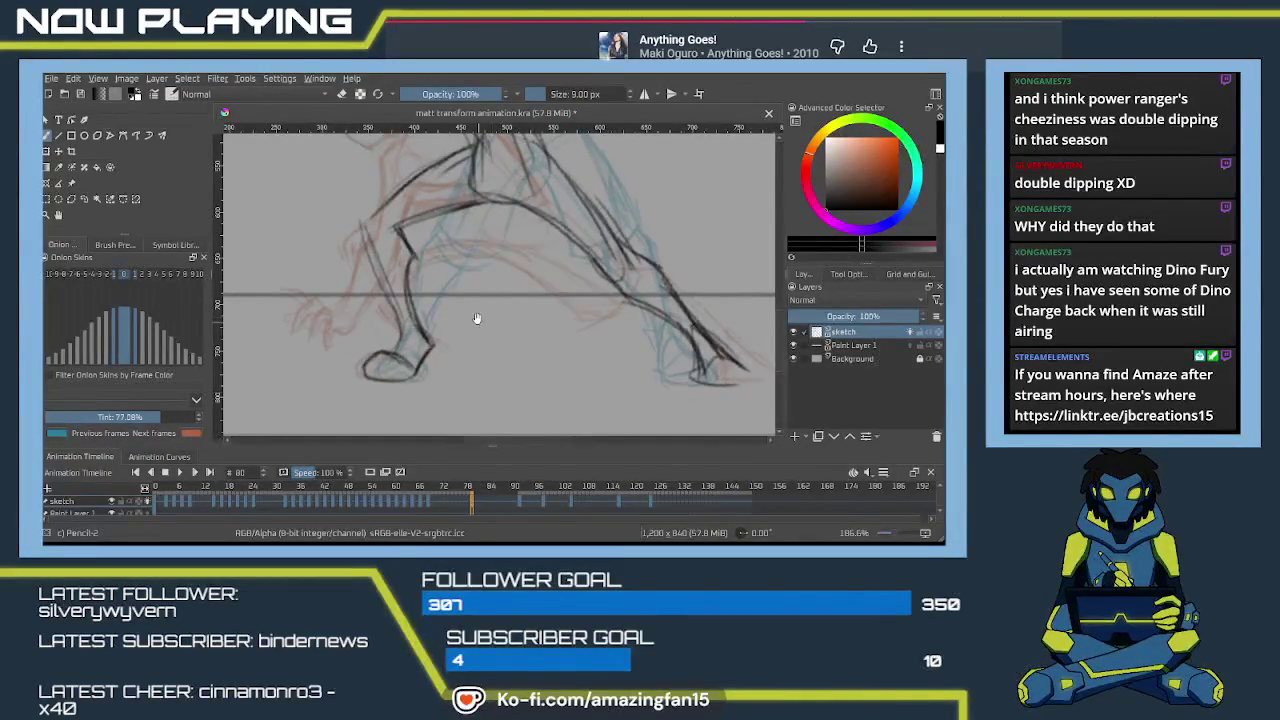
Pan the canvas up to show the figure's head and shoulders.
{"action": "left_click_drag", "start_coordinate": [456, 243], "coordinate": [498, 395]}
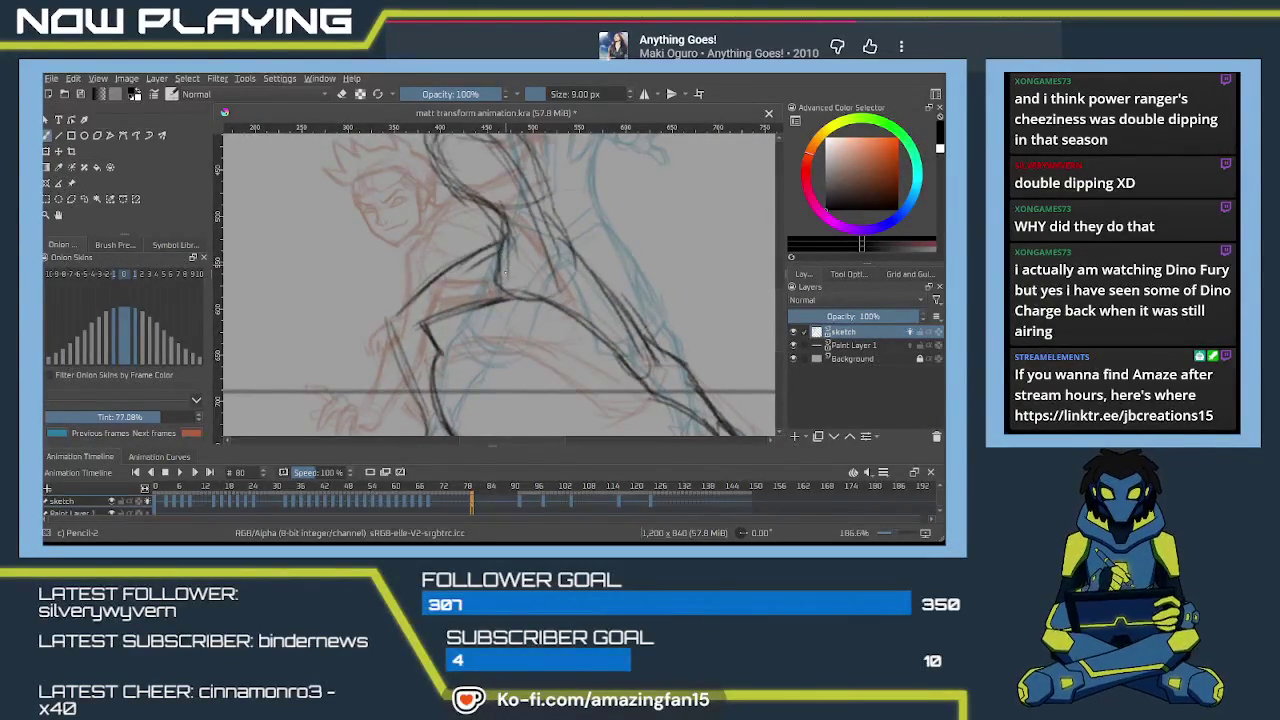
{"action": "left_click_drag", "start_coordinate": [505, 270], "coordinate": [483, 390]}
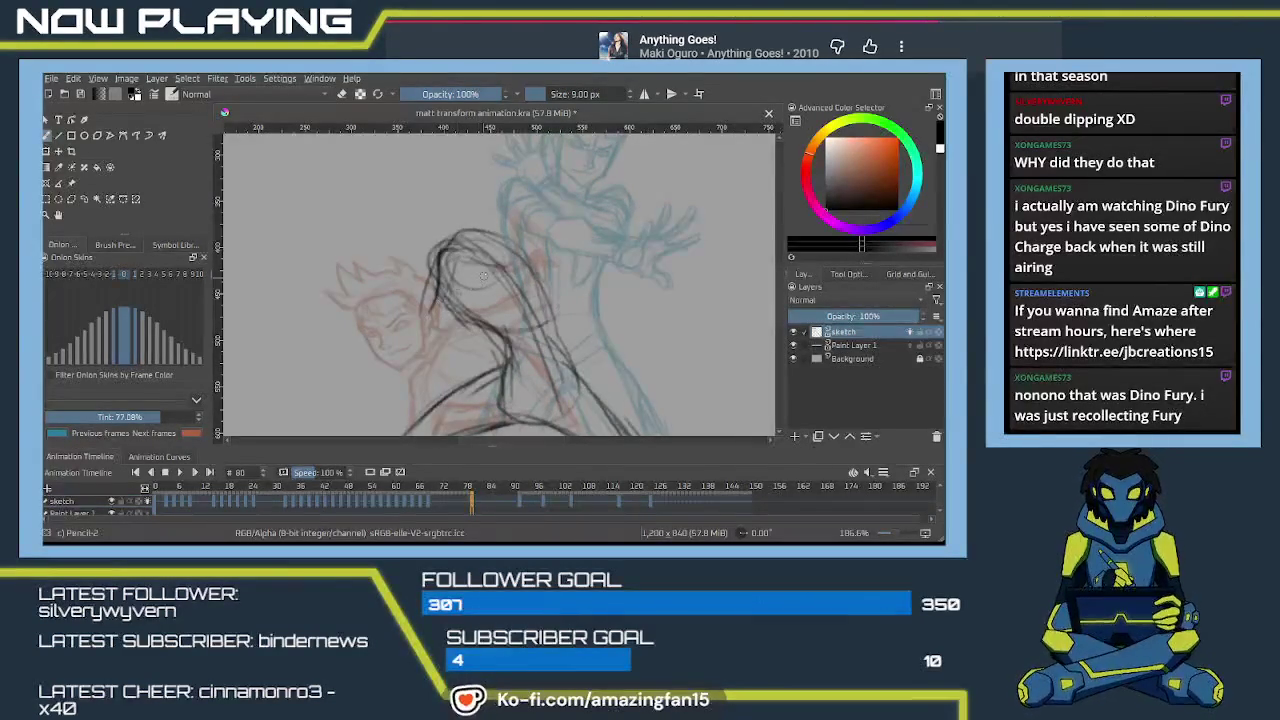
Undo the stroke across the face, then redraw the head outline and shoulder lines.
{"action": "left_click_drag", "start_coordinate": [480, 310], "coordinate": [438, 275]}
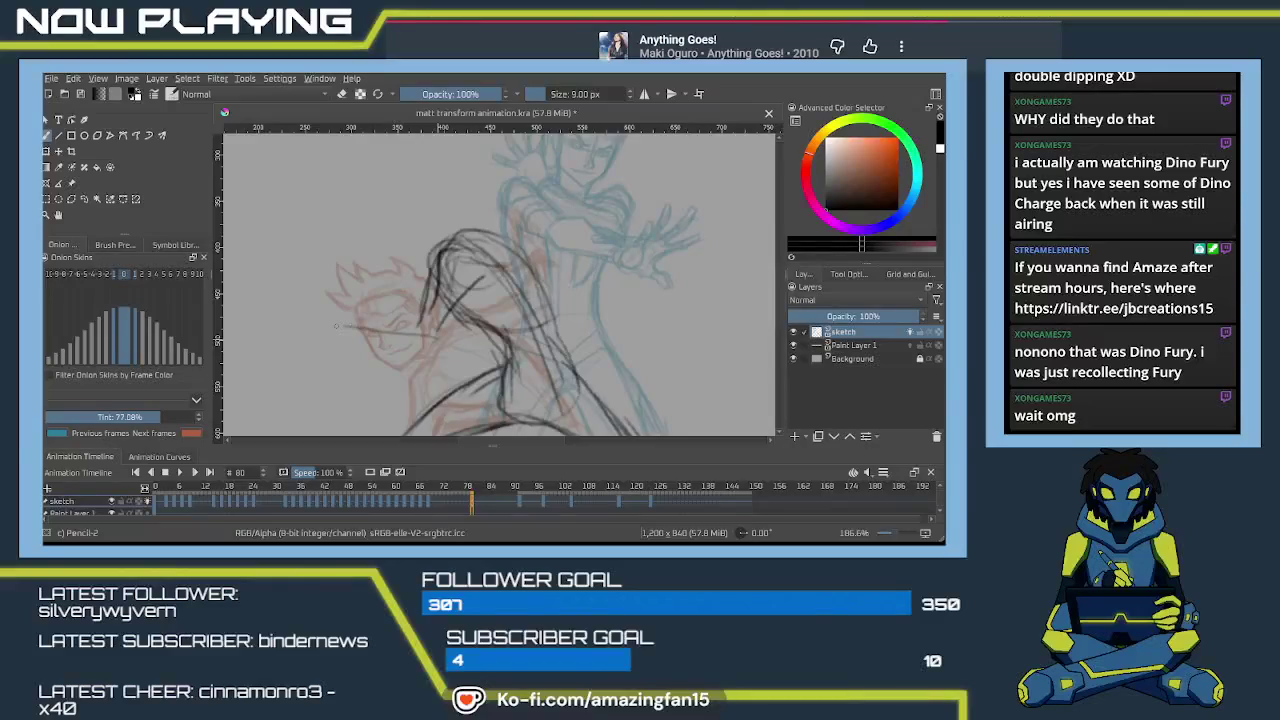
{"action": "mouse_move", "coordinate": [458, 344]}
{"action": "left_mouse_down"}
{"action": "mouse_move", "coordinate": [476, 383]}
{"action": "mouse_move", "coordinate": [467, 408]}
{"action": "left_mouse_up"}
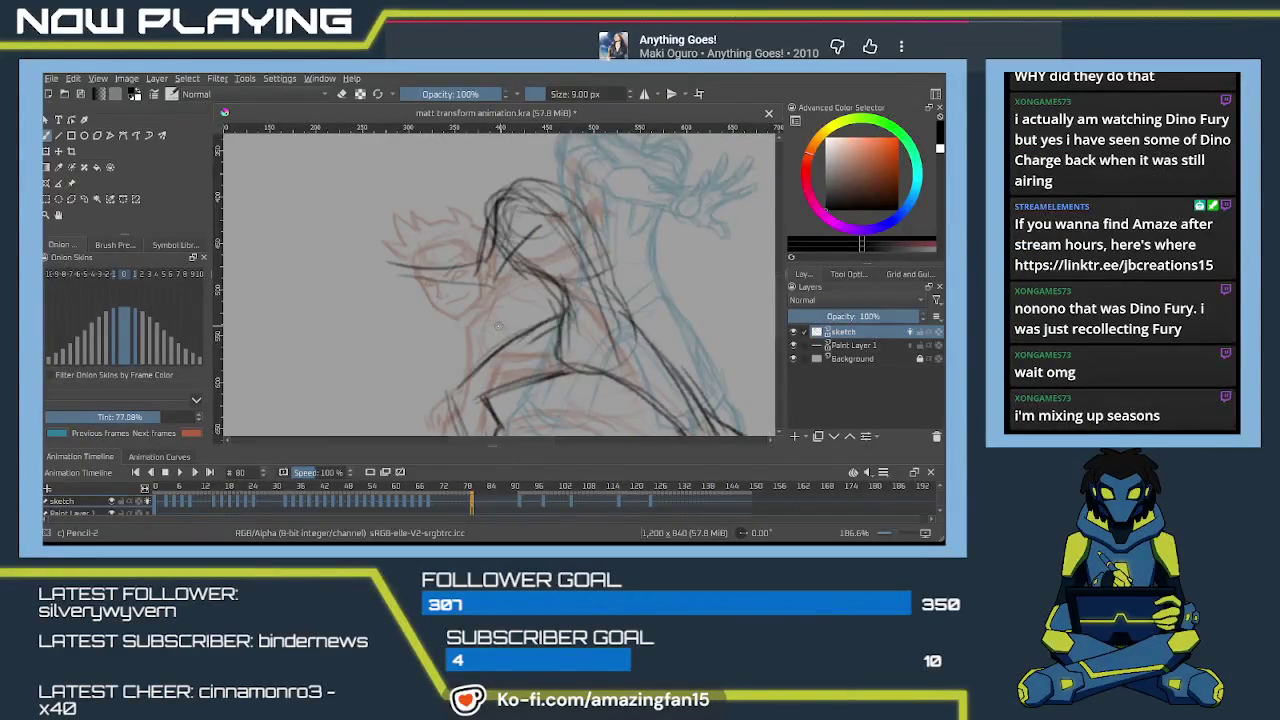
{"action": "key", "text": "ctrl+z"}
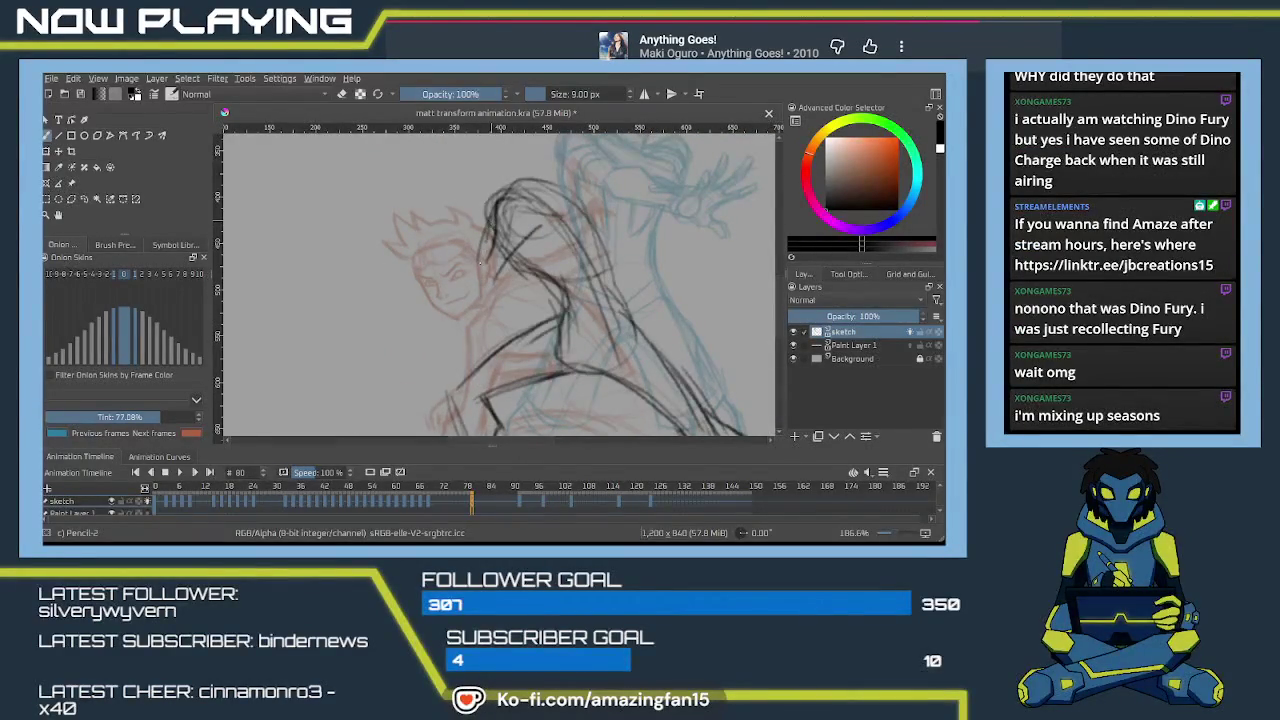
{"action": "mouse_move", "coordinate": [499, 266]}
{"action": "left_mouse_down"}
{"action": "mouse_move", "coordinate": [486, 308]}
{"action": "mouse_move", "coordinate": [488, 272]}
{"action": "mouse_move", "coordinate": [468, 296]}
{"action": "left_mouse_up"}
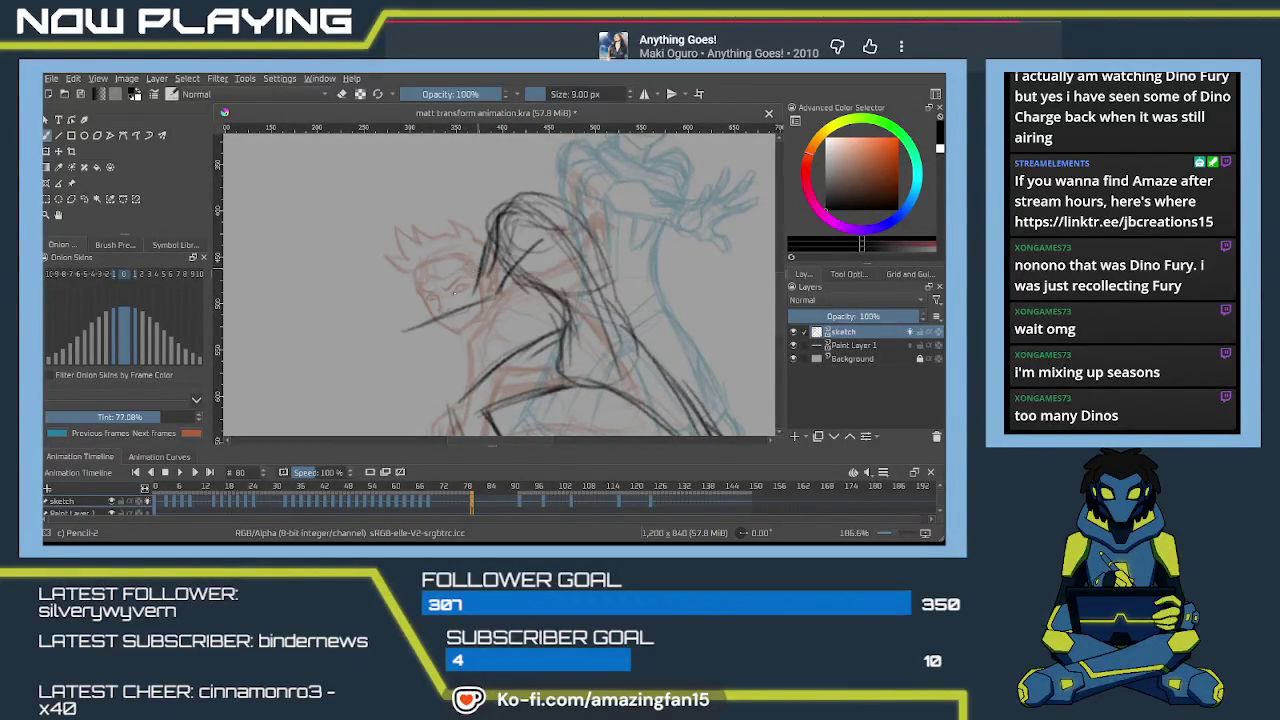
{"action": "left_click_drag", "start_coordinate": [480, 289], "coordinate": [396, 318]}
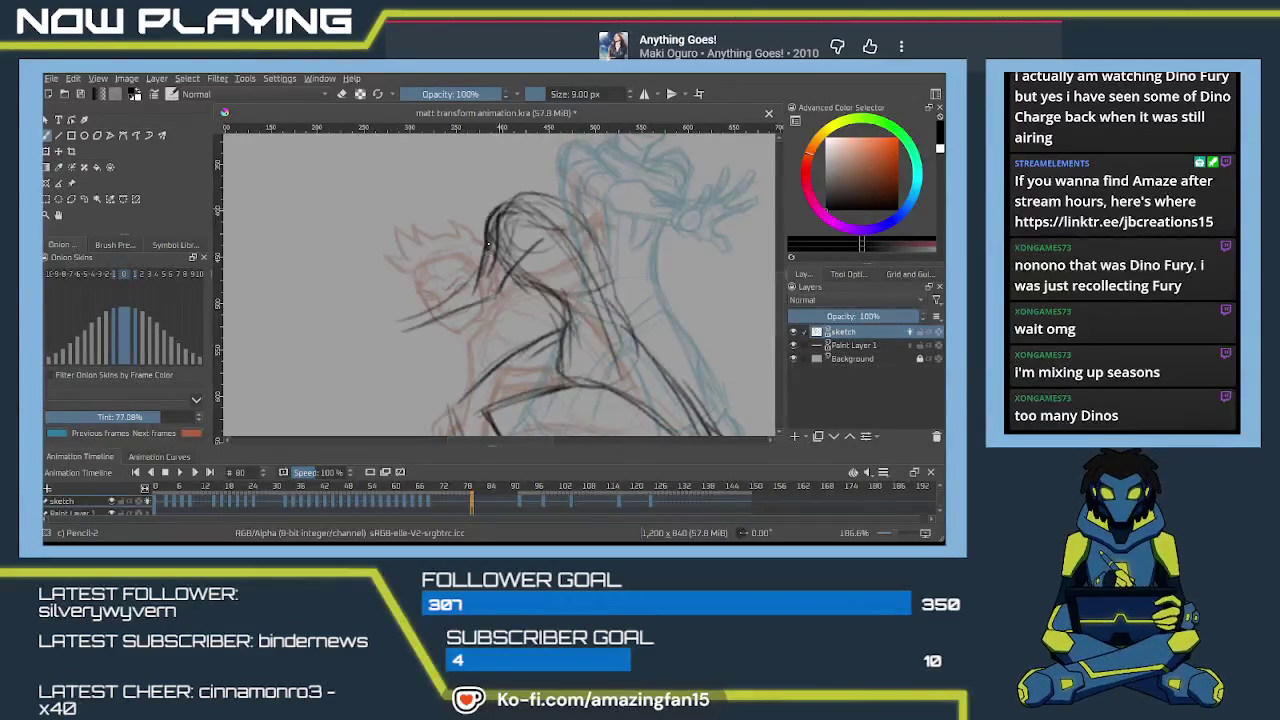
{"action": "mouse_move", "coordinate": [486, 254]}
{"action": "left_mouse_down"}
{"action": "mouse_move", "coordinate": [494, 218]}
{"action": "mouse_move", "coordinate": [496, 294]}
{"action": "mouse_move", "coordinate": [468, 296]}
{"action": "mouse_move", "coordinate": [496, 286]}
{"action": "left_mouse_up"}
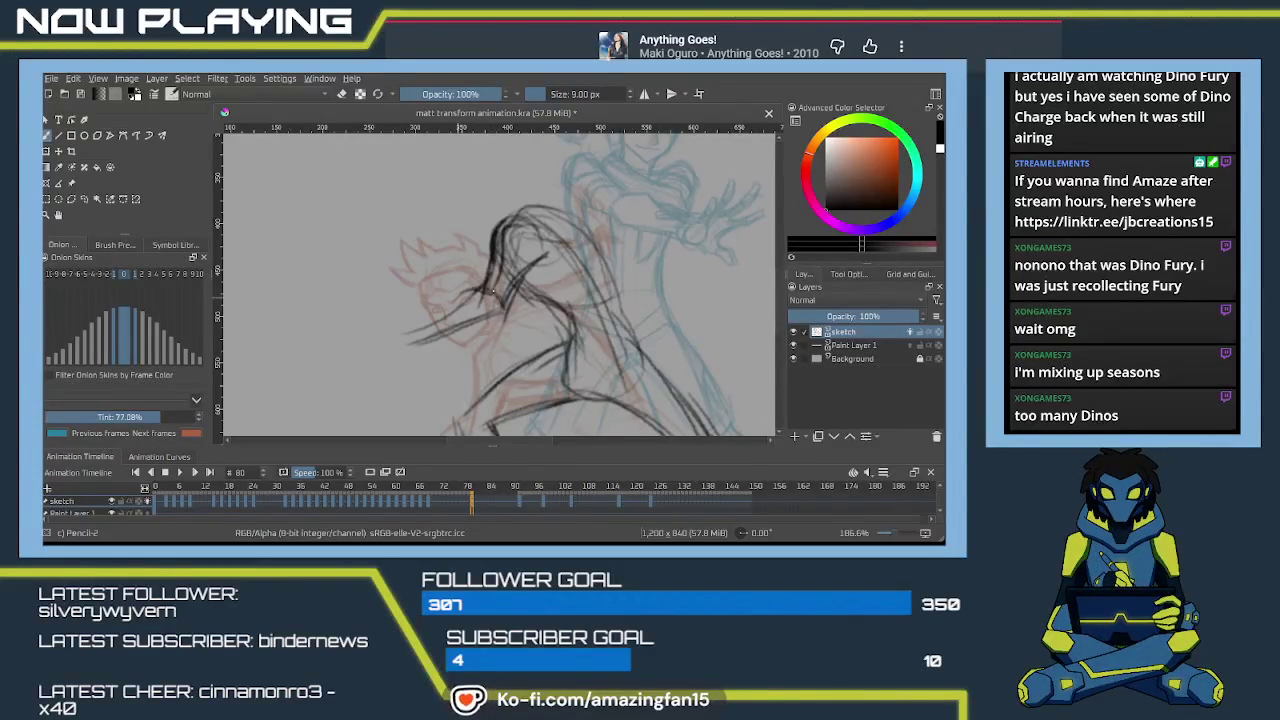
{"action": "left_click_drag", "start_coordinate": [434, 318], "coordinate": [463, 292]}
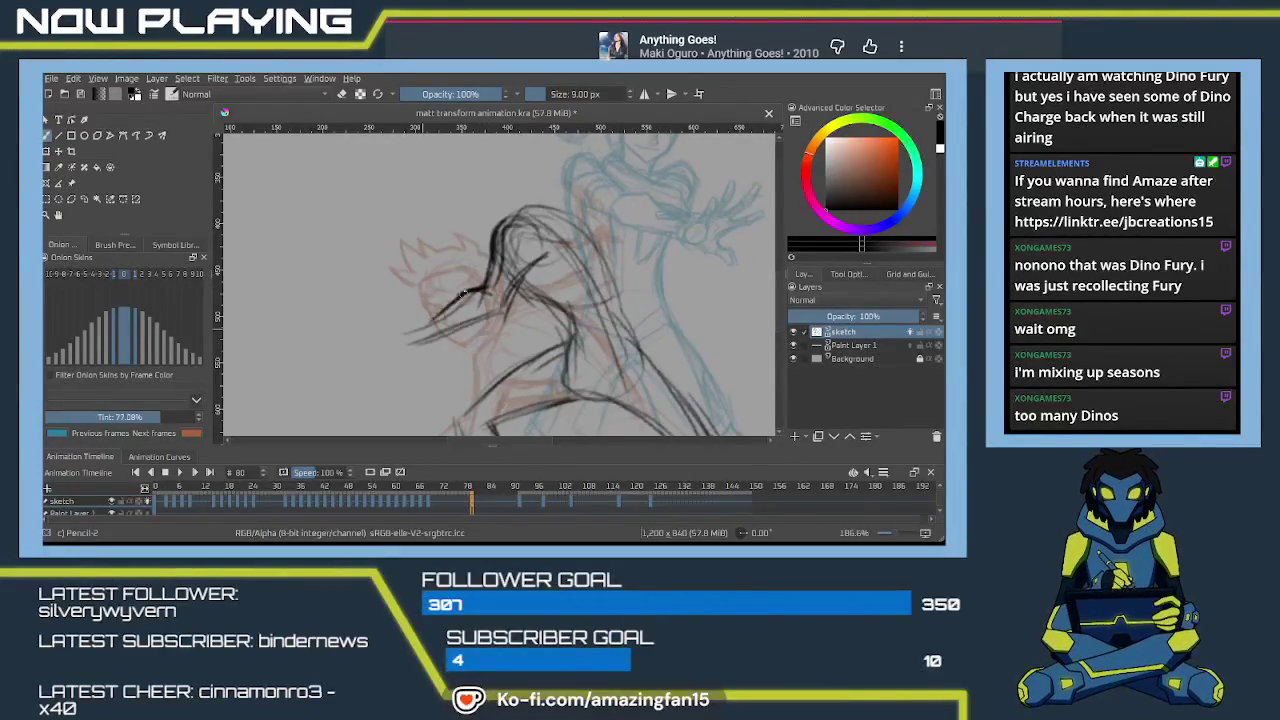
{"action": "left_click_drag", "start_coordinate": [410, 350], "coordinate": [579, 283]}
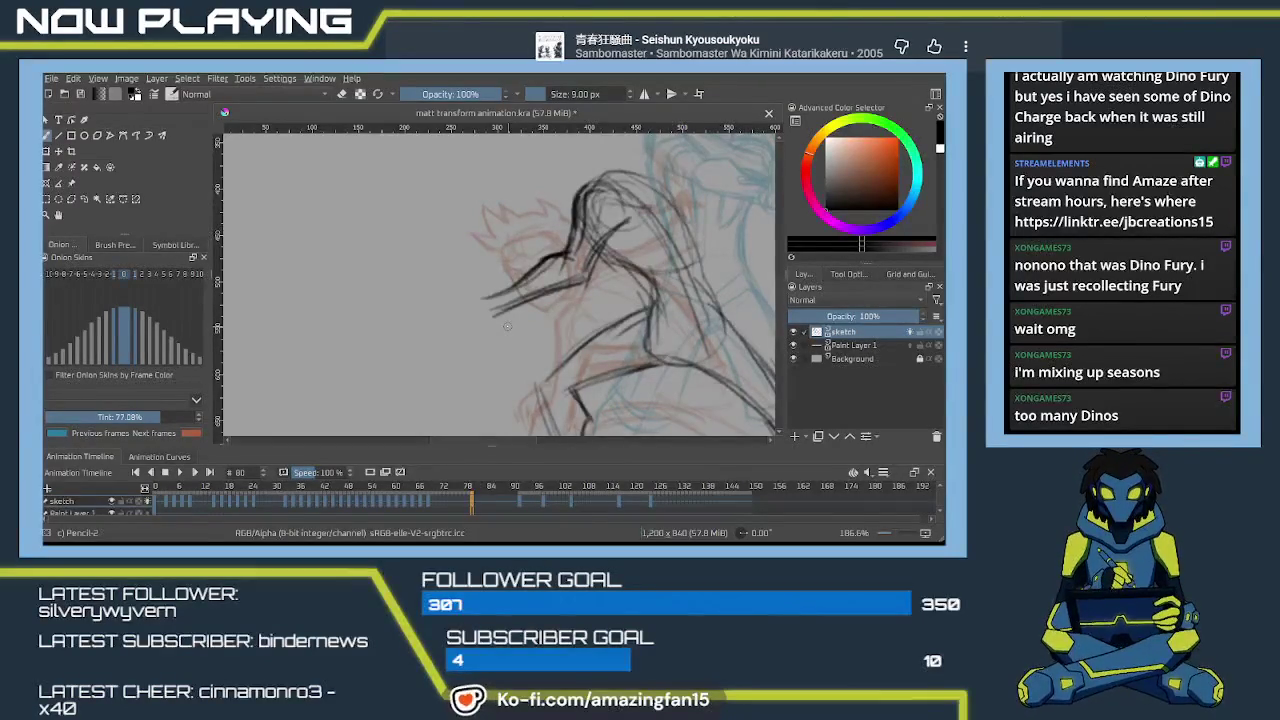
Extend the arm line leftward, redoing its misplaced tip and carrying it toward the hand.
{"action": "left_click_drag", "start_coordinate": [690, 346], "coordinate": [560, 441]}
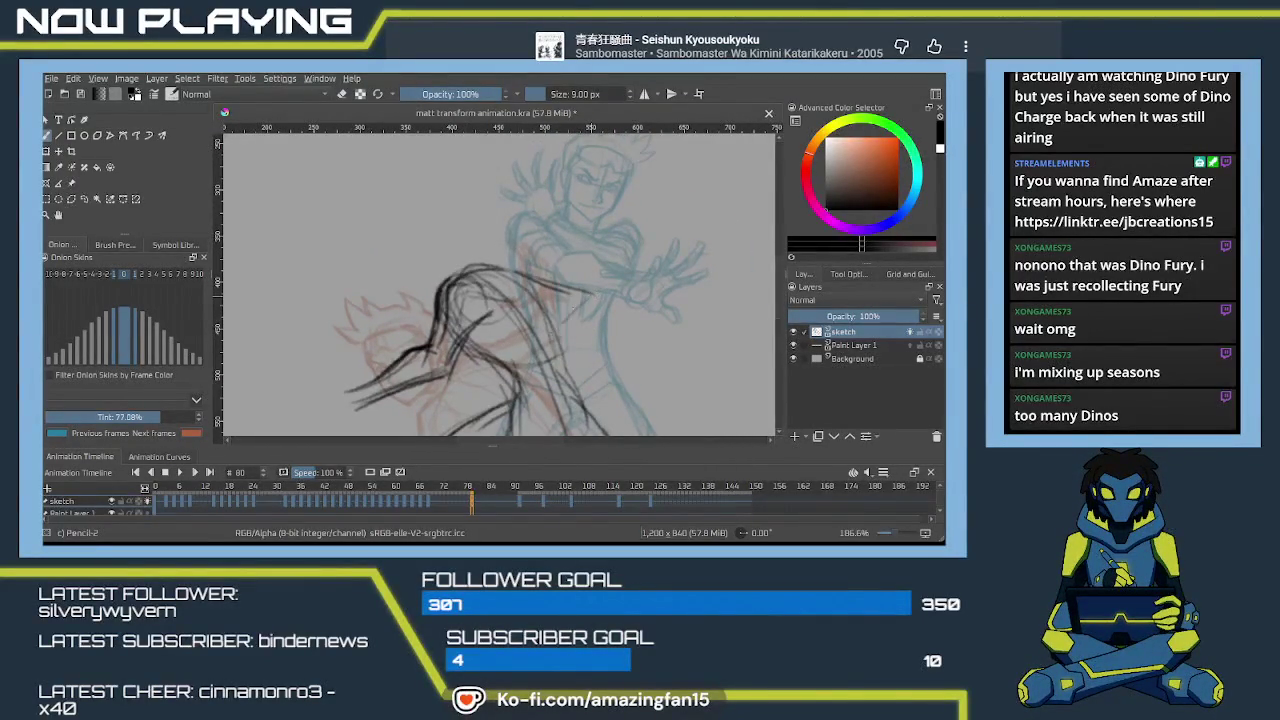
{"action": "left_click_drag", "start_coordinate": [550, 338], "coordinate": [655, 283]}
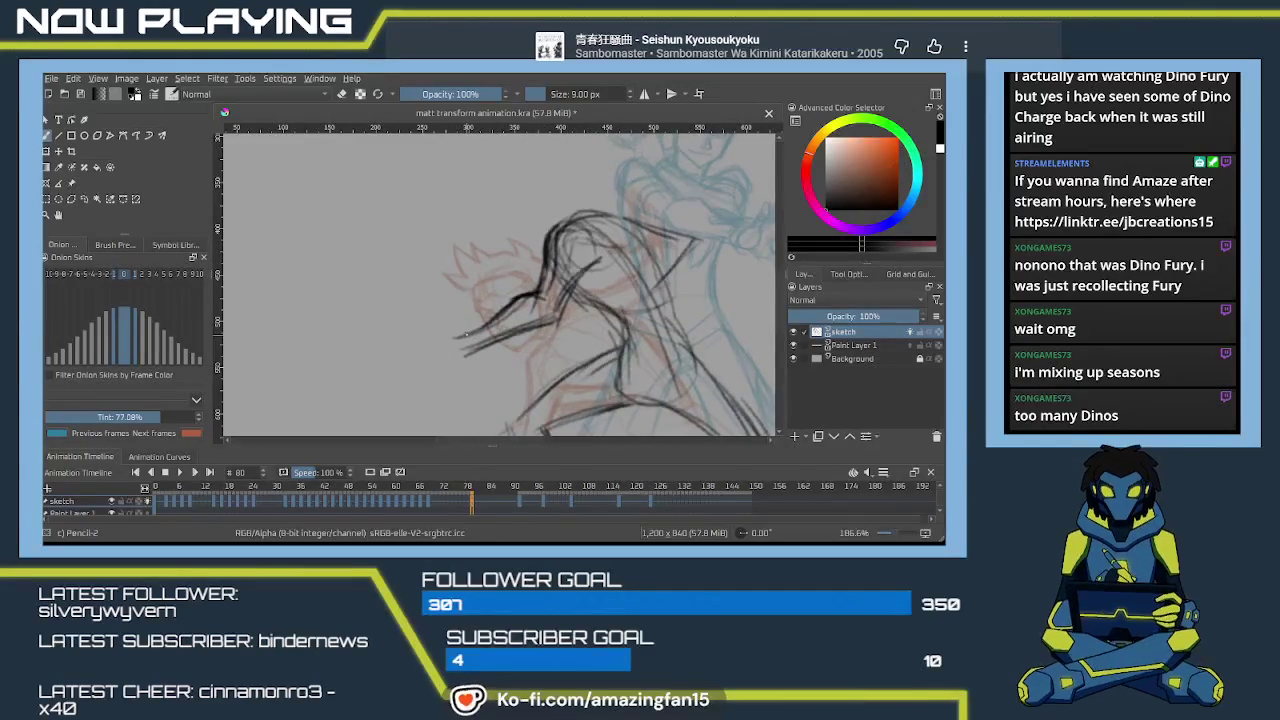
{"action": "mouse_move", "coordinate": [468, 340]}
{"action": "left_mouse_down"}
{"action": "mouse_move", "coordinate": [421, 331]}
{"action": "mouse_move", "coordinate": [480, 279]}
{"action": "left_mouse_up"}
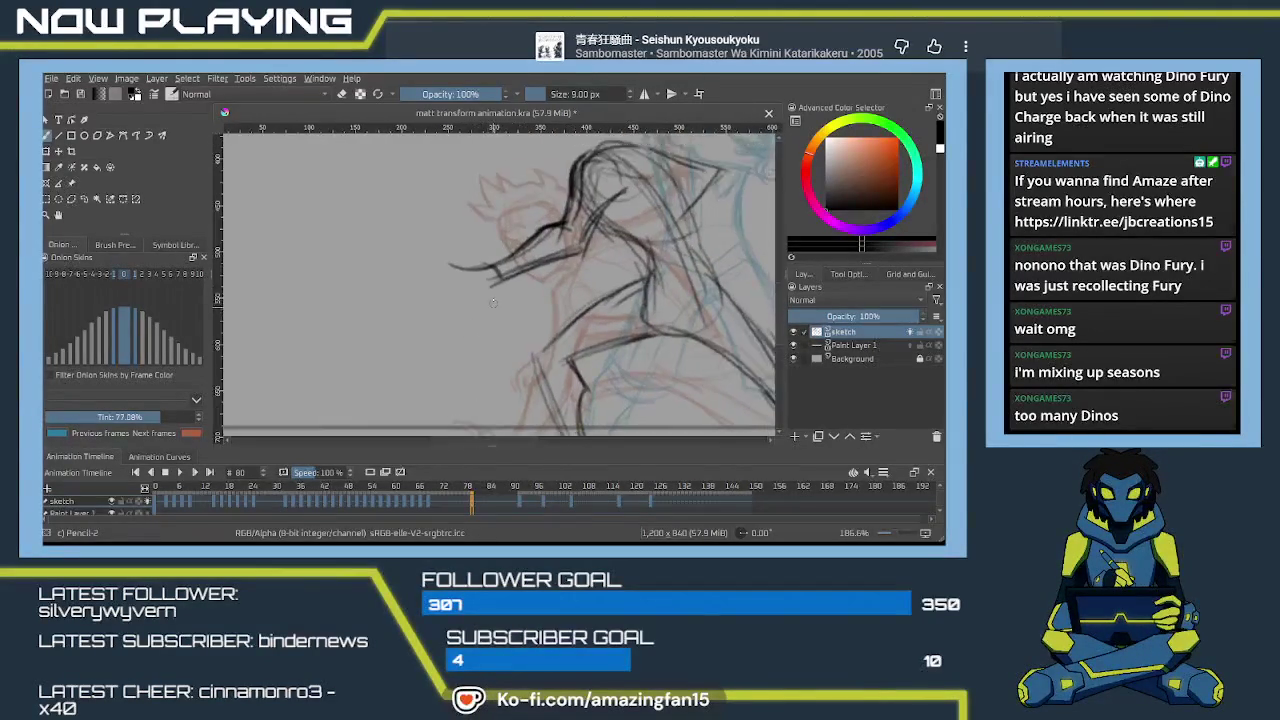
{"action": "key", "text": "ctrl+z"}
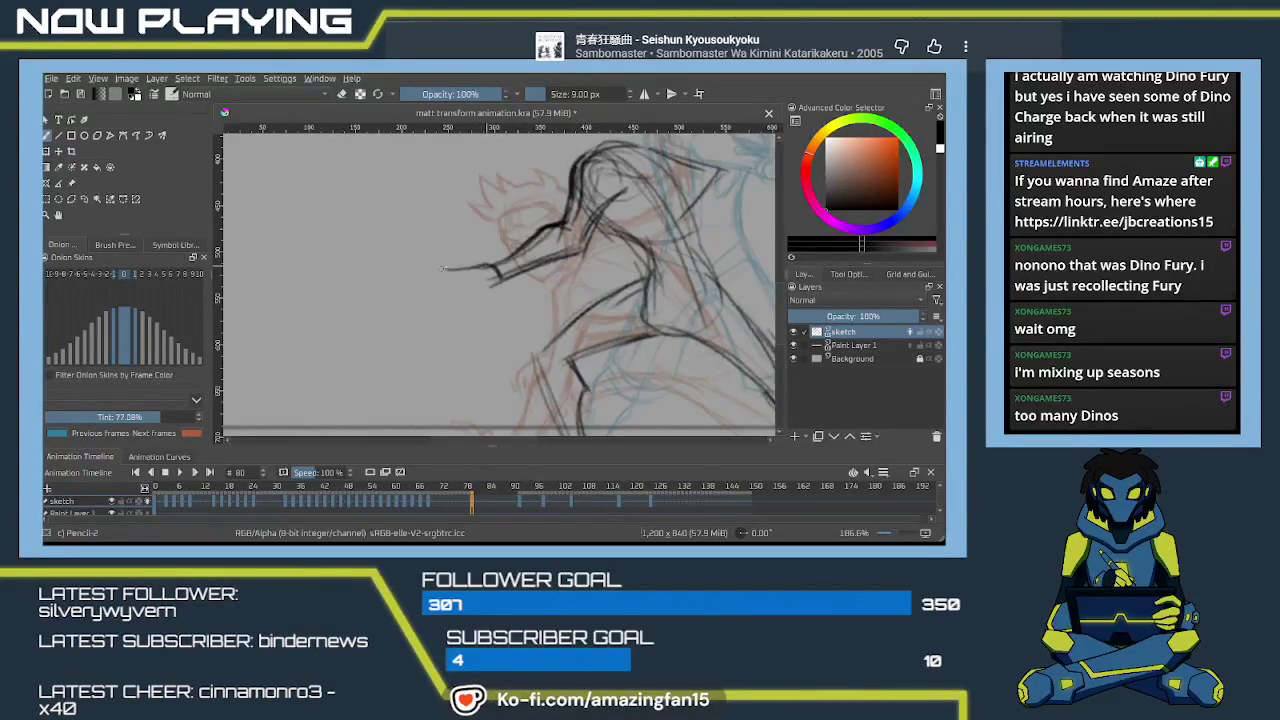
{"action": "left_click_drag", "start_coordinate": [442, 268], "coordinate": [462, 279]}
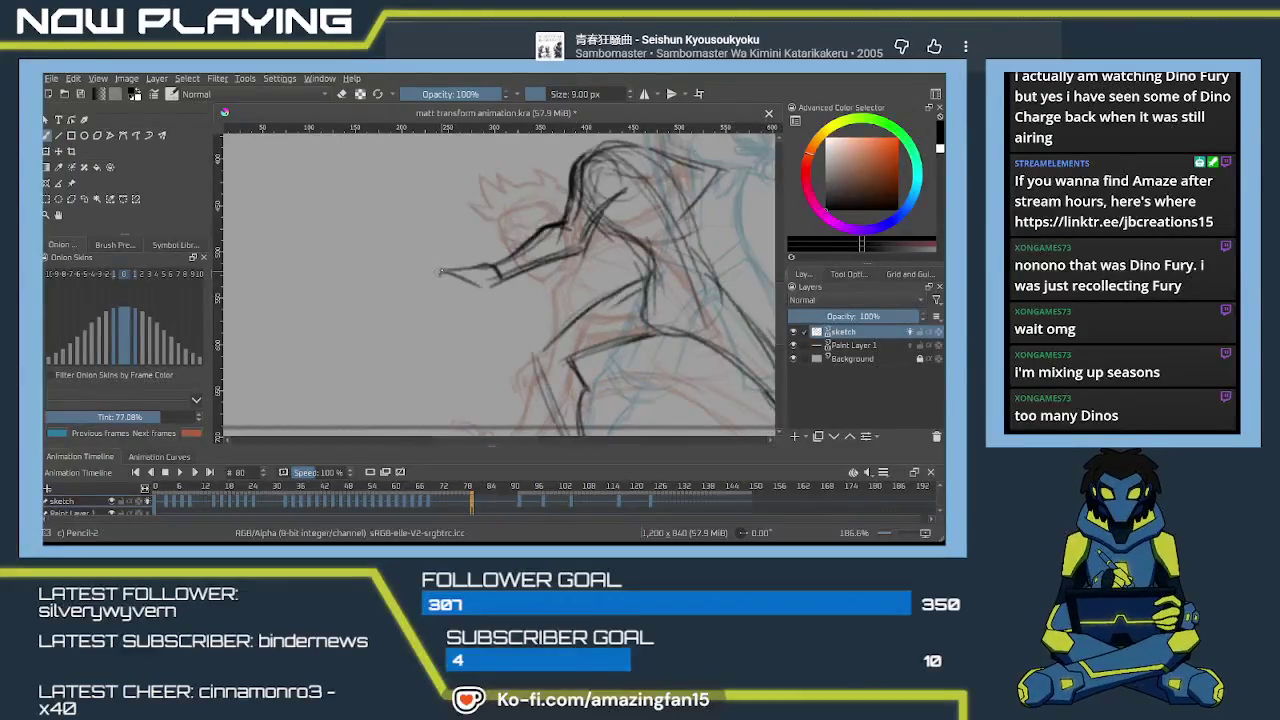
{"action": "mouse_move", "coordinate": [430, 273]}
{"action": "left_mouse_down"}
{"action": "mouse_move", "coordinate": [416, 280]}
{"action": "mouse_move", "coordinate": [481, 306]}
{"action": "left_mouse_up"}
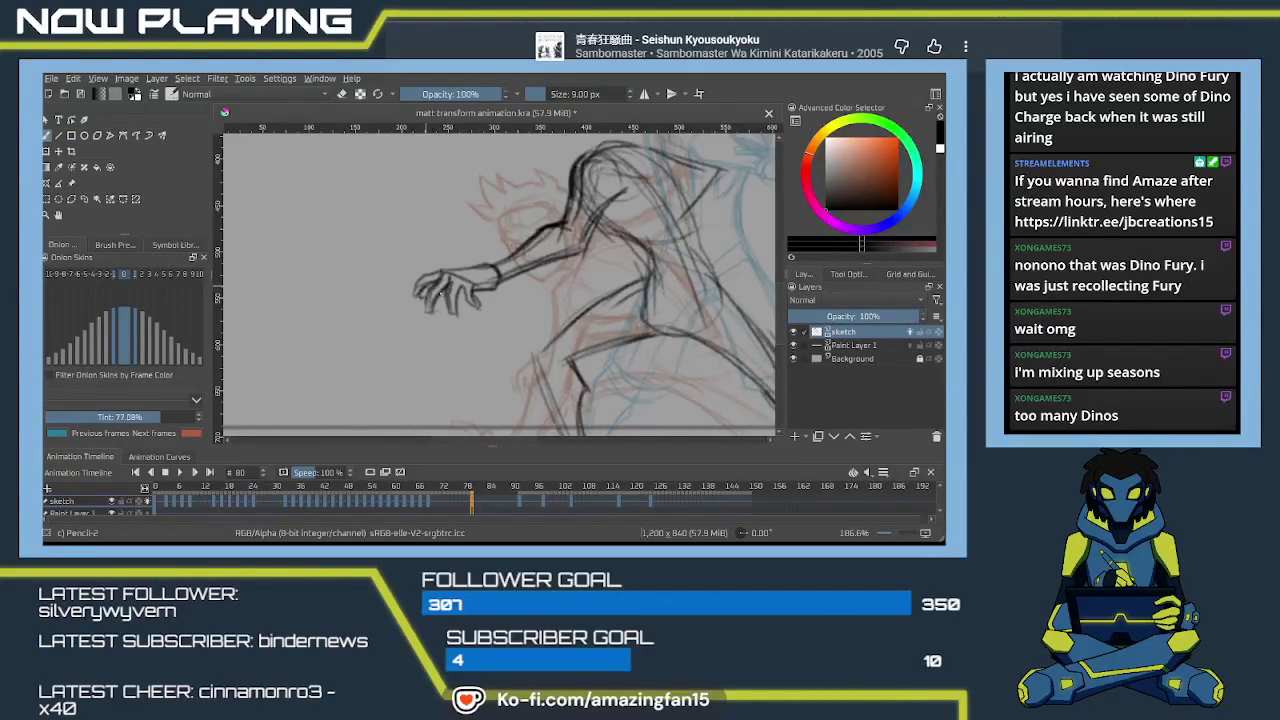
Draw the long leg line from the hip, a knee stroke and the lower leg, then straighten the view.
{"action": "mouse_move", "coordinate": [512, 300]}
{"action": "left_mouse_down"}
{"action": "mouse_move", "coordinate": [457, 335]}
{"action": "mouse_move", "coordinate": [435, 309]}
{"action": "mouse_move", "coordinate": [504, 332]}
{"action": "mouse_move", "coordinate": [530, 360]}
{"action": "left_mouse_up"}
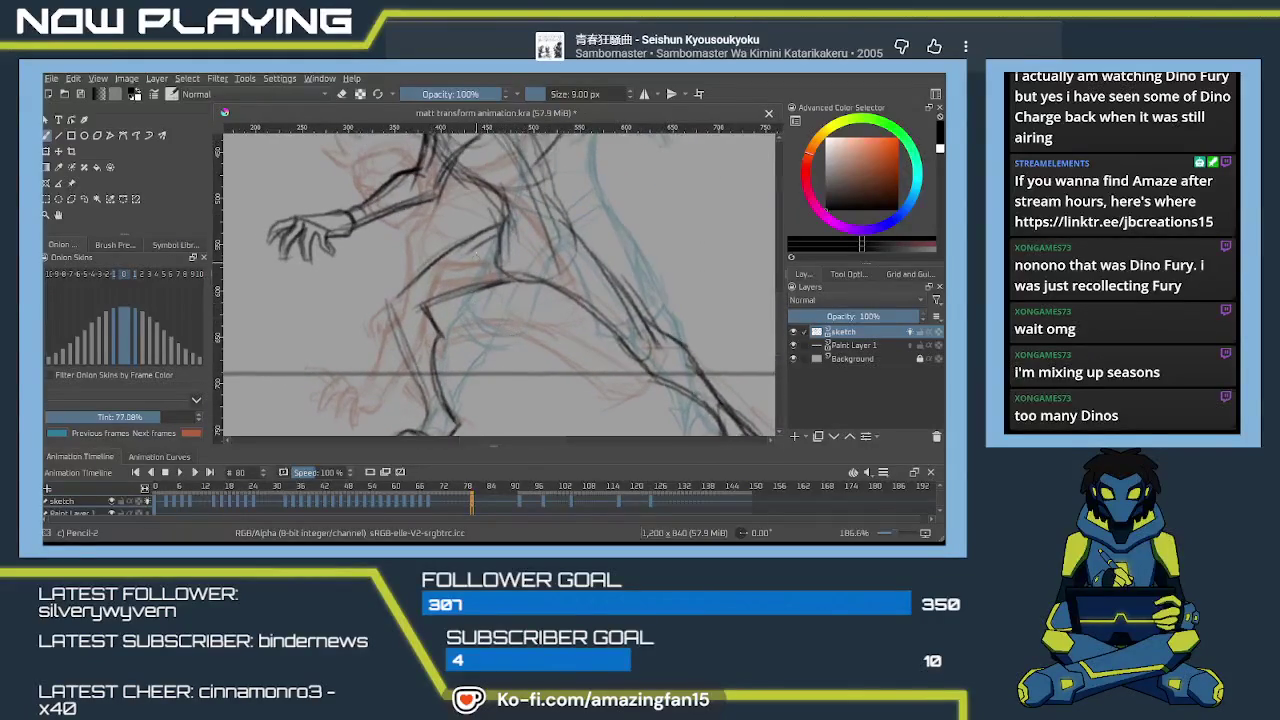
{"action": "mouse_move", "coordinate": [492, 228]}
{"action": "left_mouse_down"}
{"action": "mouse_move", "coordinate": [425, 255]}
{"action": "mouse_move", "coordinate": [387, 292]}
{"action": "mouse_move", "coordinate": [430, 258]}
{"action": "left_mouse_up"}
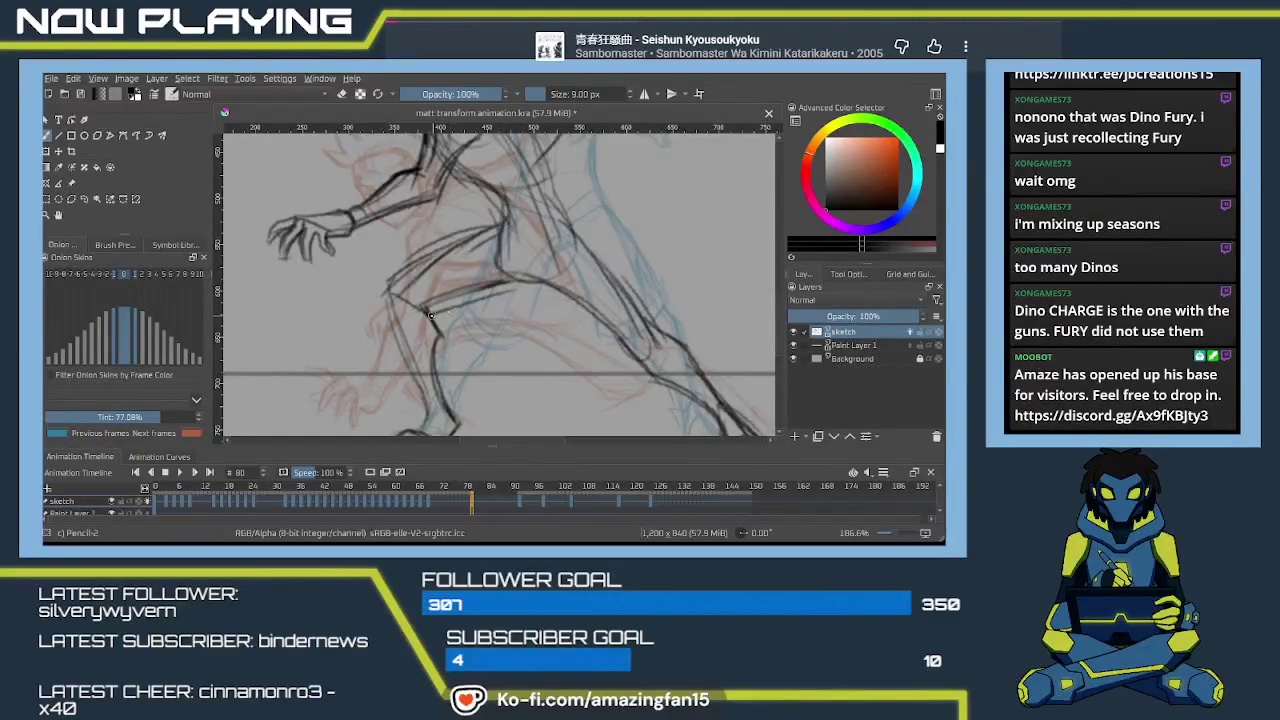
{"action": "mouse_move", "coordinate": [430, 316]}
{"action": "left_mouse_down"}
{"action": "mouse_move", "coordinate": [452, 290]}
{"action": "mouse_move", "coordinate": [467, 318]}
{"action": "left_mouse_up"}
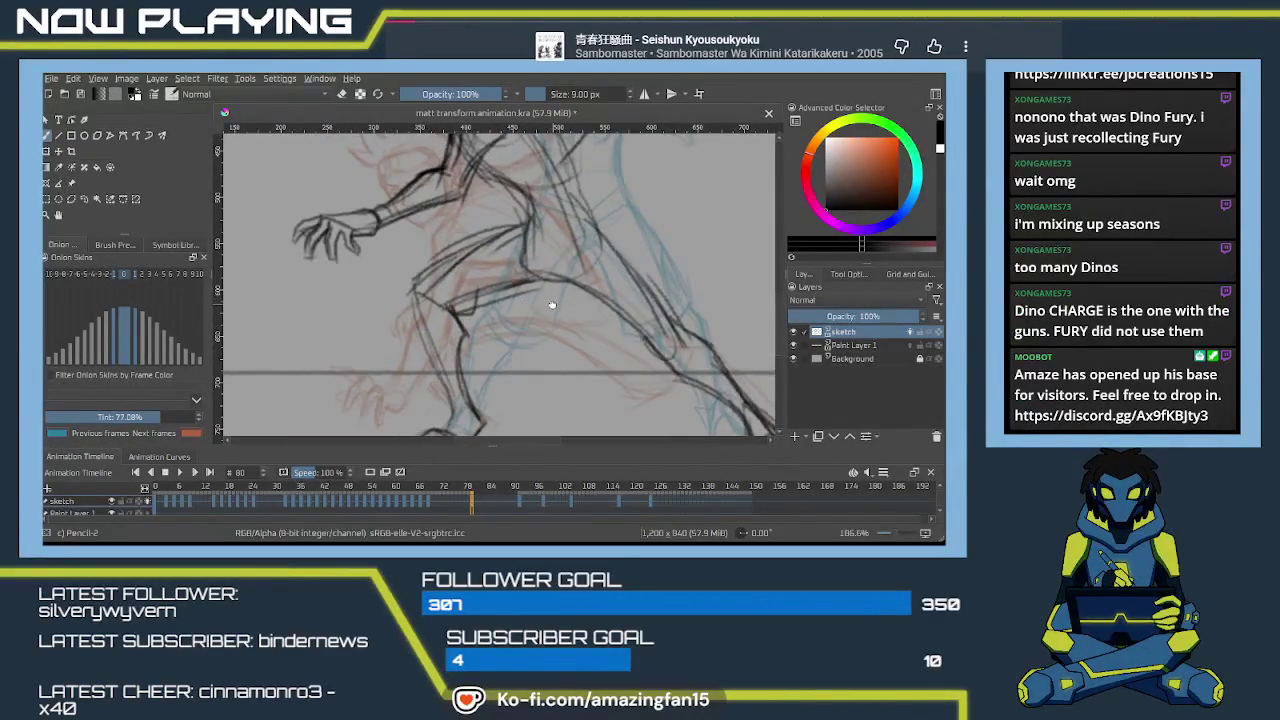
{"action": "left_click_drag", "start_coordinate": [551, 304], "coordinate": [535, 353]}
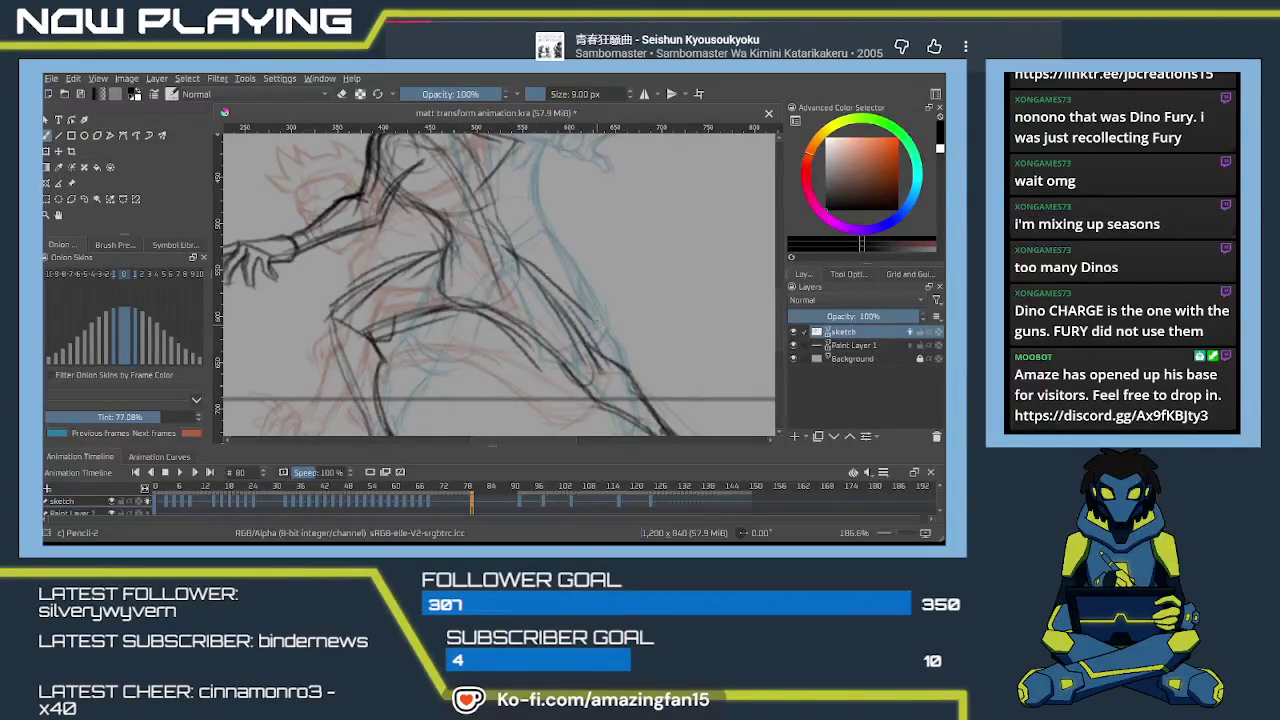
{"action": "mouse_move", "coordinate": [489, 317]}
{"action": "left_mouse_down"}
{"action": "mouse_move", "coordinate": [536, 371]}
{"action": "mouse_move", "coordinate": [515, 336]}
{"action": "mouse_move", "coordinate": [595, 378]}
{"action": "left_mouse_up"}
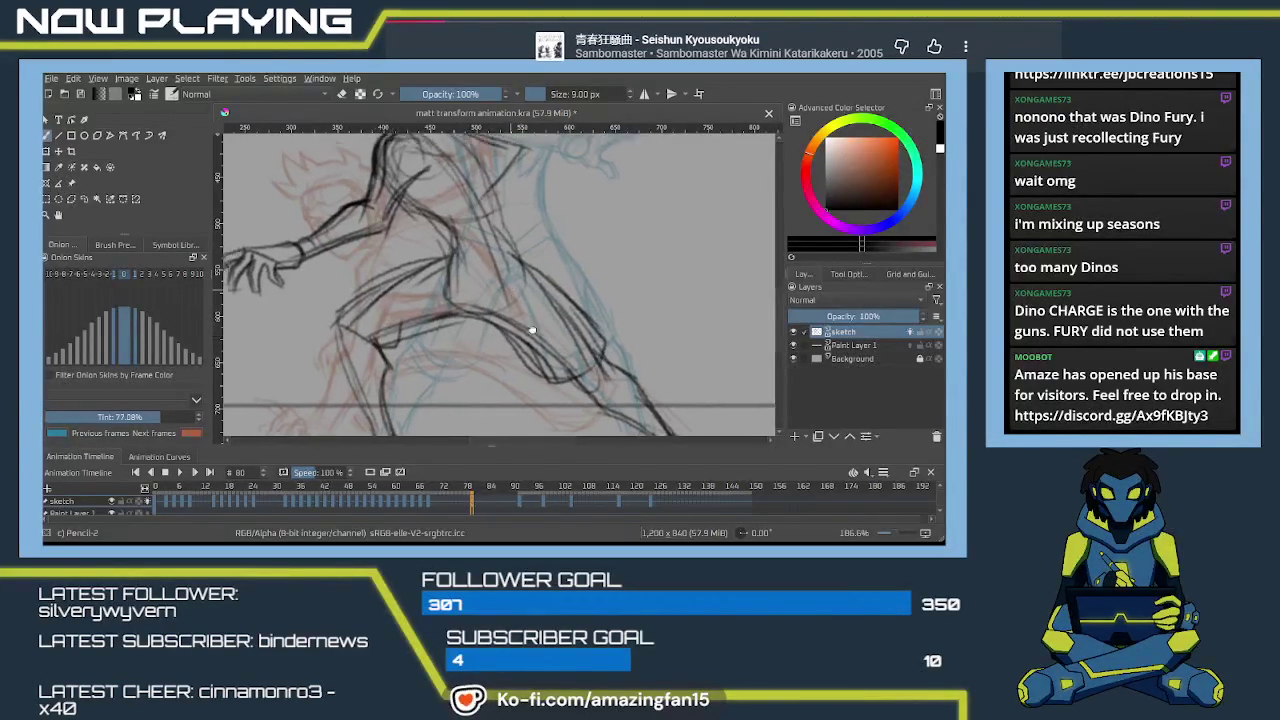
{"action": "key", "text": "5"}
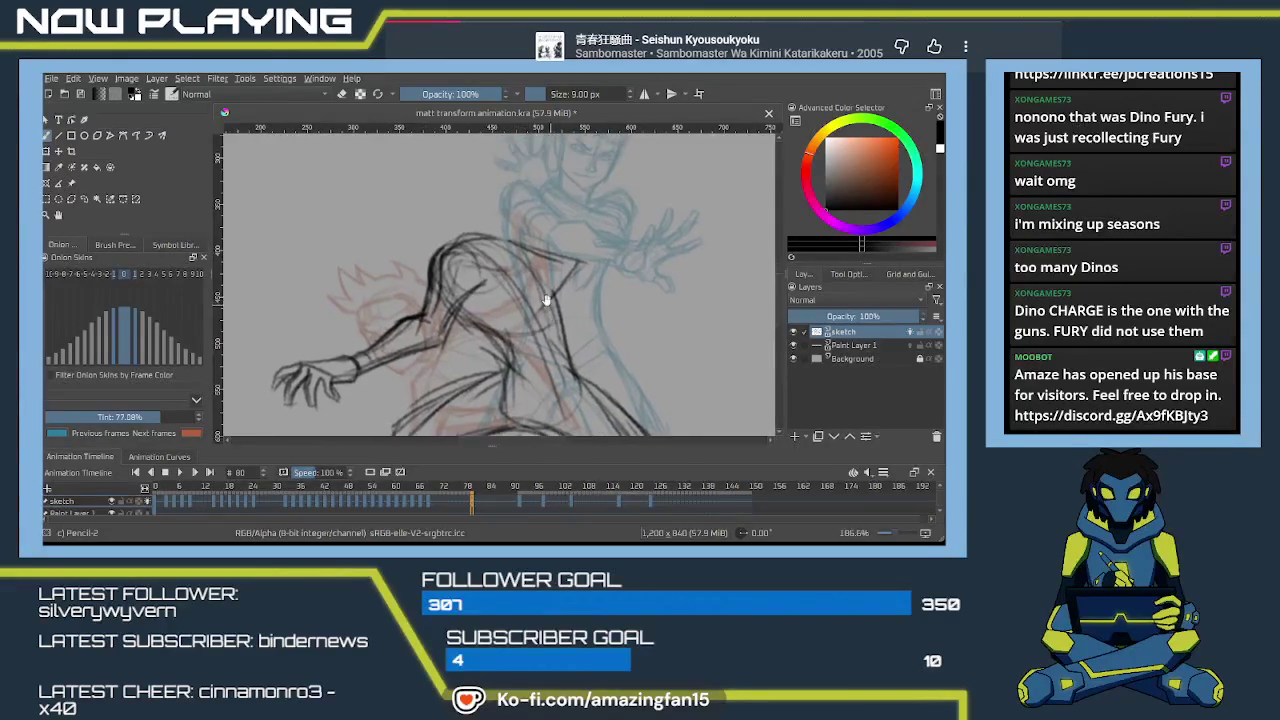
Rotate the view, draw a line across the top of the back, and pan up above the figure.
{"action": "key", "text": "6"}
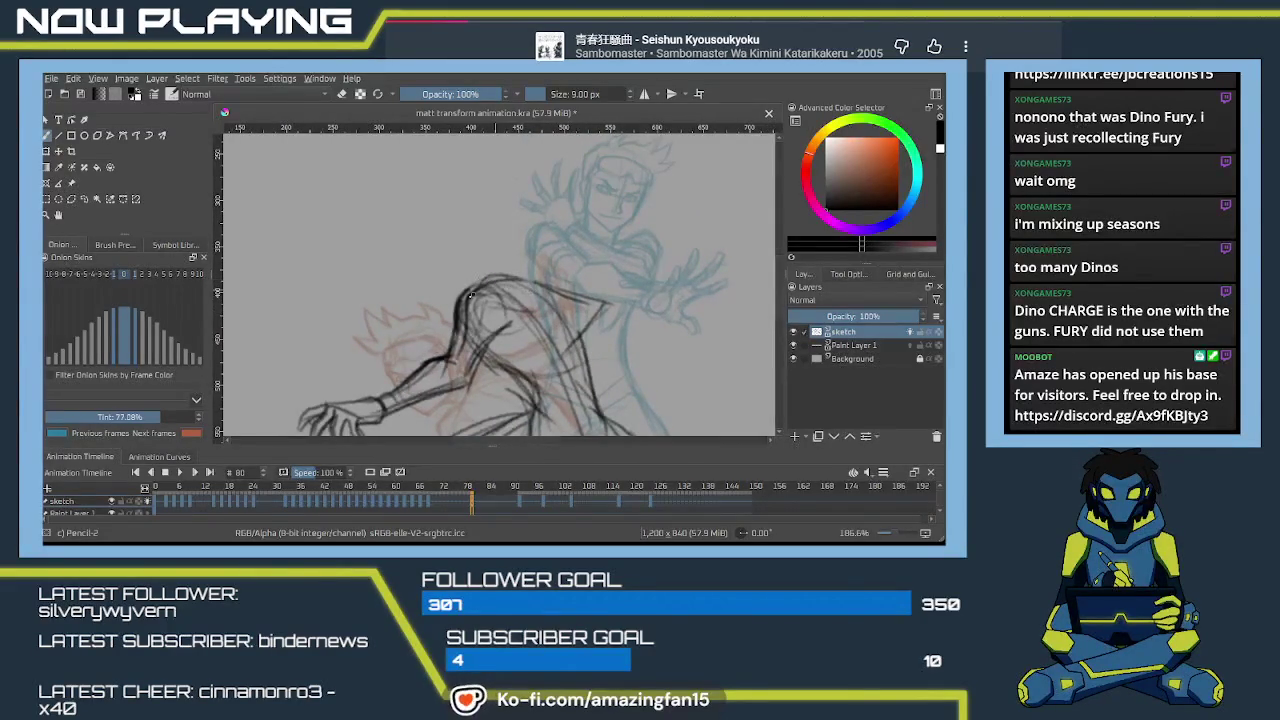
{"action": "left_click_drag", "start_coordinate": [470, 297], "coordinate": [499, 276]}
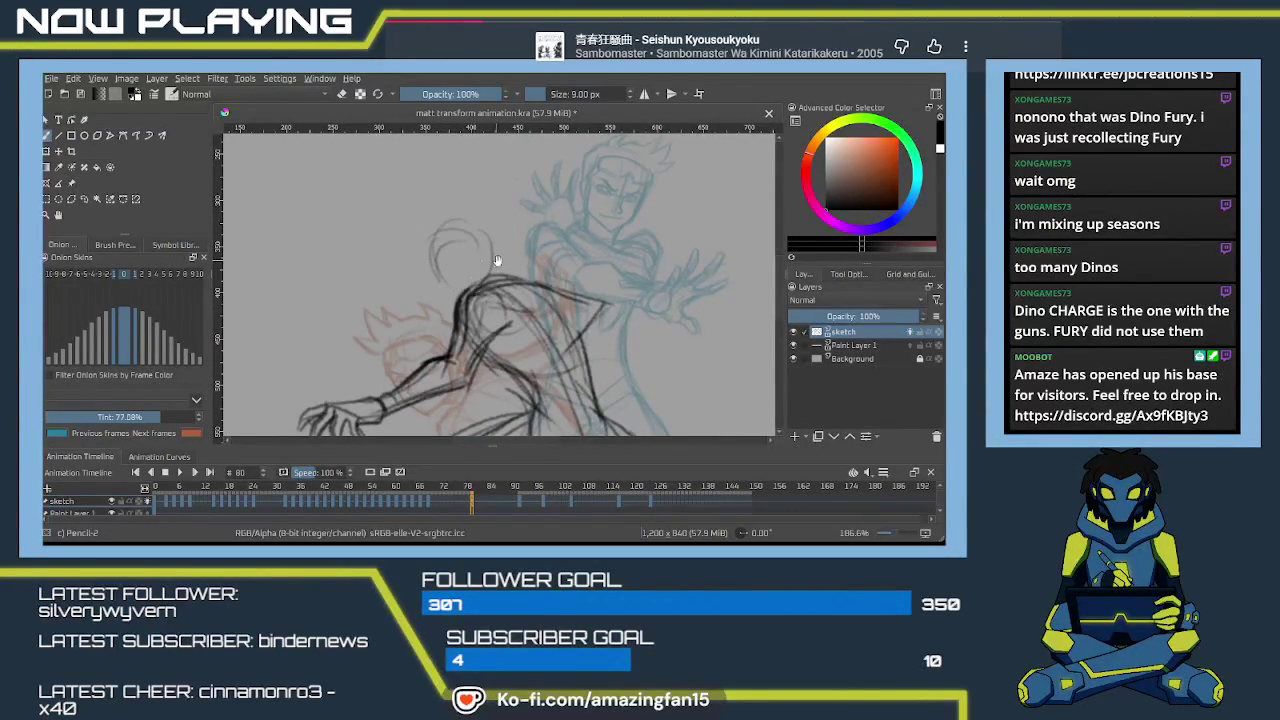
{"action": "left_click_drag", "start_coordinate": [496, 260], "coordinate": [476, 336]}
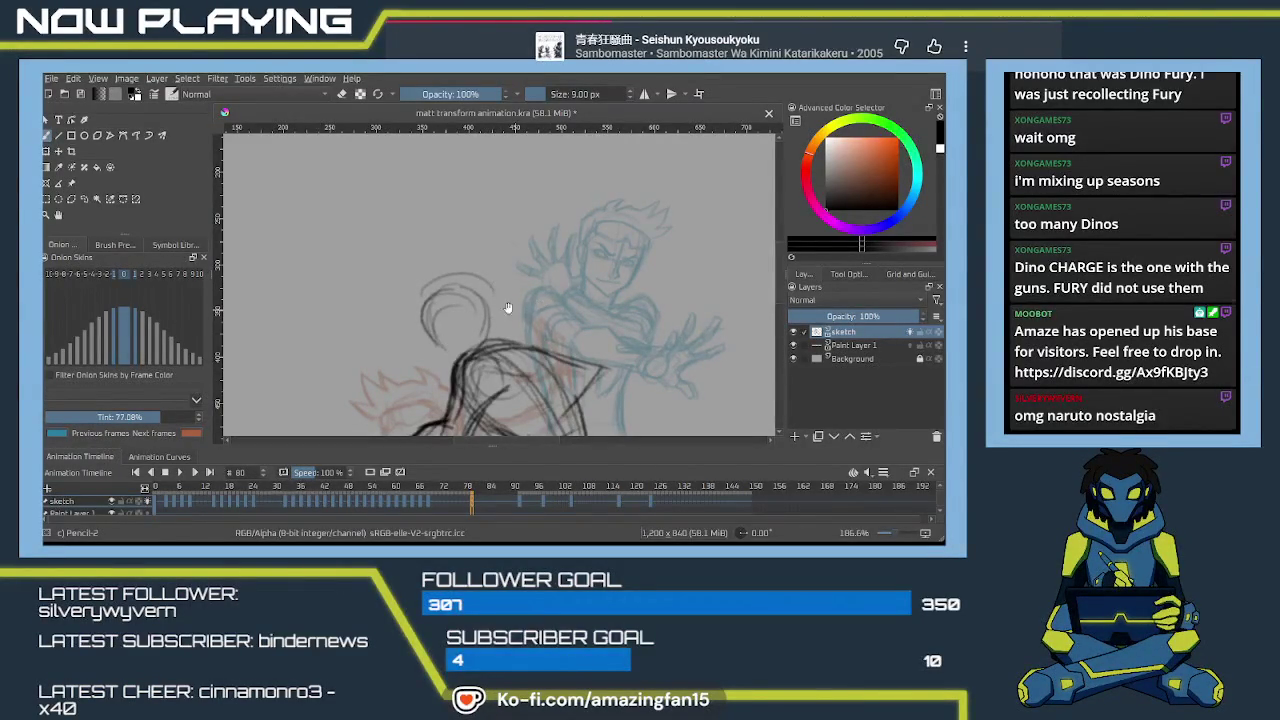
Zoom in and erase the left arc of the helmet circle with the soft eraser.
{"action": "scroll", "coordinate": [507, 307], "scroll_direction": "up", "scroll_amount": 1}
{"action": "scroll", "coordinate": [558, 297], "scroll_direction": "up", "scroll_amount": 1}
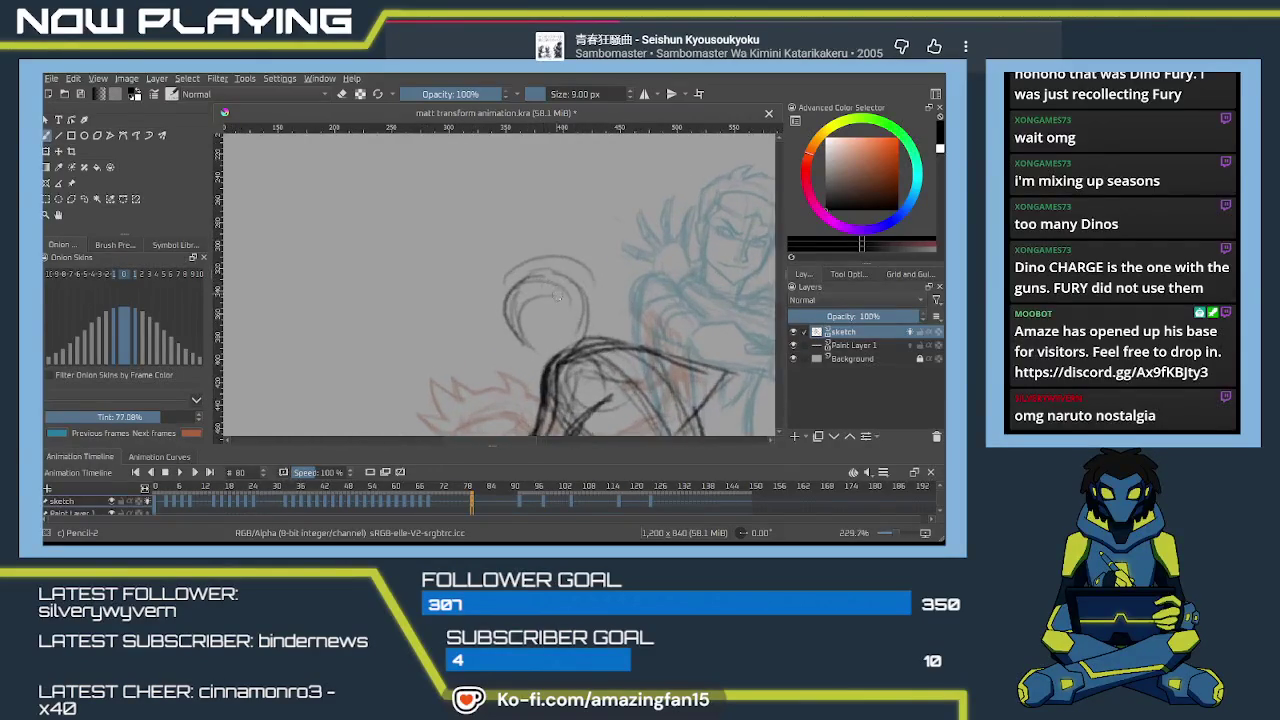
{"action": "key", "text": "e"}
{"action": "mouse_move", "coordinate": [512, 305]}
{"action": "left_mouse_down"}
{"action": "mouse_move", "coordinate": [528, 276]}
{"action": "mouse_move", "coordinate": [575, 305]}
{"action": "left_mouse_up"}
{"action": "key", "text": "e"}
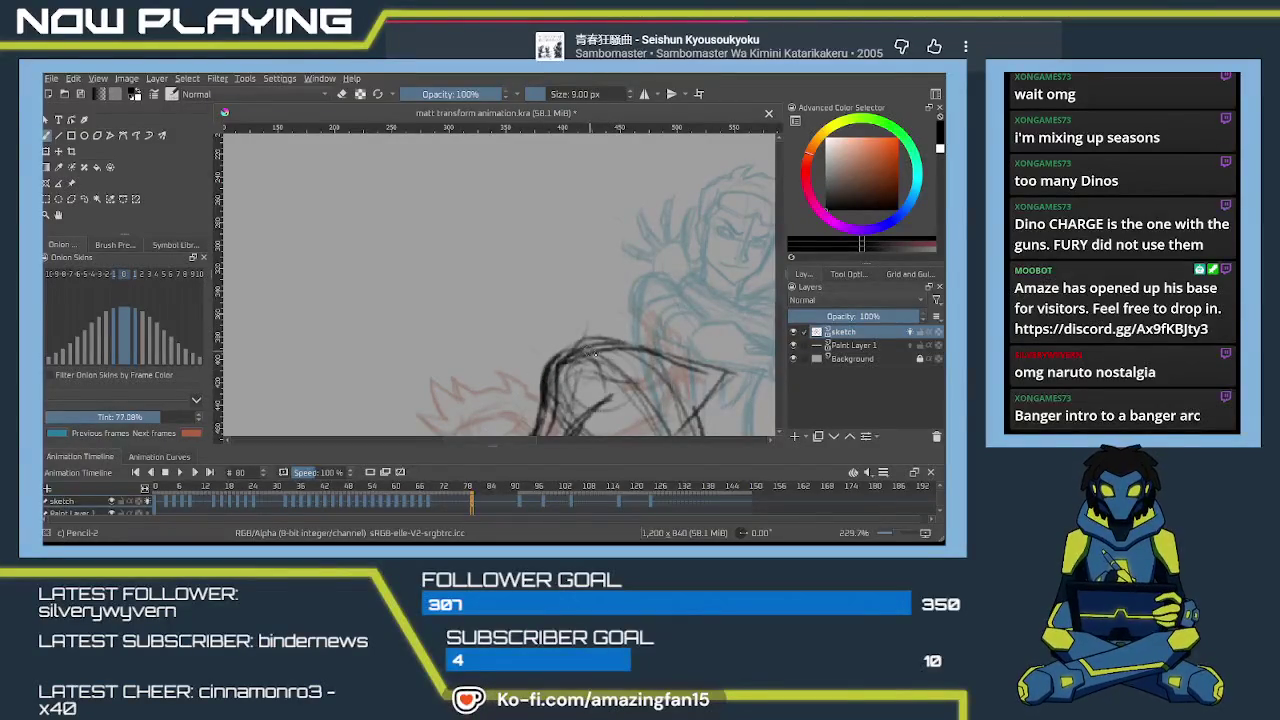
Sketch the rounded top of the head, its left-side arc and a short stroke below it.
{"action": "left_click_drag", "start_coordinate": [600, 314], "coordinate": [537, 349]}
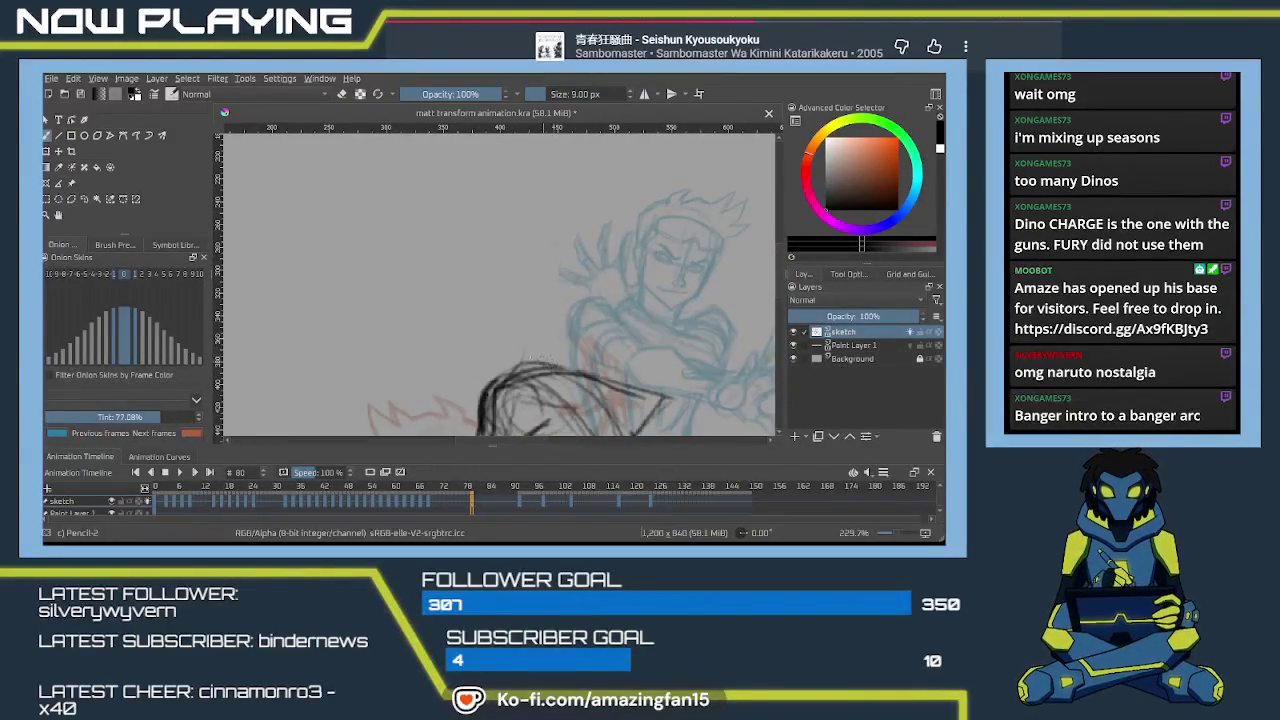
{"action": "left_click_drag", "start_coordinate": [605, 378], "coordinate": [615, 253]}
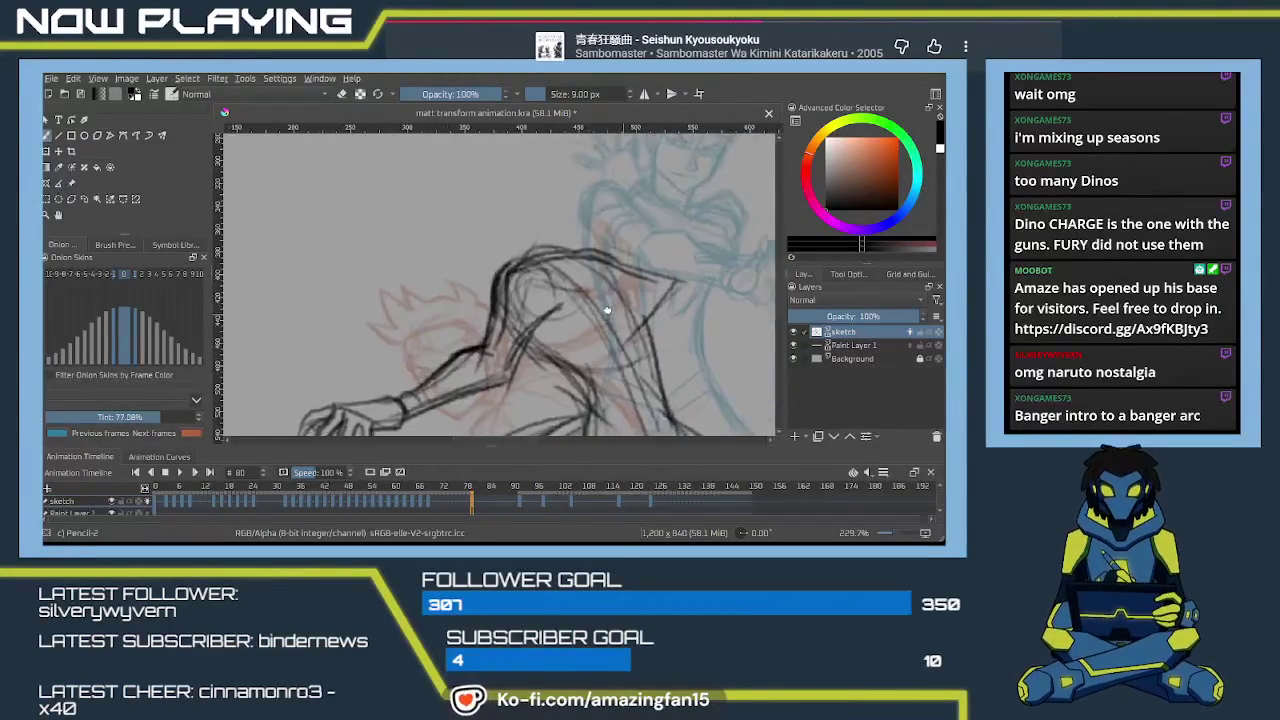
{"action": "mouse_move", "coordinate": [633, 353]}
{"action": "left_mouse_down"}
{"action": "mouse_move", "coordinate": [571, 353]}
{"action": "mouse_move", "coordinate": [562, 420]}
{"action": "left_mouse_up"}
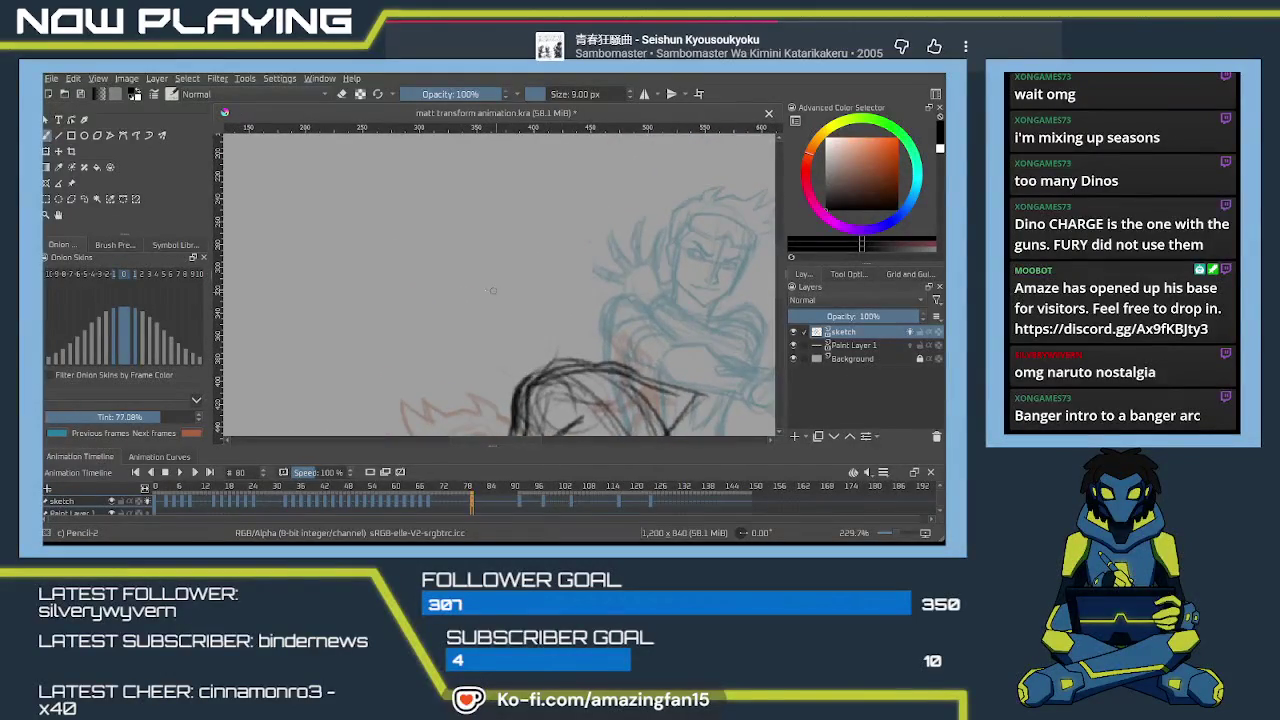
{"action": "left_click_drag", "start_coordinate": [464, 318], "coordinate": [537, 297]}
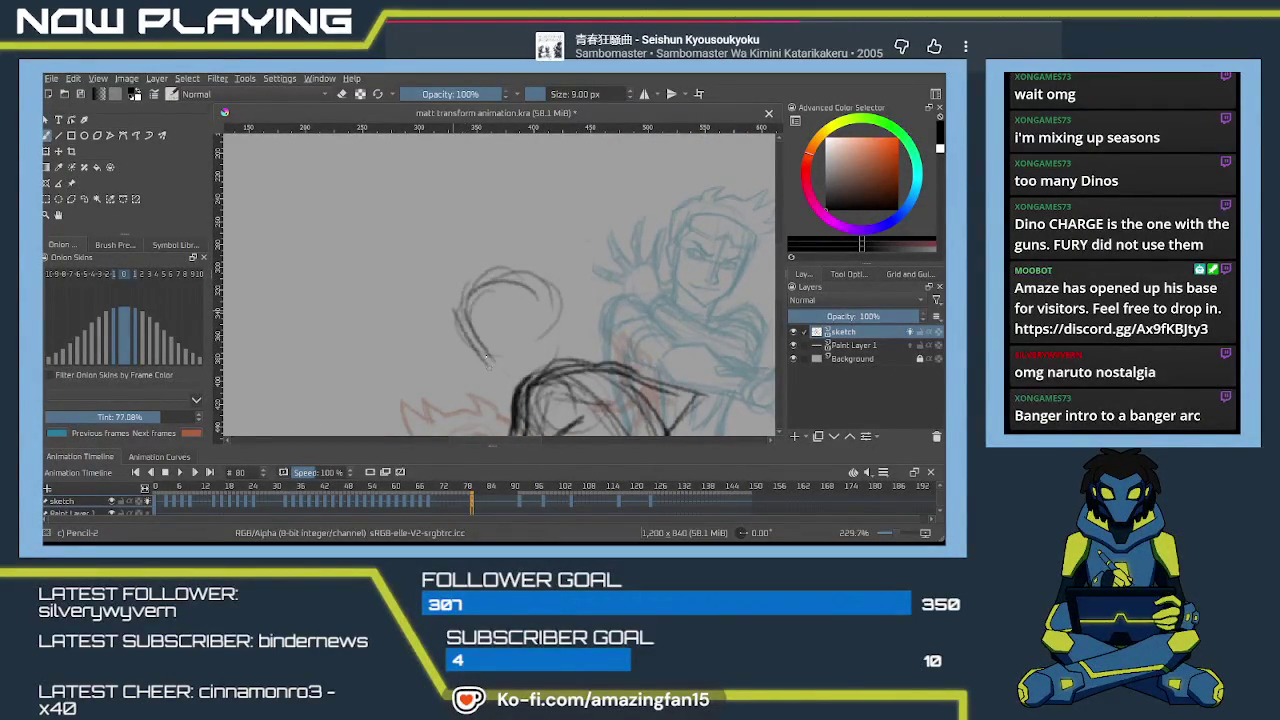
{"action": "left_click_drag", "start_coordinate": [487, 358], "coordinate": [458, 320]}
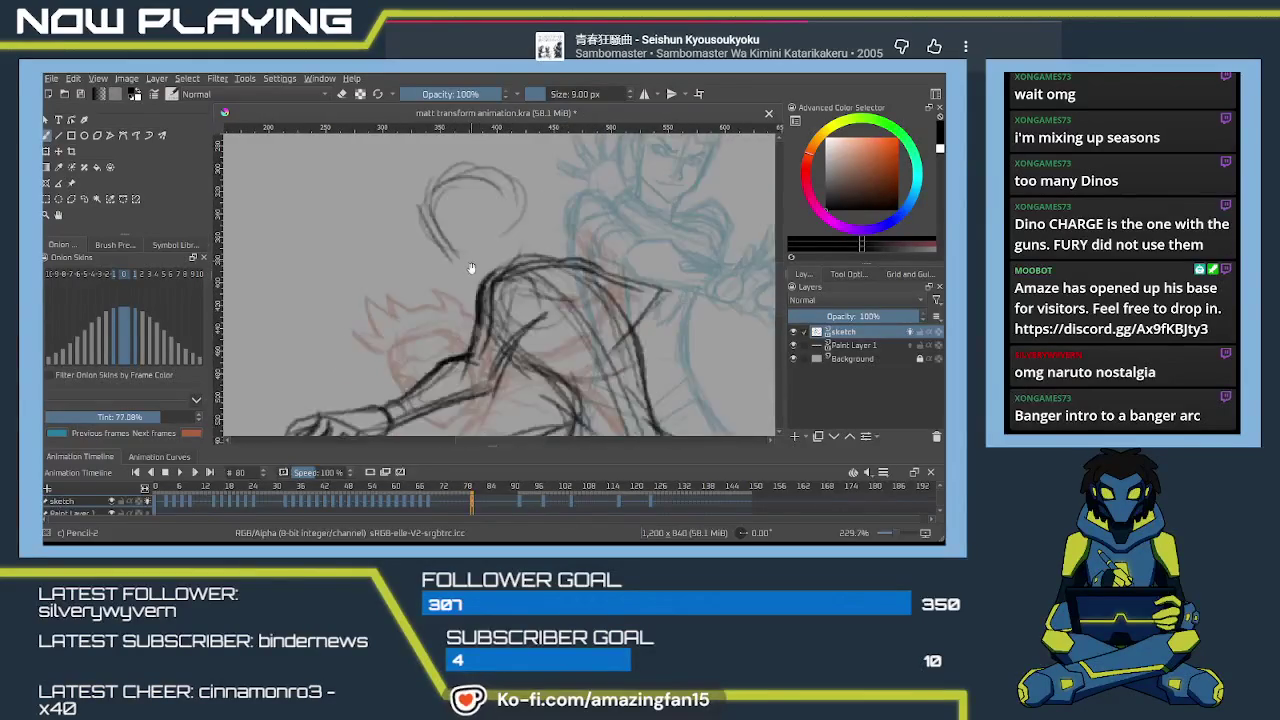
{"action": "mouse_move", "coordinate": [462, 332]}
{"action": "left_mouse_down"}
{"action": "mouse_move", "coordinate": [446, 285]}
{"action": "mouse_move", "coordinate": [497, 360]}
{"action": "left_mouse_up"}
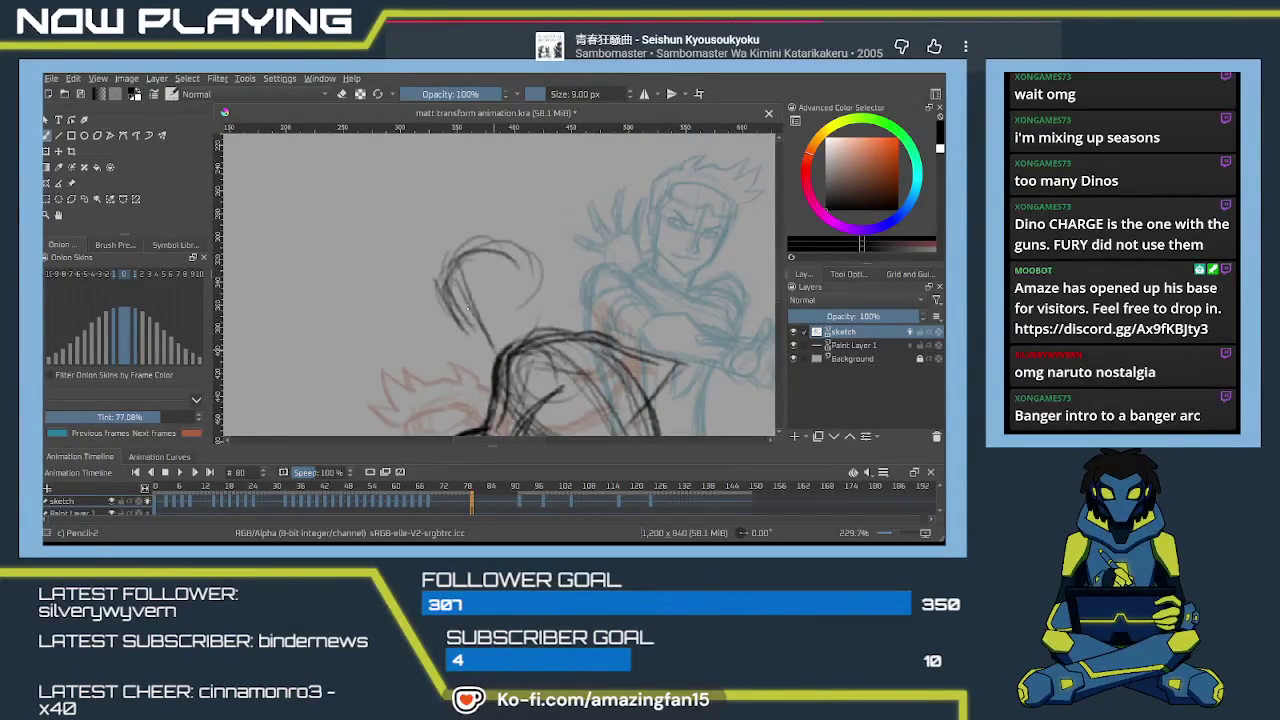
{"action": "left_click_drag", "start_coordinate": [466, 308], "coordinate": [492, 298]}
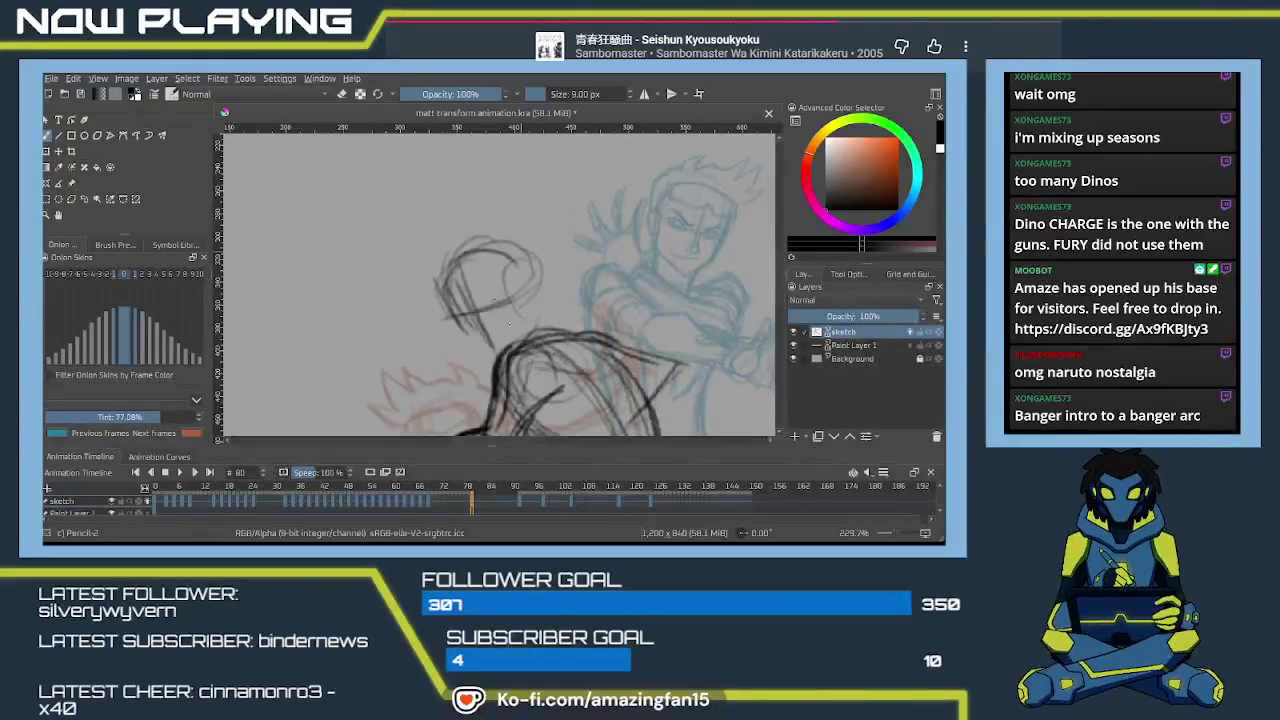
{"action": "mouse_move", "coordinate": [508, 288]}
{"action": "left_mouse_down"}
{"action": "mouse_move", "coordinate": [476, 276]}
{"action": "mouse_move", "coordinate": [414, 300]}
{"action": "mouse_move", "coordinate": [434, 328]}
{"action": "left_mouse_up"}
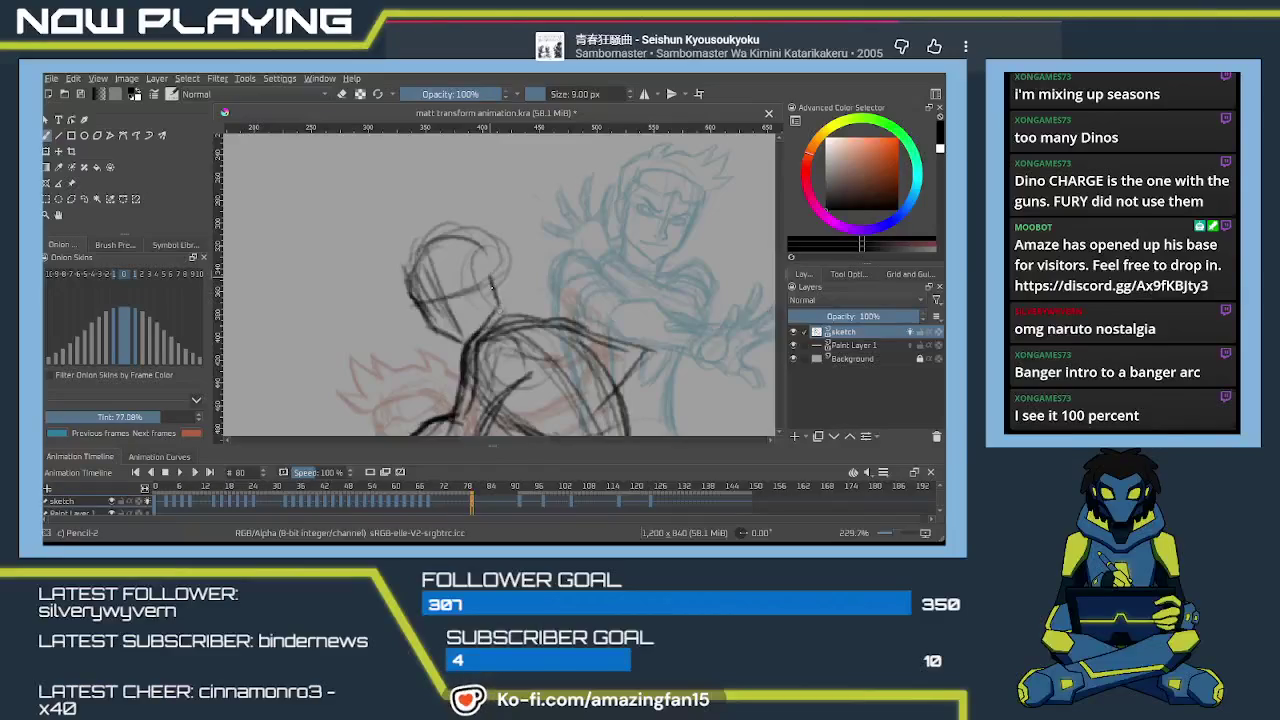
Draw the jaw and neck lines, then rough in the helmet outline with a darker front-left edge.
{"action": "left_click_drag", "start_coordinate": [494, 280], "coordinate": [474, 337]}
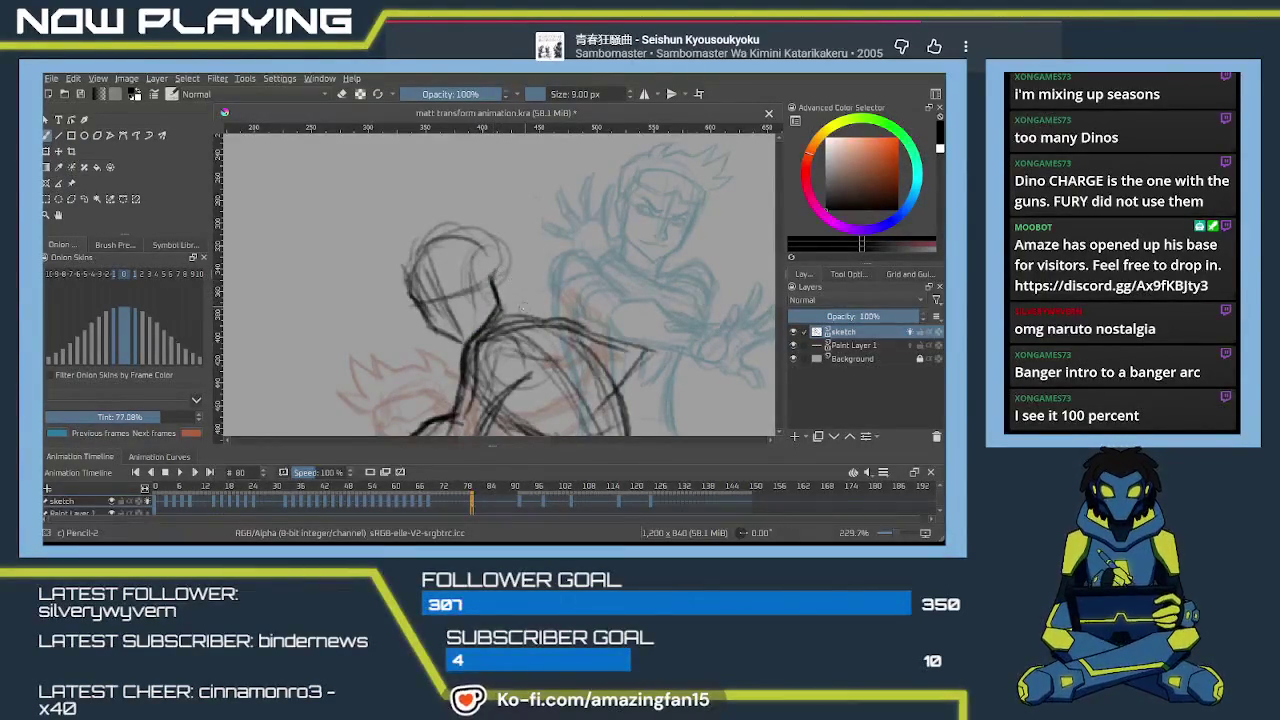
{"action": "mouse_move", "coordinate": [492, 286]}
{"action": "left_mouse_down"}
{"action": "mouse_move", "coordinate": [512, 322]}
{"action": "mouse_move", "coordinate": [525, 280]}
{"action": "mouse_move", "coordinate": [493, 243]}
{"action": "left_mouse_up"}
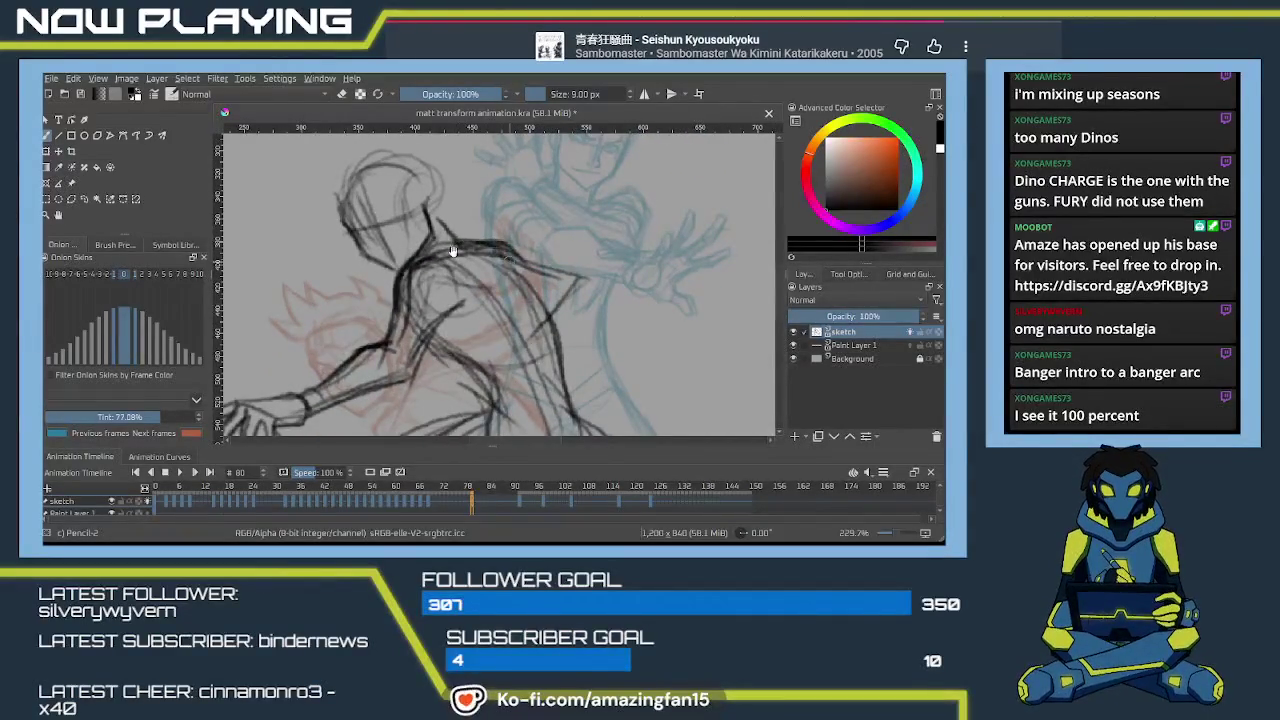
{"action": "mouse_move", "coordinate": [375, 270]}
{"action": "left_mouse_down"}
{"action": "mouse_move", "coordinate": [480, 278]}
{"action": "mouse_move", "coordinate": [440, 297]}
{"action": "left_mouse_up"}
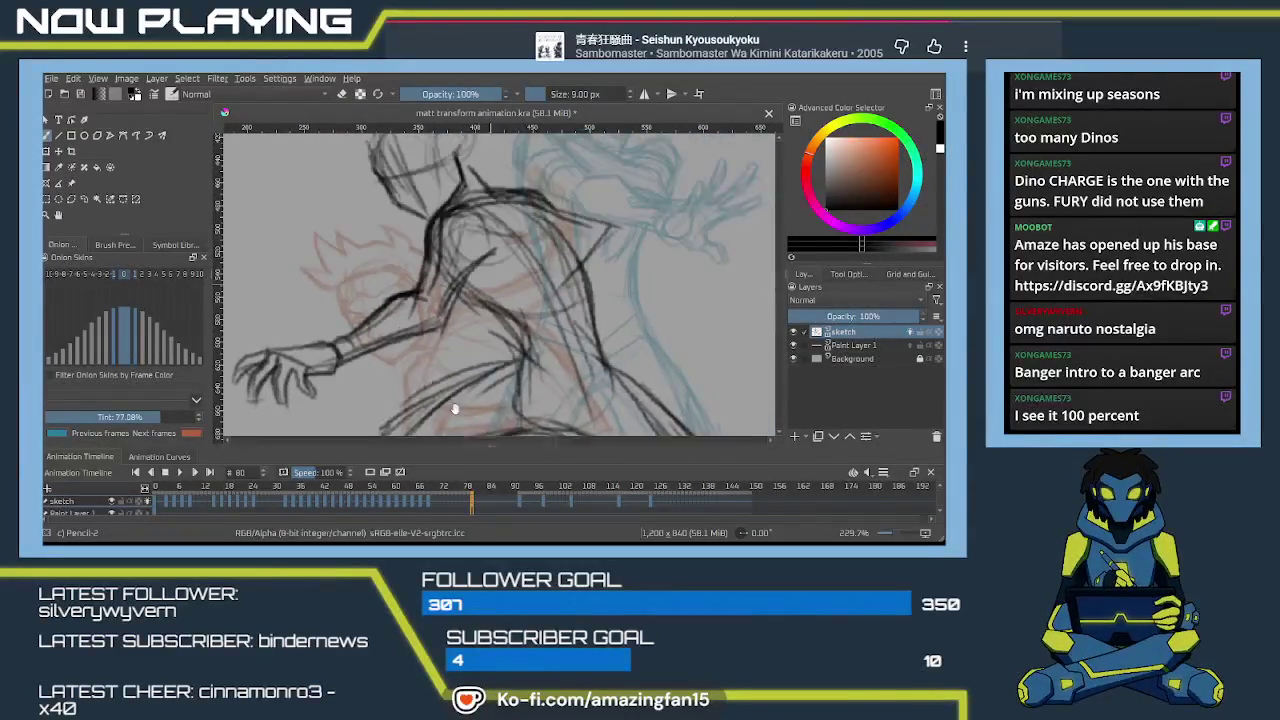
{"action": "left_click_drag", "start_coordinate": [416, 247], "coordinate": [431, 297]}
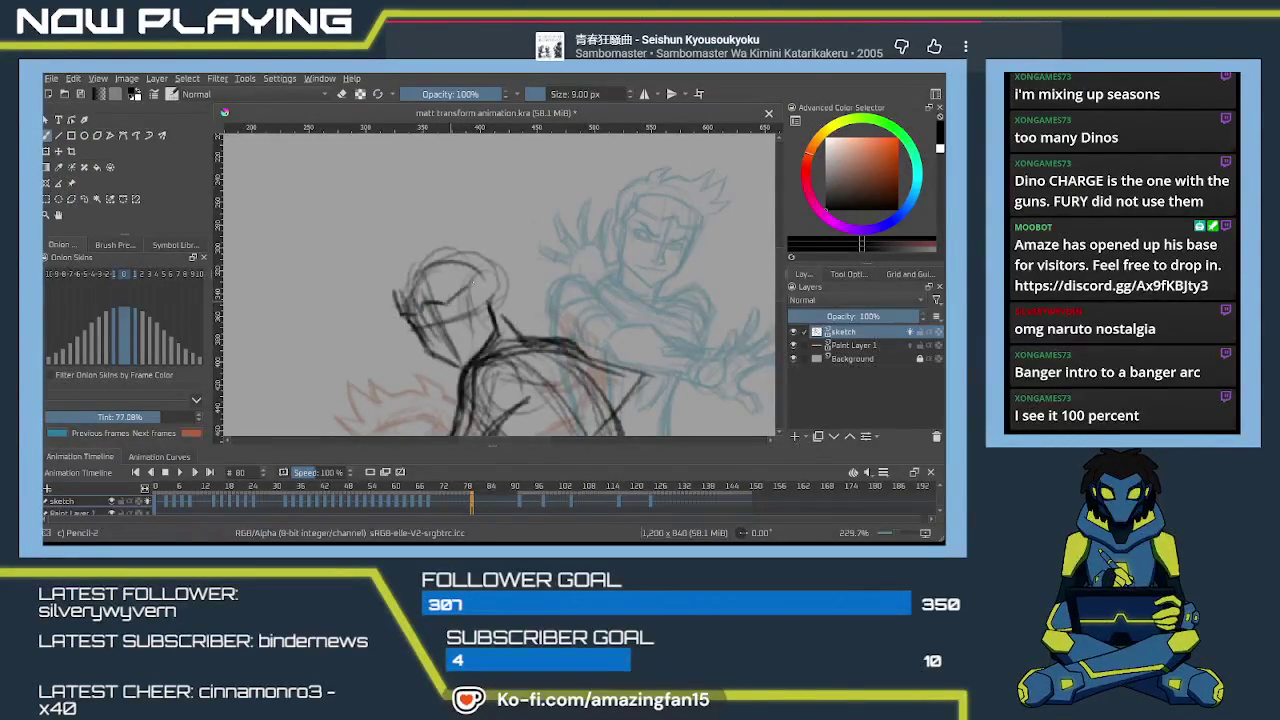
{"action": "left_click_drag", "start_coordinate": [398, 305], "coordinate": [462, 270]}
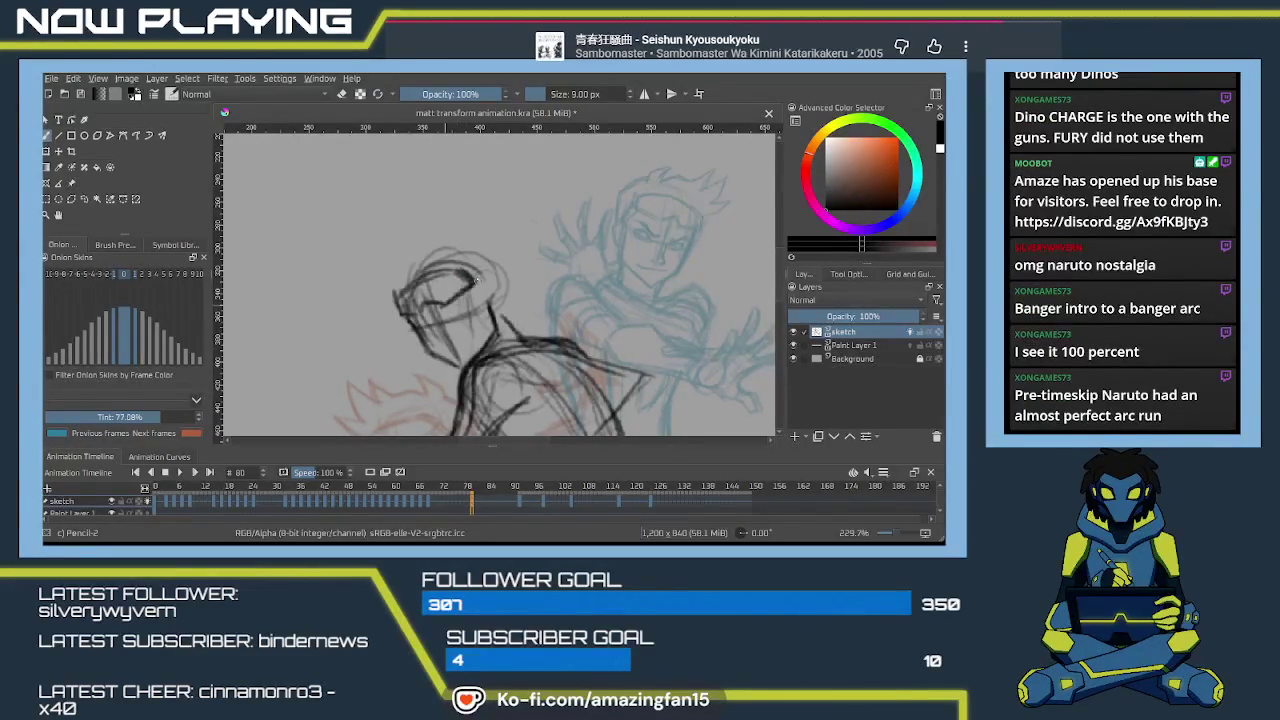
{"action": "left_click_drag", "start_coordinate": [420, 277], "coordinate": [392, 307]}
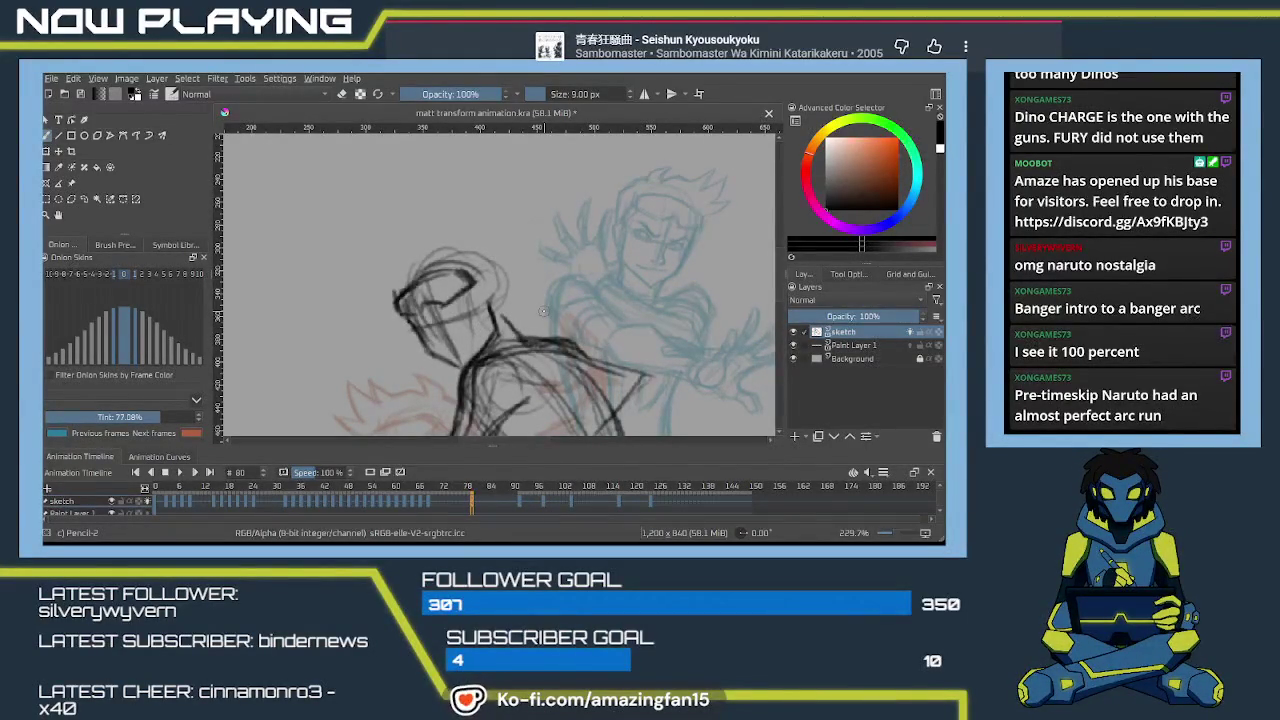
Trace over the neck-shoulder line, head outline, helmet's top-left and left edges, and the face's right side.
{"action": "scroll", "coordinate": [540, 309], "scroll_direction": "up", "scroll_amount": 2}
{"action": "scroll", "coordinate": [532, 301], "scroll_direction": "up", "scroll_amount": 2}
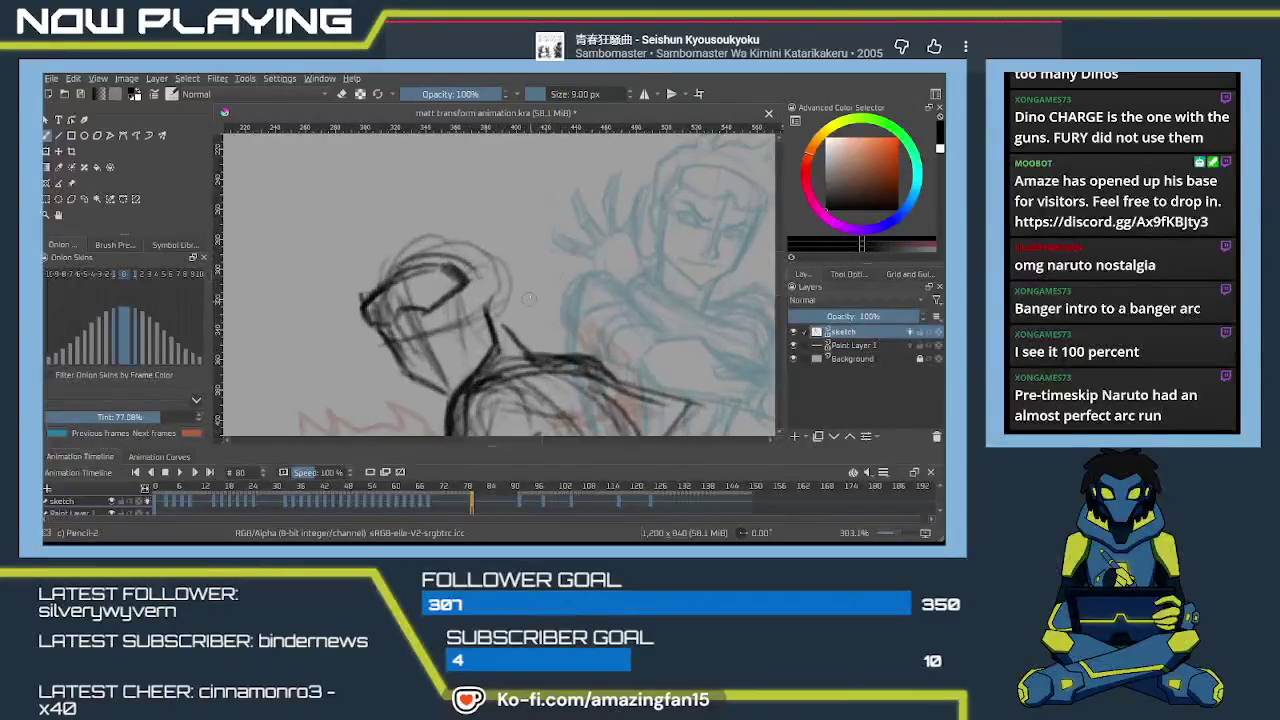
{"action": "scroll", "coordinate": [525, 310], "scroll_direction": "down", "scroll_amount": 1}
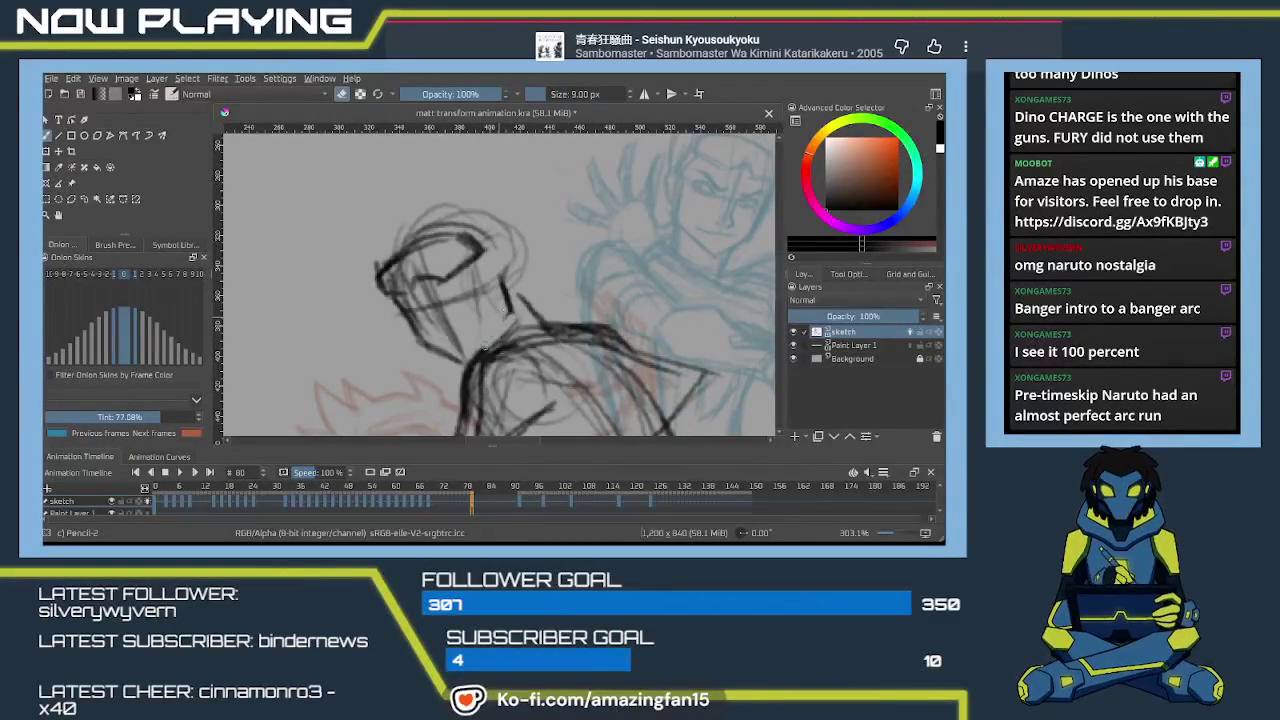
{"action": "key", "text": "e"}
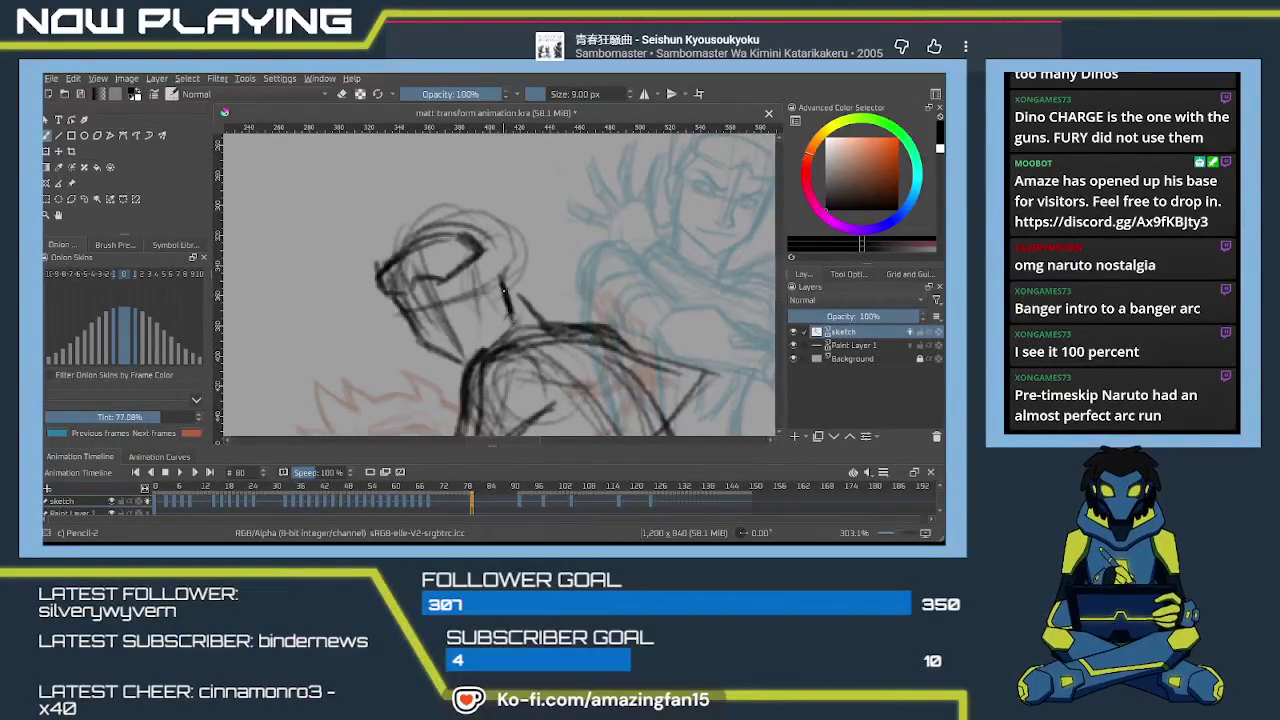
{"action": "left_click_drag", "start_coordinate": [512, 312], "coordinate": [474, 366]}
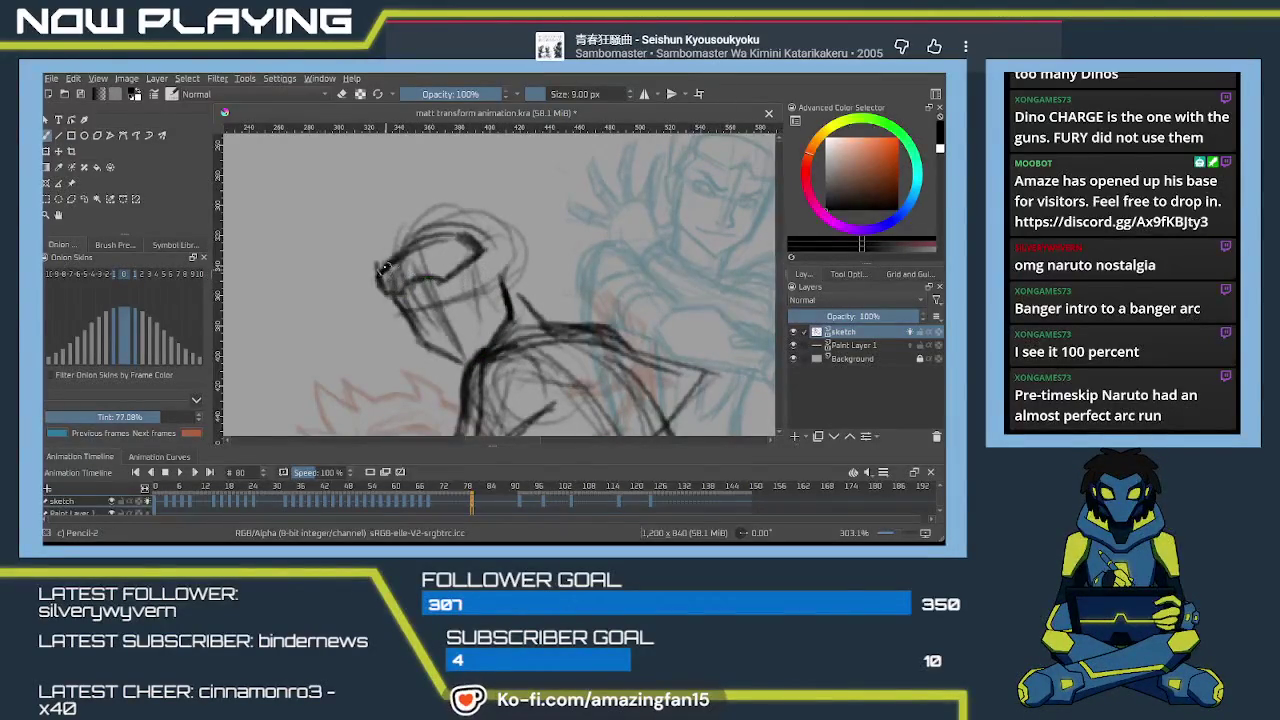
{"action": "mouse_move", "coordinate": [392, 262]}
{"action": "left_mouse_down"}
{"action": "mouse_move", "coordinate": [382, 298]}
{"action": "mouse_move", "coordinate": [461, 237]}
{"action": "mouse_move", "coordinate": [425, 268]}
{"action": "left_mouse_up"}
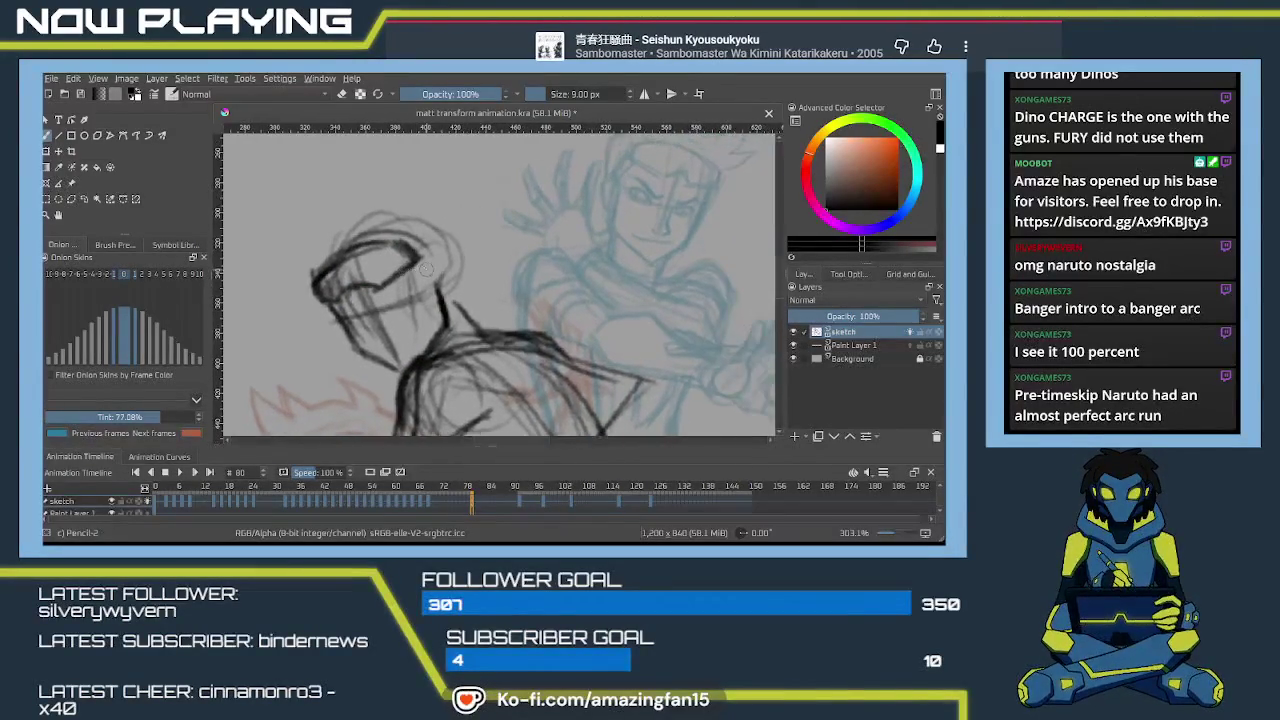
{"action": "left_click_drag", "start_coordinate": [315, 278], "coordinate": [380, 242]}
{"action": "left_click_drag", "start_coordinate": [323, 273], "coordinate": [320, 298]}
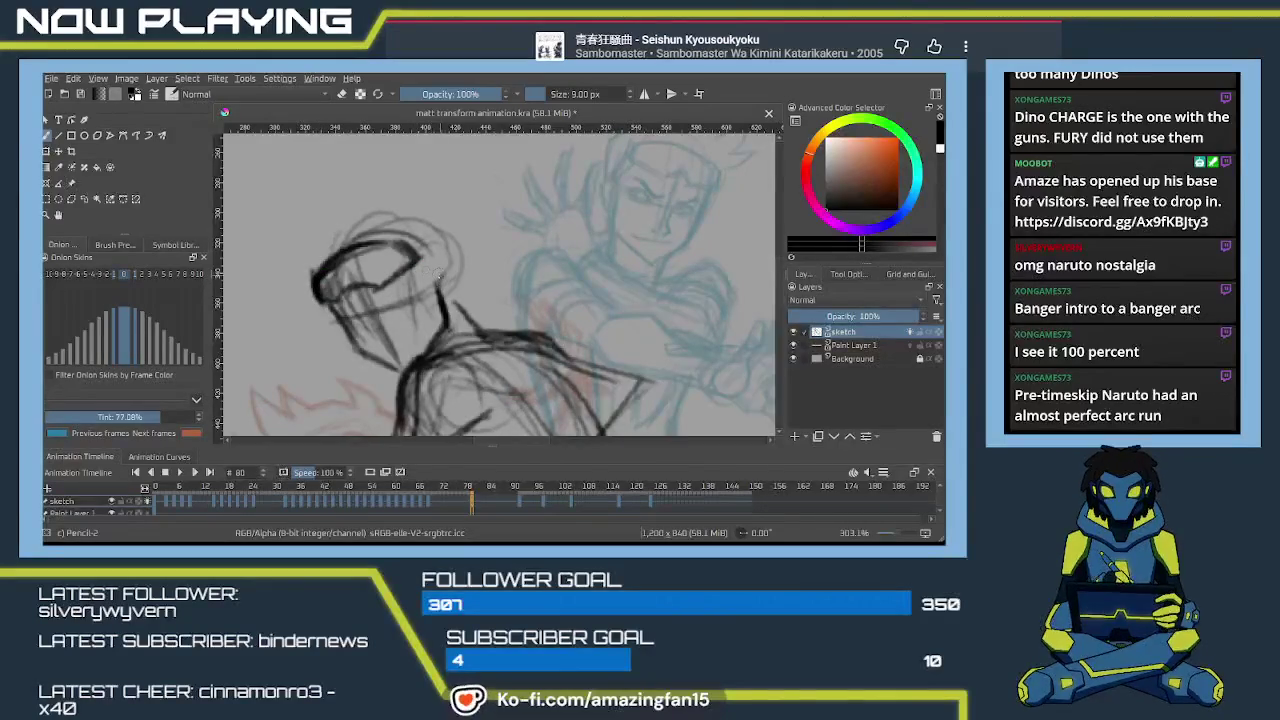
{"action": "mouse_move", "coordinate": [434, 262]}
{"action": "left_mouse_down"}
{"action": "mouse_move", "coordinate": [440, 284]}
{"action": "mouse_move", "coordinate": [458, 282]}
{"action": "mouse_move", "coordinate": [464, 318]}
{"action": "mouse_move", "coordinate": [454, 285]}
{"action": "left_mouse_up"}
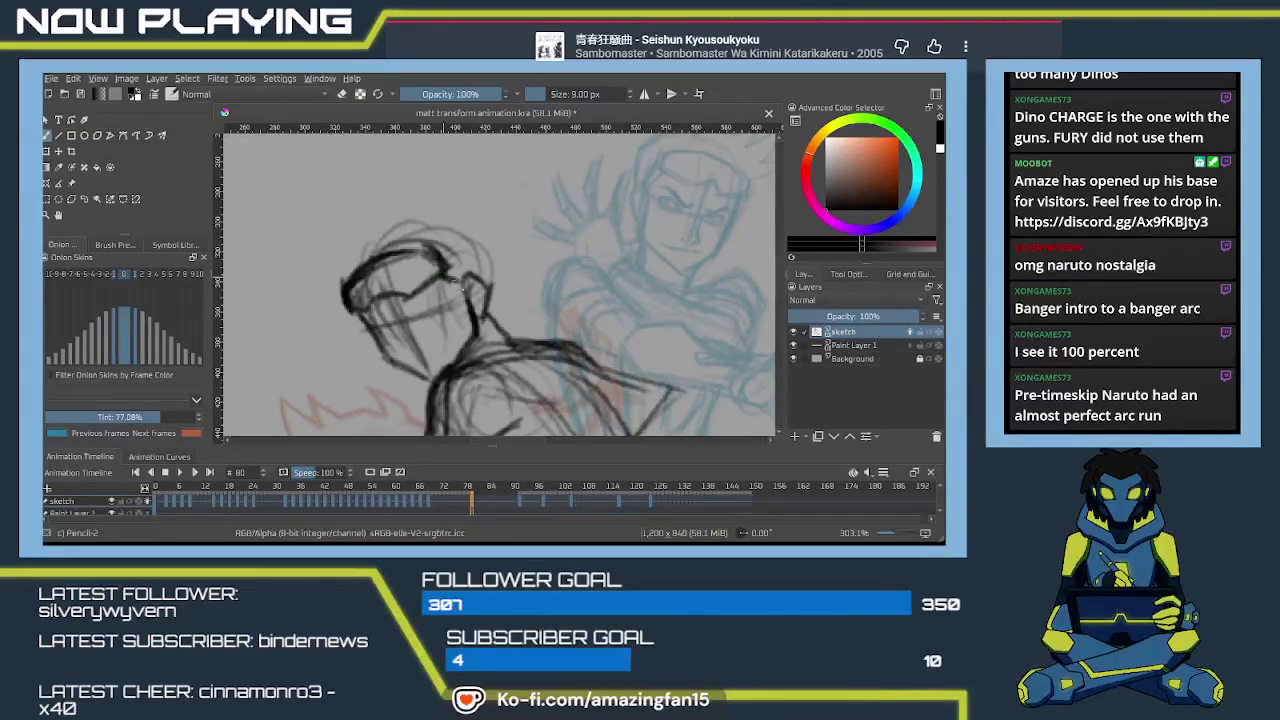